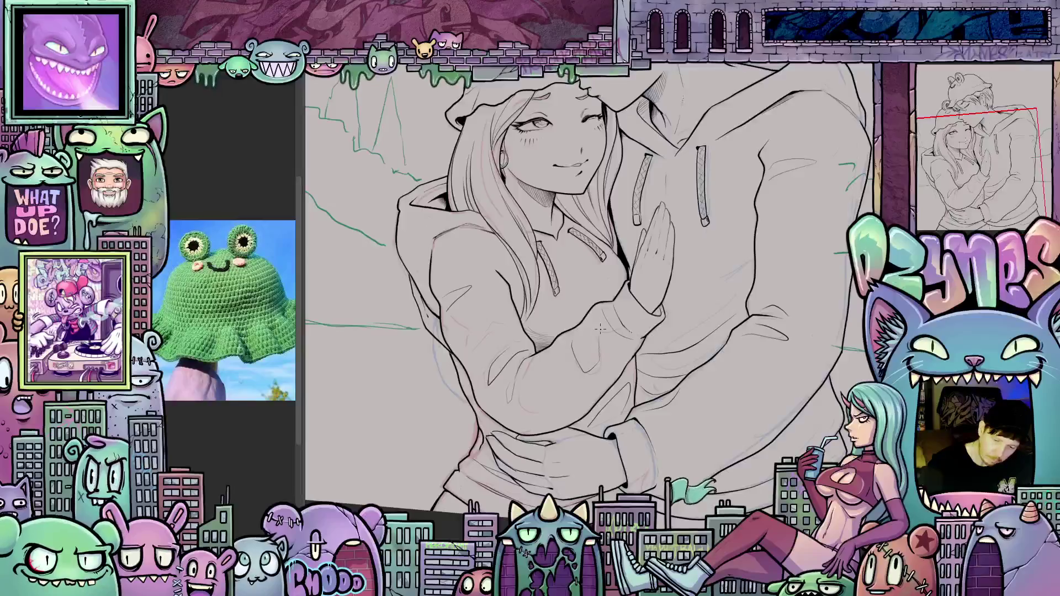
Step: Zoom, pan and rotate the view to frame the whole couple drawing
{"action": "left_click_drag", "start_coordinate": [762, 420], "coordinate": [734, 436]}
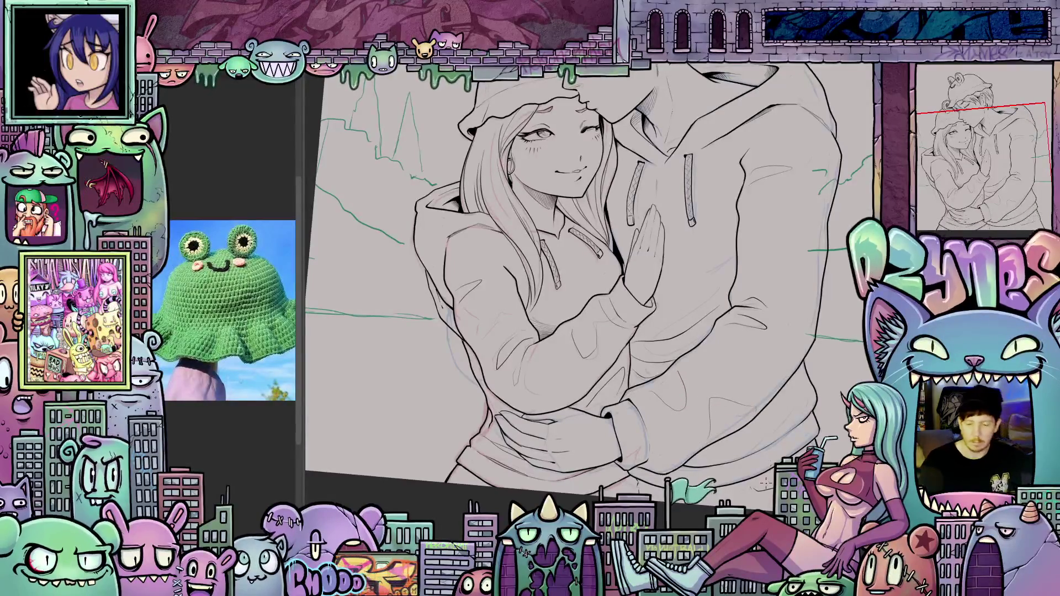
{"action": "key", "text": "ctrl+0"}
{"action": "left_click_drag", "start_coordinate": [810, 452], "coordinate": [797, 438]}
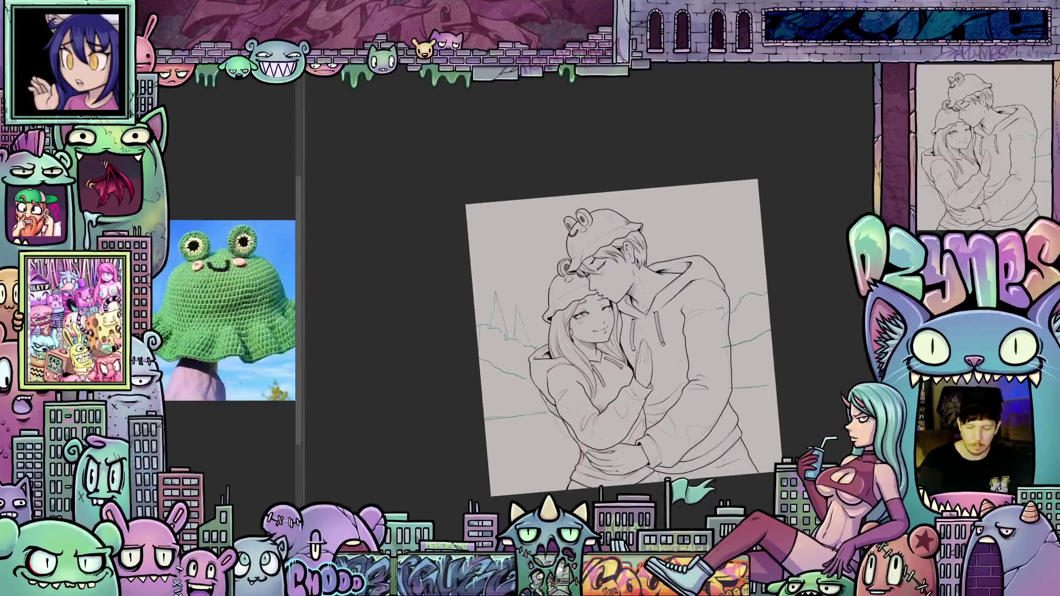
{"action": "scroll", "coordinate": [797, 438], "scroll_direction": "up", "scroll_amount": 5}
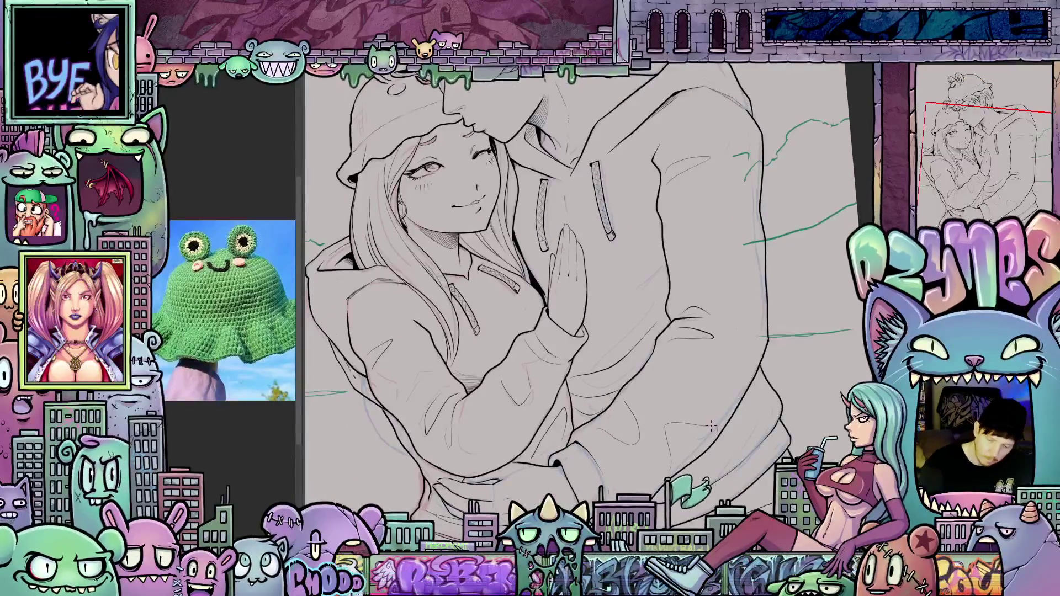
{"action": "mouse_move", "coordinate": [743, 431]}
{"action": "left_mouse_down"}
{"action": "mouse_move", "coordinate": [776, 452]}
{"action": "mouse_move", "coordinate": [793, 420]}
{"action": "mouse_move", "coordinate": [793, 444]}
{"action": "left_mouse_up"}
{"action": "scroll", "coordinate": [794, 441], "scroll_direction": "down", "scroll_amount": 6}
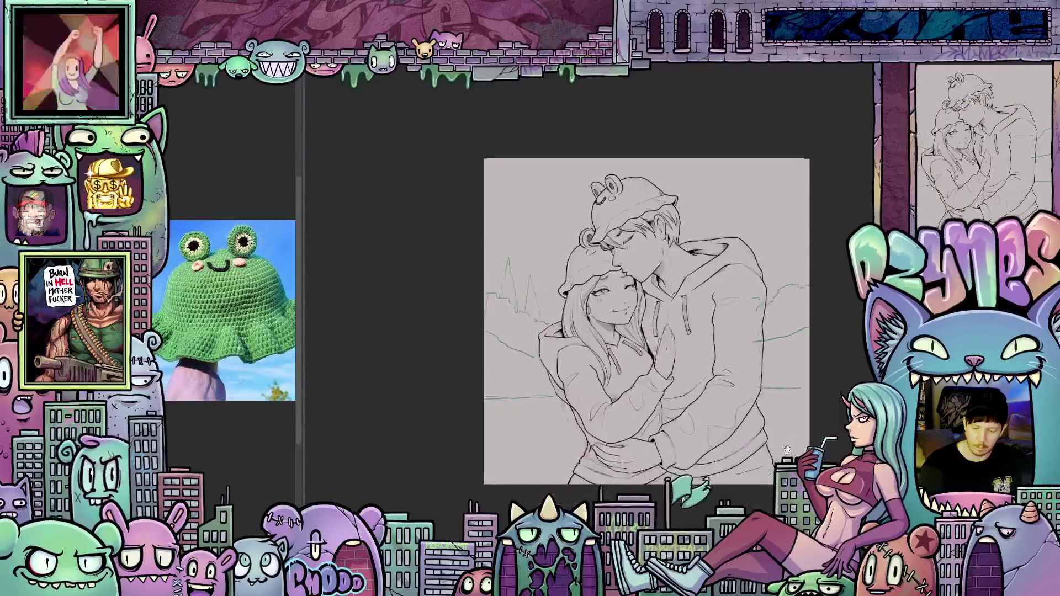
{"action": "left_click_drag", "start_coordinate": [793, 444], "coordinate": [762, 419]}
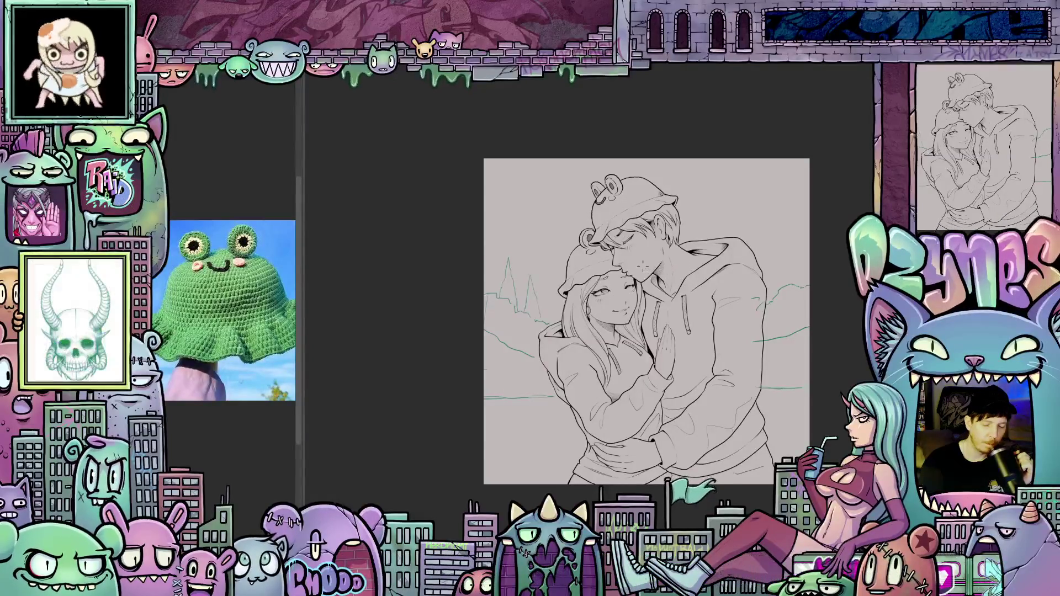
{"action": "scroll", "coordinate": [618, 237], "scroll_direction": "up", "scroll_amount": 5}
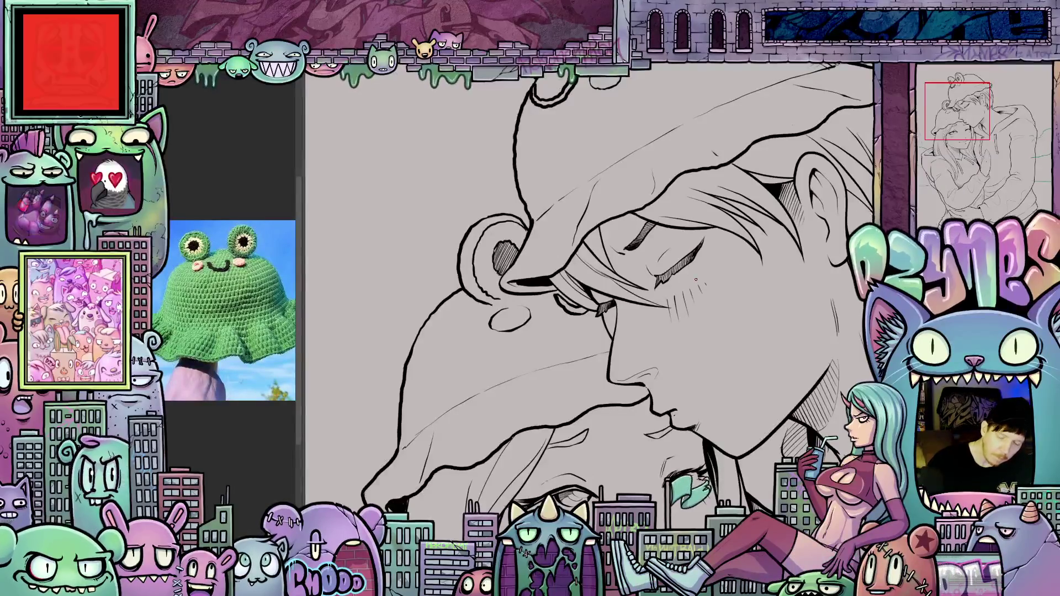
{"action": "scroll", "coordinate": [737, 326], "scroll_direction": "down", "scroll_amount": 6}
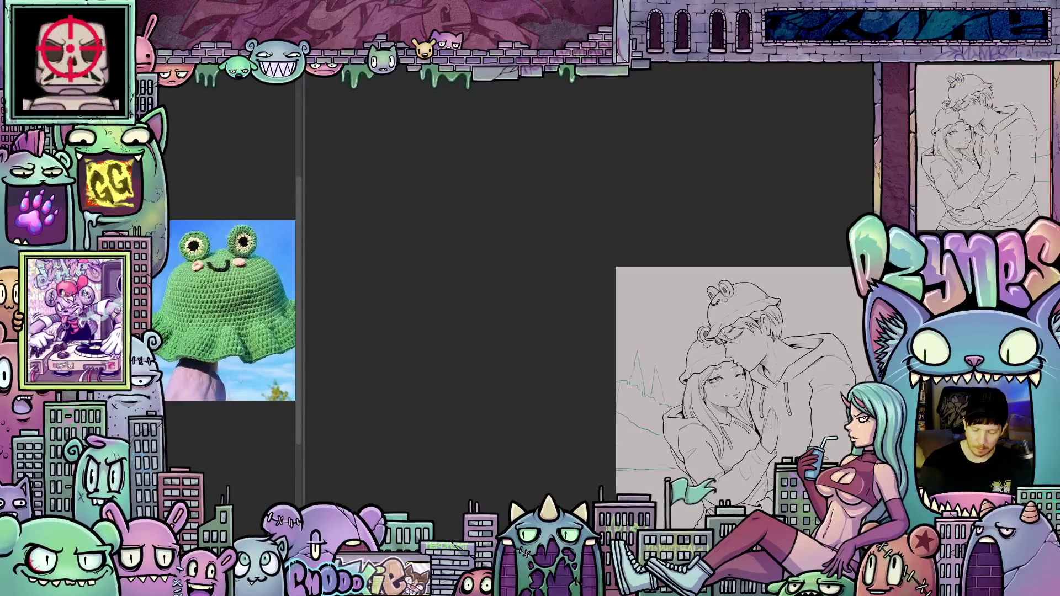
{"action": "scroll", "coordinate": [589, 398], "scroll_direction": "right", "scroll_amount": 6}
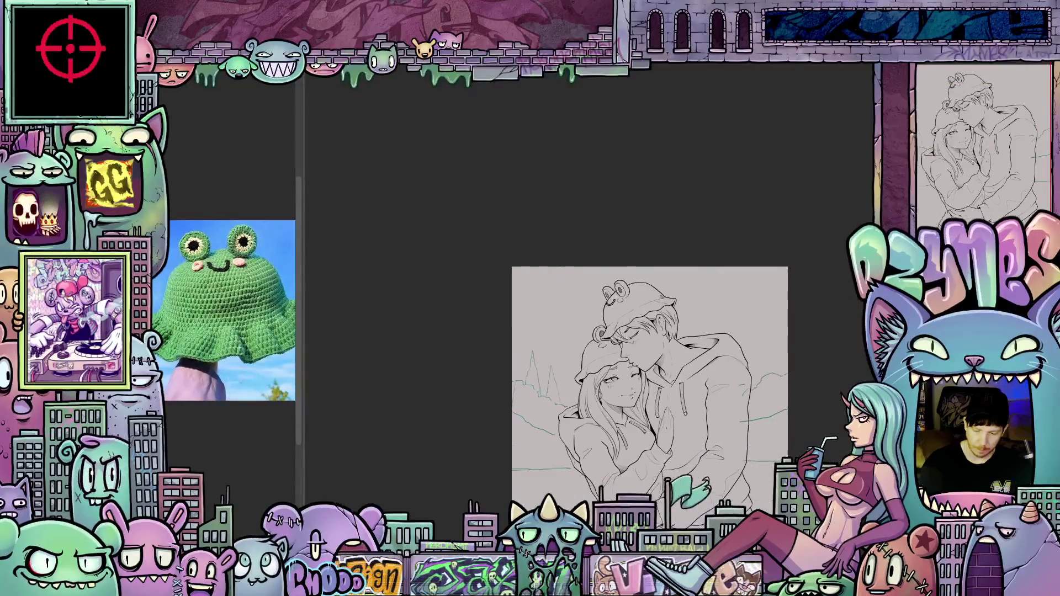
{"action": "scroll", "coordinate": [589, 354], "scroll_direction": "down", "scroll_amount": 3}
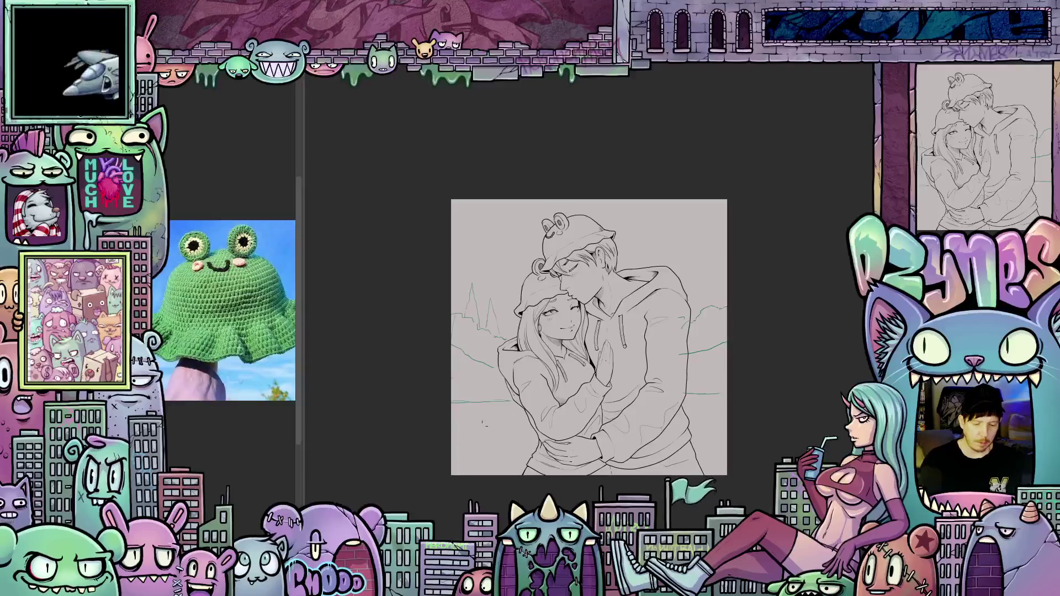
{"action": "scroll", "coordinate": [589, 337], "scroll_direction": "up", "scroll_amount": 5}
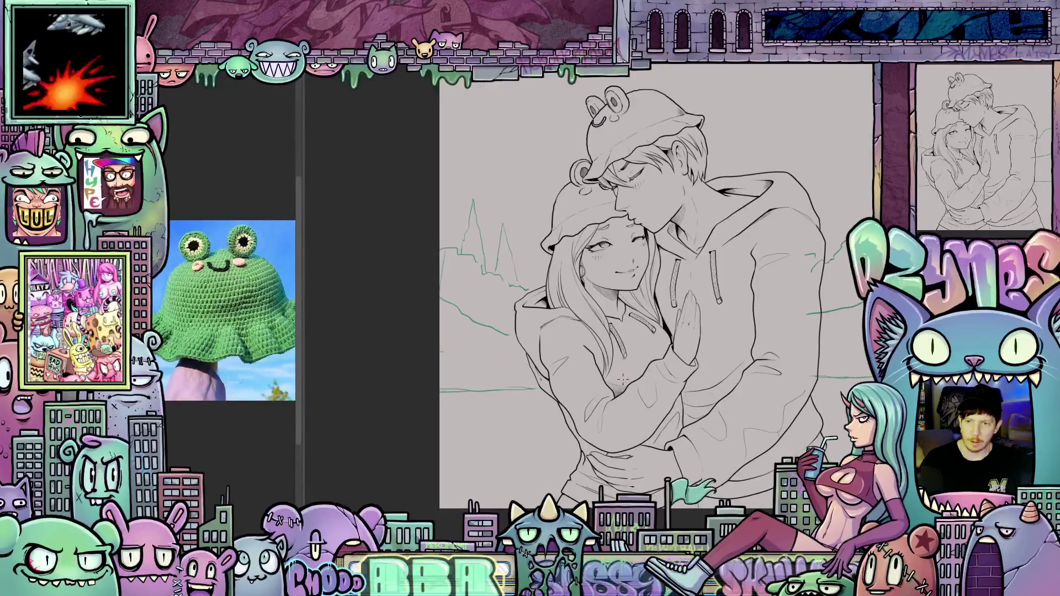
{"action": "left_click_drag", "start_coordinate": [808, 419], "coordinate": [759, 406]}
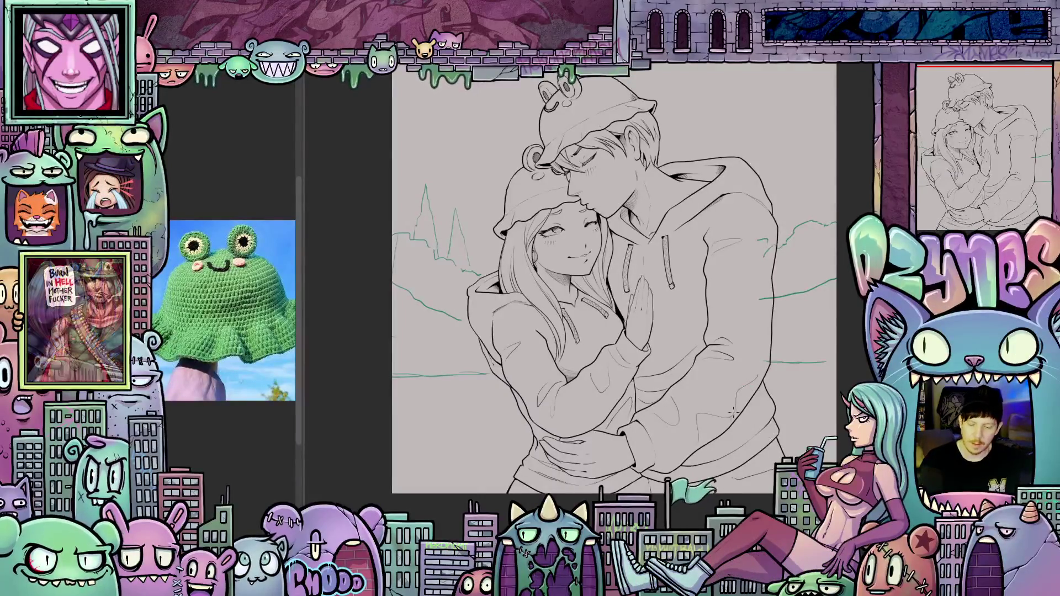
{"action": "scroll", "coordinate": [747, 395], "scroll_direction": "down", "scroll_amount": 2}
{"action": "left_click_drag", "start_coordinate": [780, 390], "coordinate": [702, 455]}
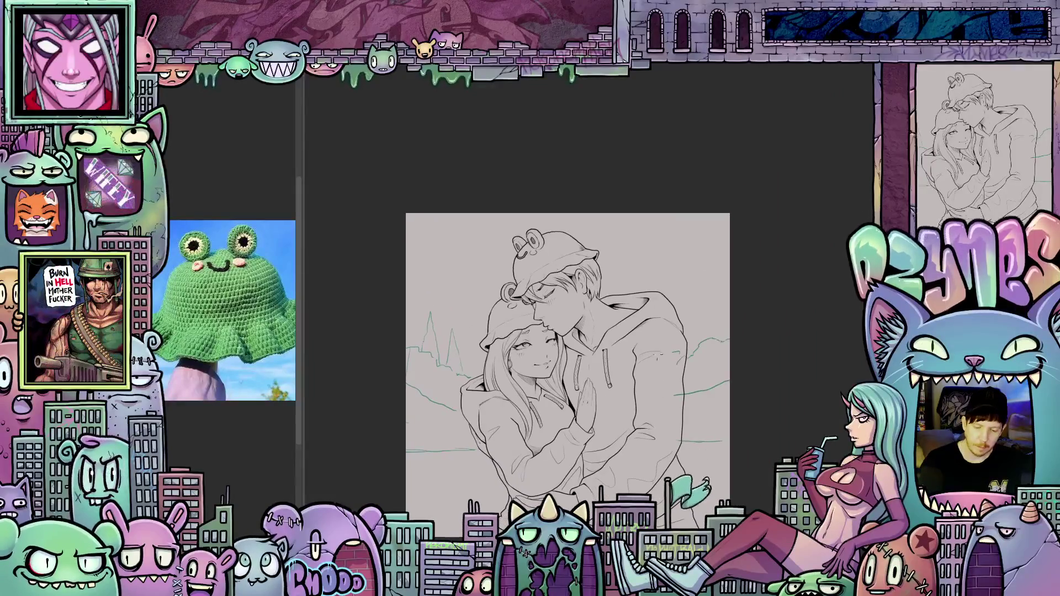
{"action": "scroll", "coordinate": [651, 346], "scroll_direction": "up", "scroll_amount": 3}
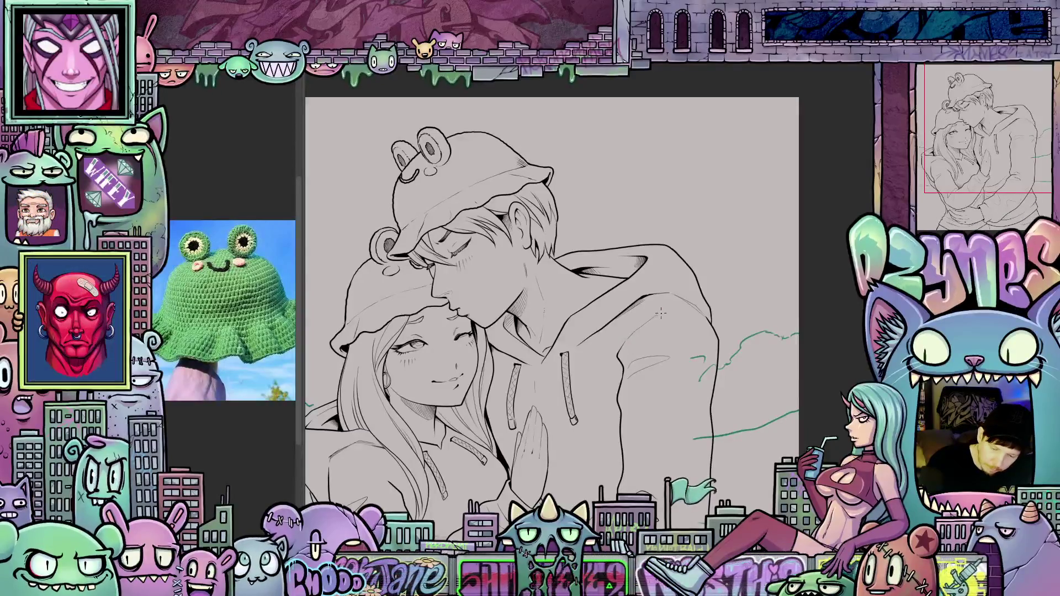
{"action": "mouse_move", "coordinate": [643, 464]}
{"action": "left_mouse_down"}
{"action": "mouse_move", "coordinate": [686, 381]}
{"action": "mouse_move", "coordinate": [761, 373]}
{"action": "left_mouse_up"}
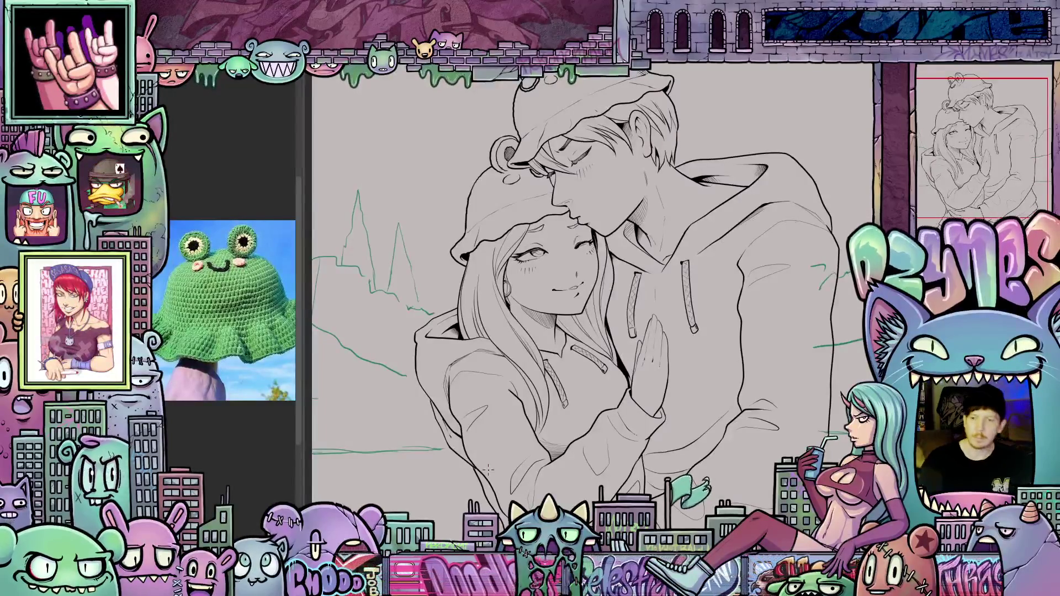
{"action": "key", "text": "ctrl+0"}
{"action": "mouse_move", "coordinate": [550, 441]}
{"action": "left_mouse_down"}
{"action": "mouse_move", "coordinate": [534, 448]}
{"action": "mouse_move", "coordinate": [575, 435]}
{"action": "left_mouse_up"}
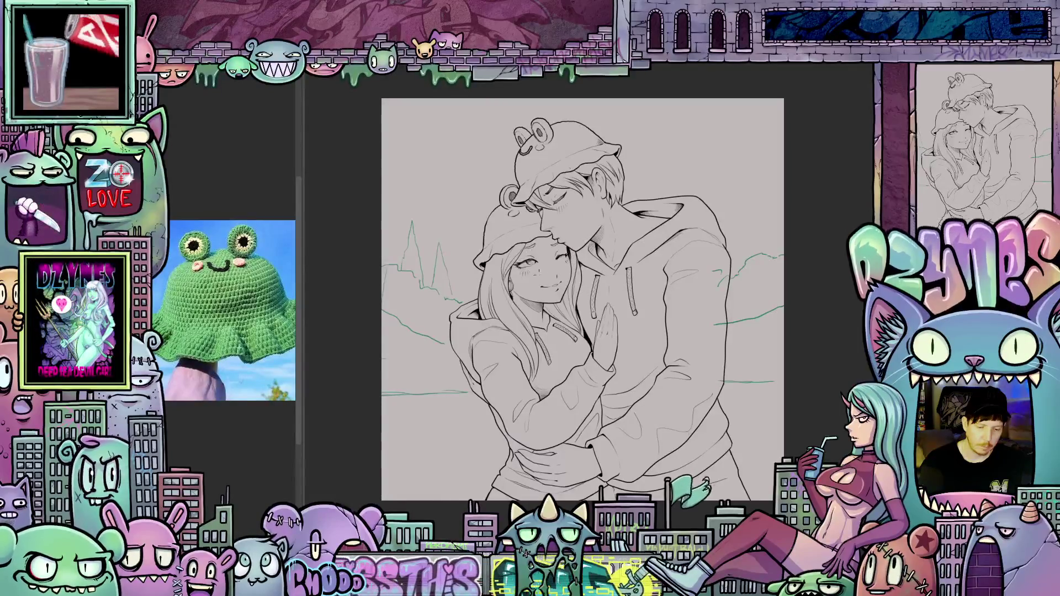
{"action": "left_click_drag", "start_coordinate": [663, 346], "coordinate": [663, 289]}
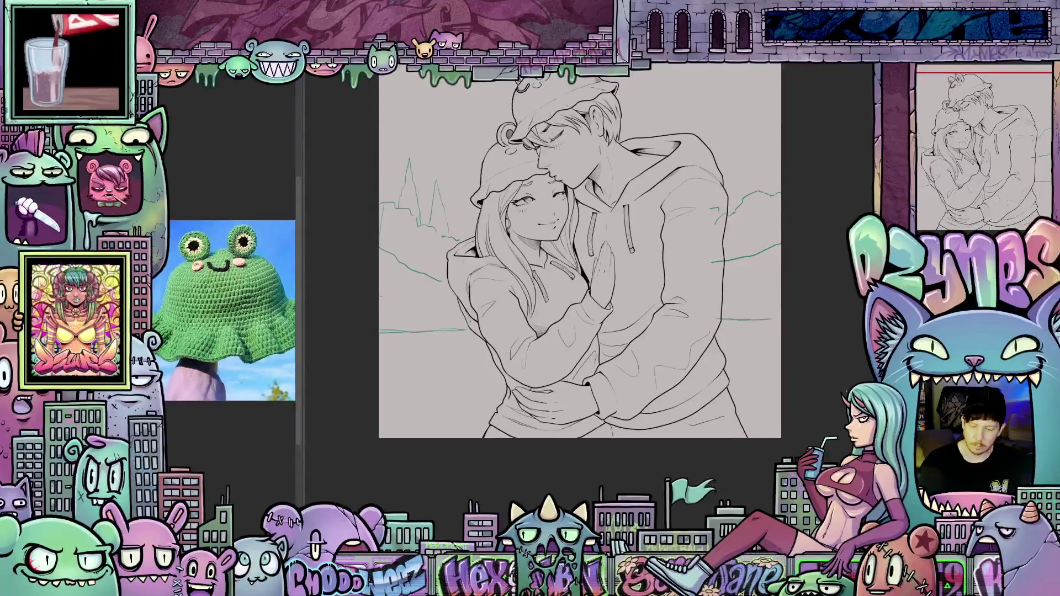
{"action": "scroll", "coordinate": [722, 284], "scroll_direction": "up", "scroll_amount": 3}
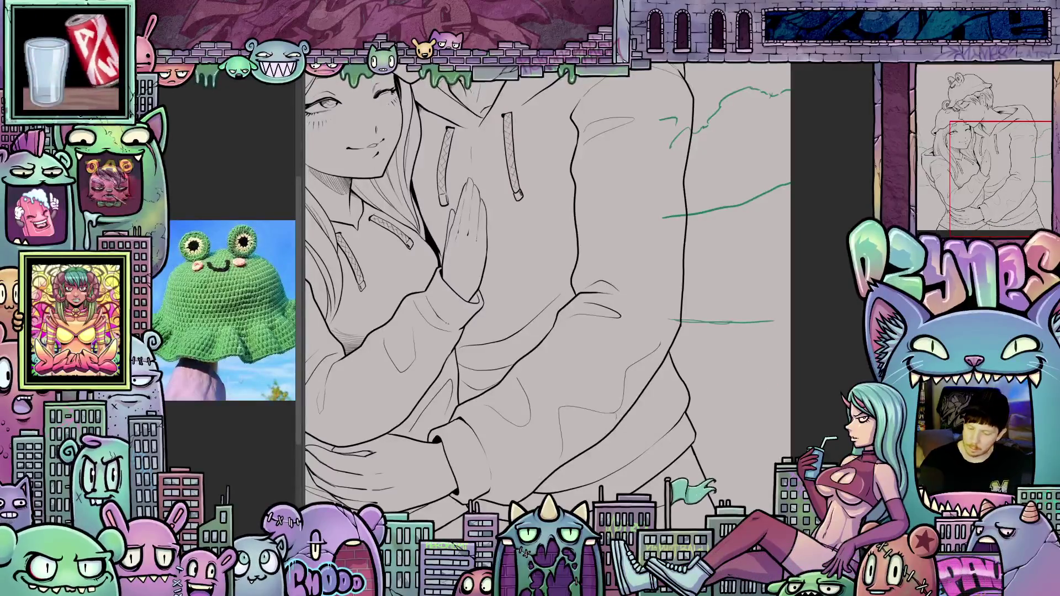
{"action": "key", "text": "ctrl+0"}
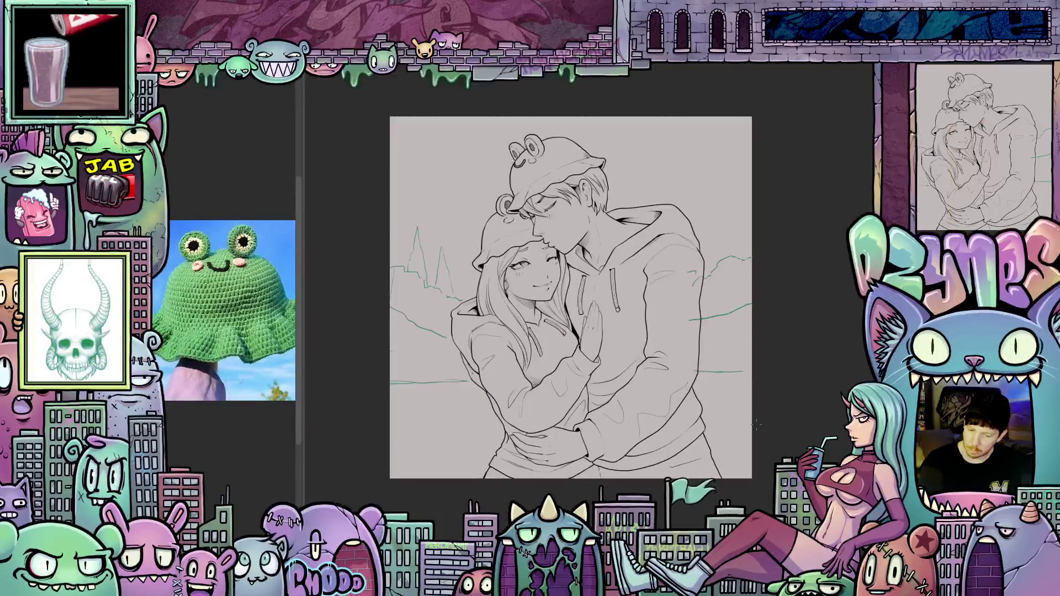
{"action": "scroll", "coordinate": [762, 399], "scroll_direction": "up", "scroll_amount": 1}
{"action": "scroll", "coordinate": [762, 400], "scroll_direction": "down", "scroll_amount": 2}
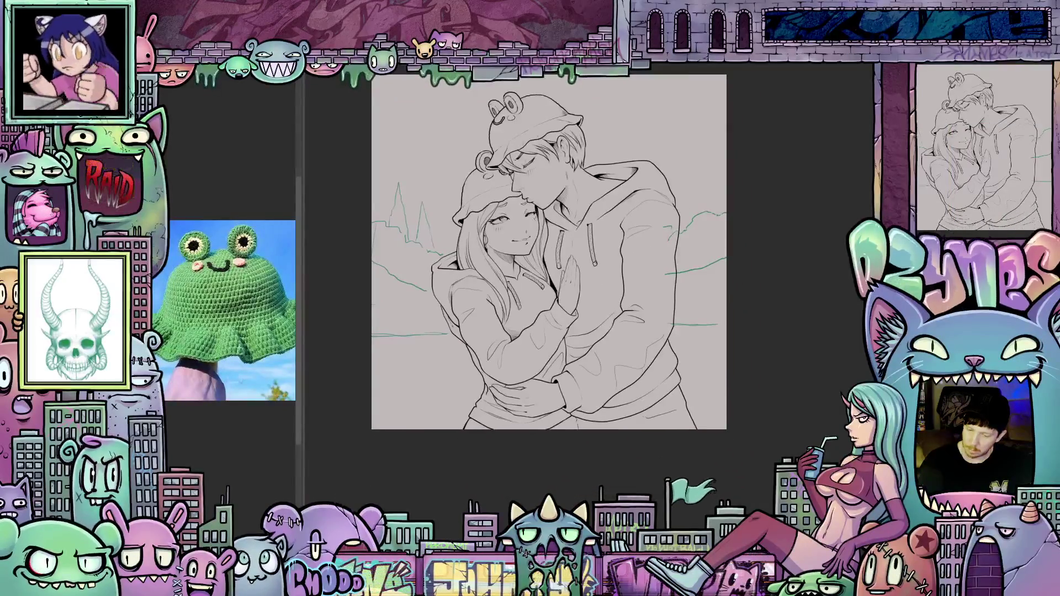
{"action": "scroll", "coordinate": [760, 368], "scroll_direction": "down", "scroll_amount": 1}
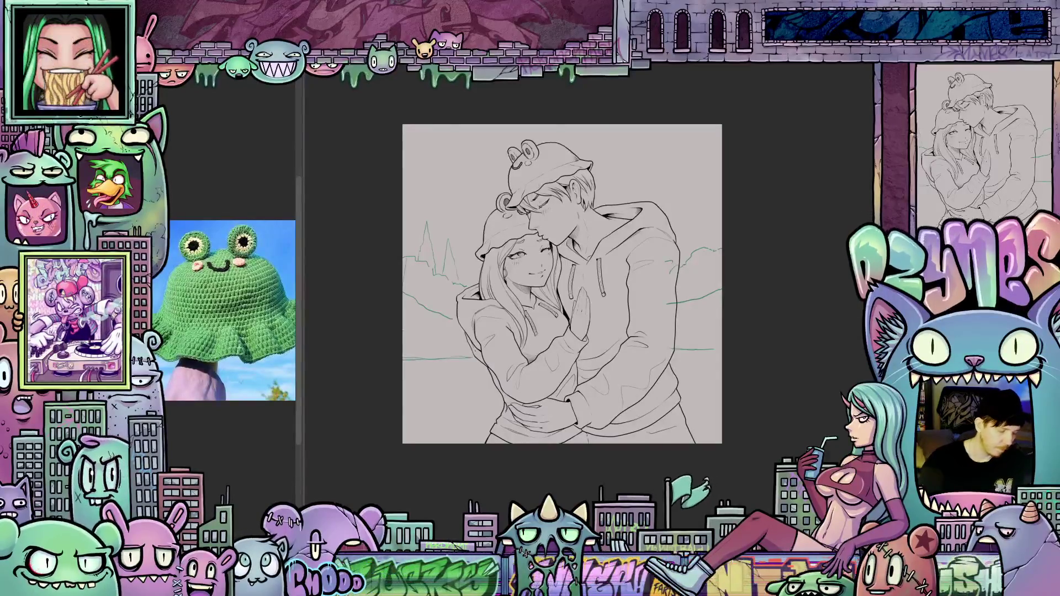
Step: Lasso-fill a pale purple base around the outer outline of both figures
{"action": "mouse_move", "coordinate": [700, 369]}
{"action": "left_mouse_down"}
{"action": "mouse_move", "coordinate": [693, 243]}
{"action": "mouse_move", "coordinate": [550, 113]}
{"action": "mouse_move", "coordinate": [443, 248]}
{"action": "mouse_move", "coordinate": [592, 483]}
{"action": "mouse_move", "coordinate": [700, 477]}
{"action": "left_mouse_up"}
{"action": "left_click_drag", "start_coordinate": [700, 478], "coordinate": [700, 478]}
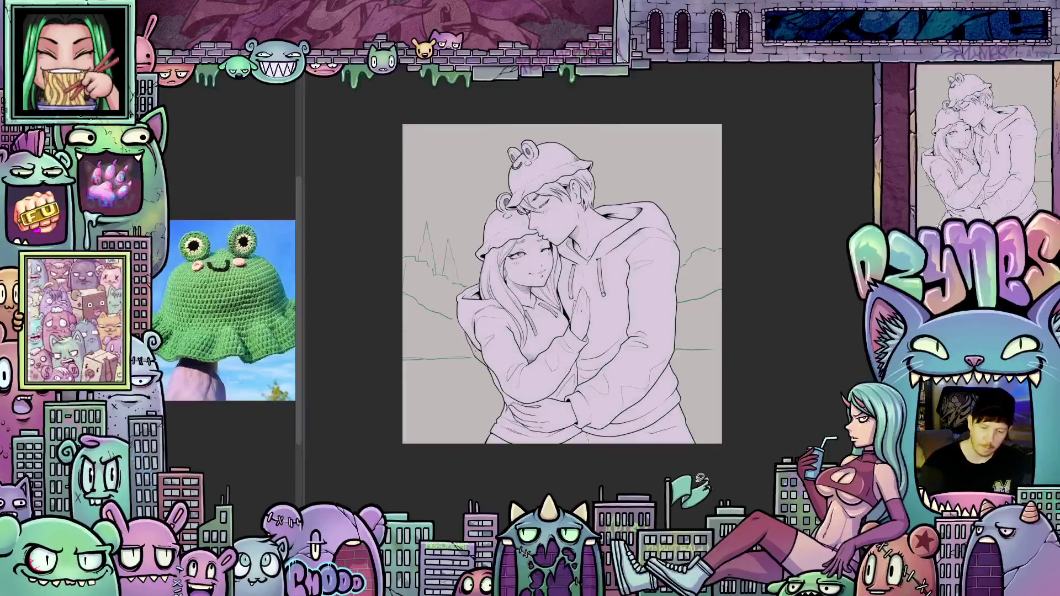
{"action": "scroll", "coordinate": [471, 360], "scroll_direction": "up", "scroll_amount": 10}
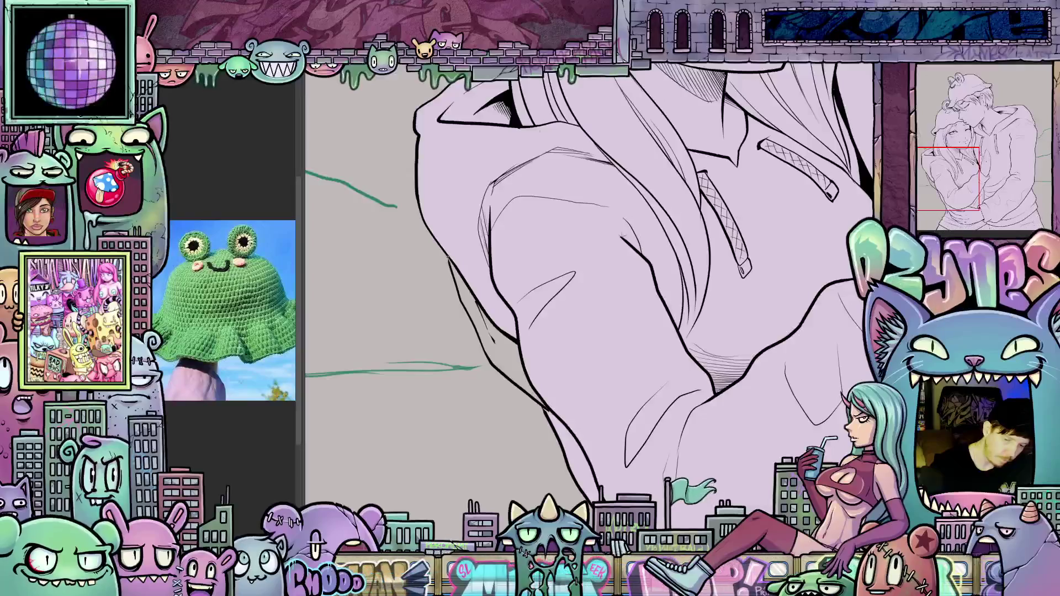
Step: Undo a stray stroke on the woman's sleeve and reframe the drawing
{"action": "left_click_drag", "start_coordinate": [447, 291], "coordinate": [456, 326]}
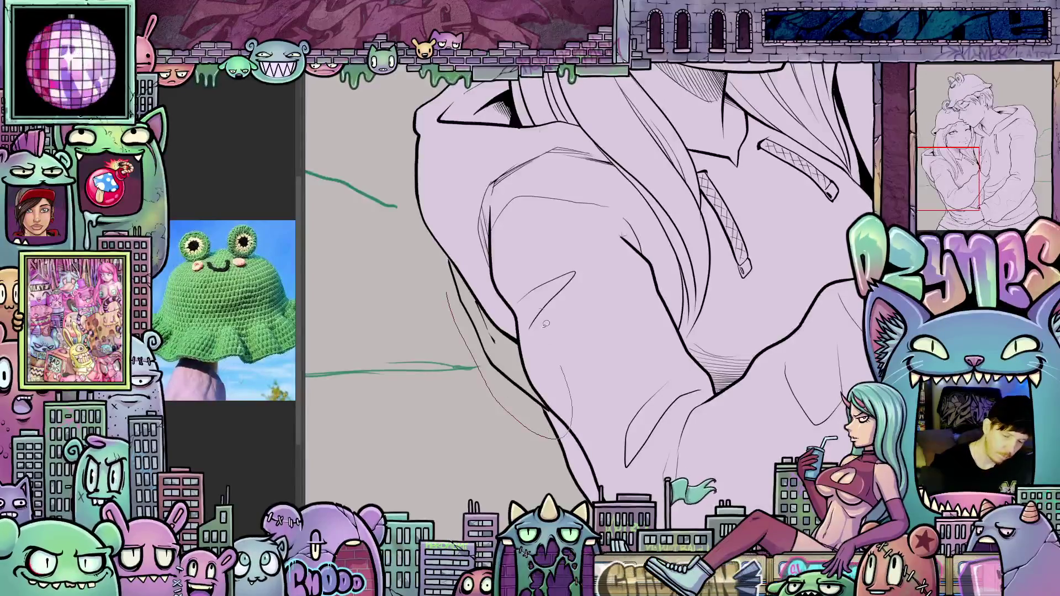
{"action": "key", "text": "ctrl+z"}
{"action": "scroll", "coordinate": [514, 366], "scroll_direction": "down", "scroll_amount": 5}
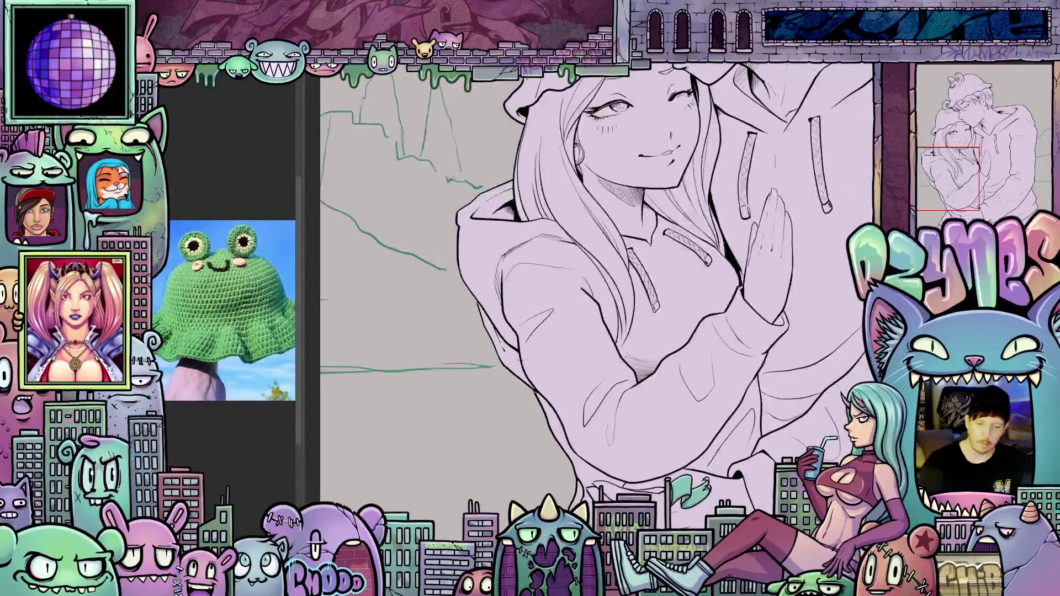
{"action": "mouse_move", "coordinate": [536, 368]}
{"action": "left_mouse_down"}
{"action": "mouse_move", "coordinate": [482, 406]}
{"action": "mouse_move", "coordinate": [491, 410]}
{"action": "left_mouse_up"}
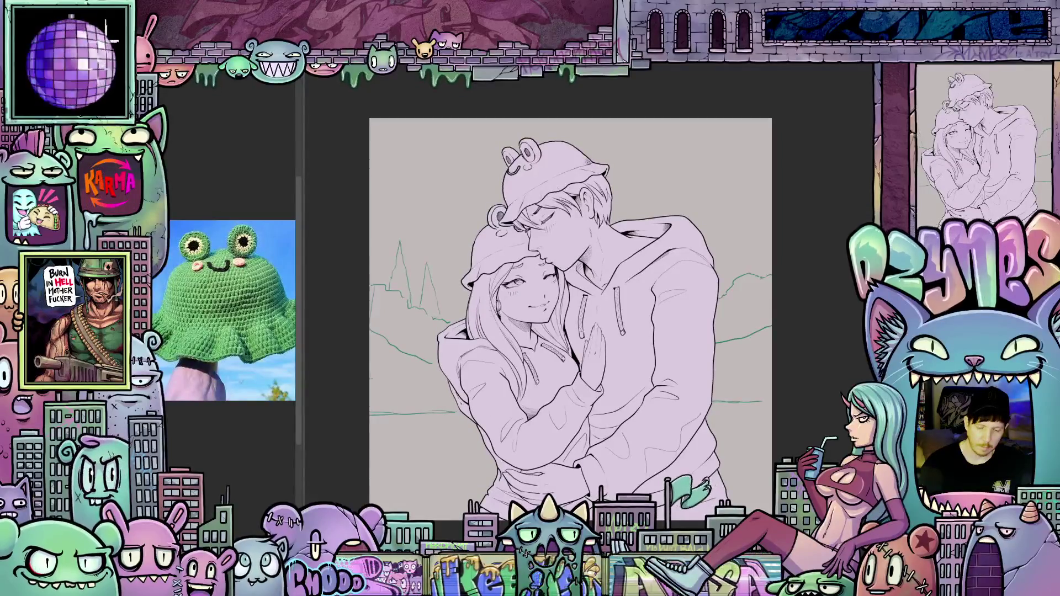
{"action": "scroll", "coordinate": [523, 367], "scroll_direction": "up", "scroll_amount": 1}
{"action": "scroll", "coordinate": [524, 361], "scroll_direction": "down", "scroll_amount": 2}
{"action": "mouse_move", "coordinate": [571, 359]}
{"action": "left_mouse_down"}
{"action": "mouse_move", "coordinate": [529, 288]}
{"action": "mouse_move", "coordinate": [554, 353]}
{"action": "mouse_move", "coordinate": [583, 315]}
{"action": "left_mouse_up"}
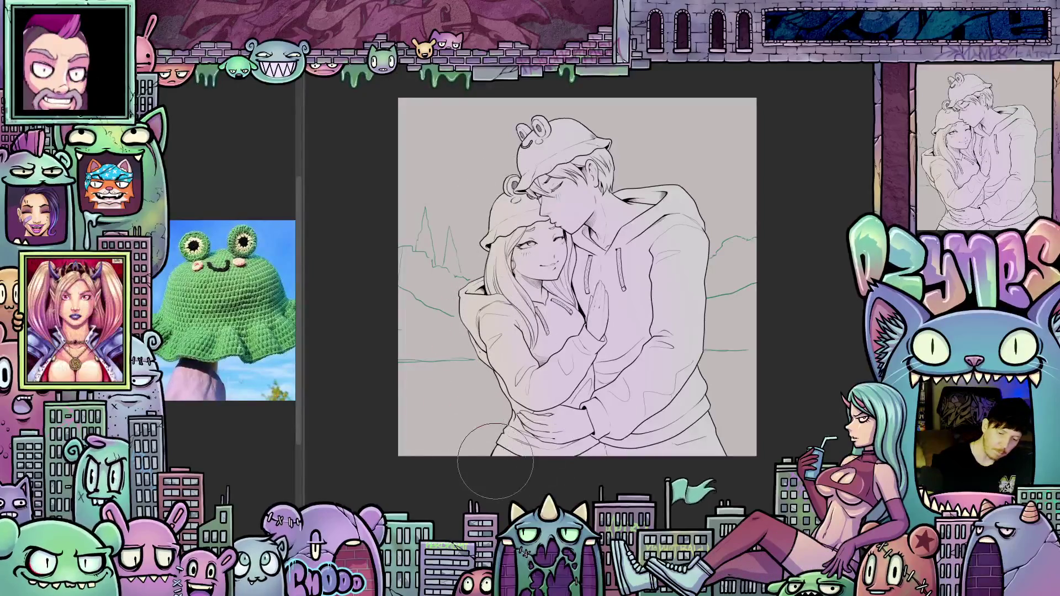
{"action": "scroll", "coordinate": [657, 400], "scroll_direction": "down", "scroll_amount": 2}
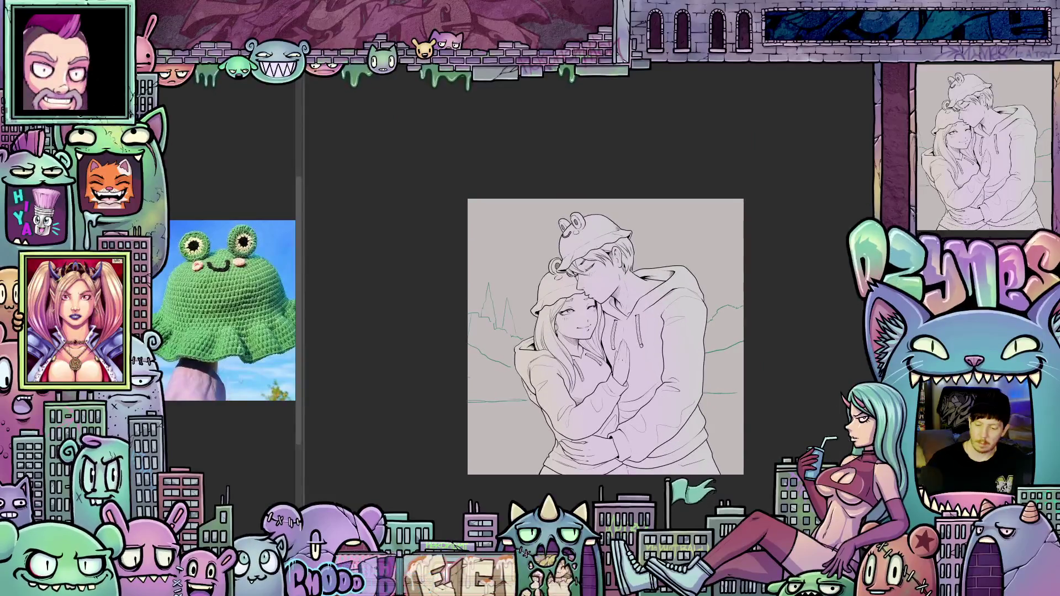
{"action": "scroll", "coordinate": [646, 246], "scroll_direction": "up", "scroll_amount": 5}
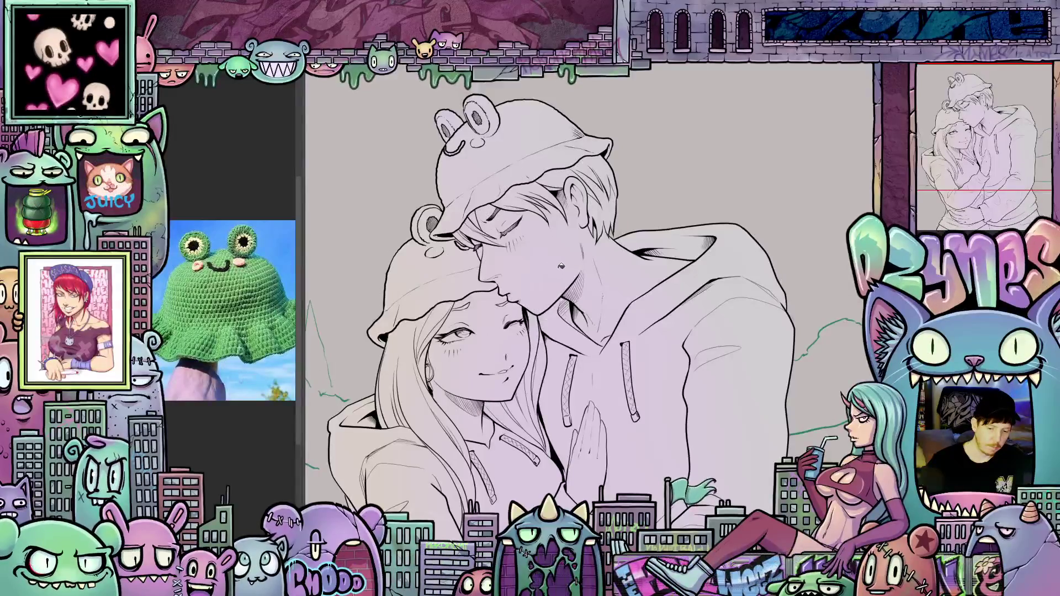
Step: Fill the man's face and neck with peach skin tone
{"action": "left_click", "coordinate": [561, 266]}
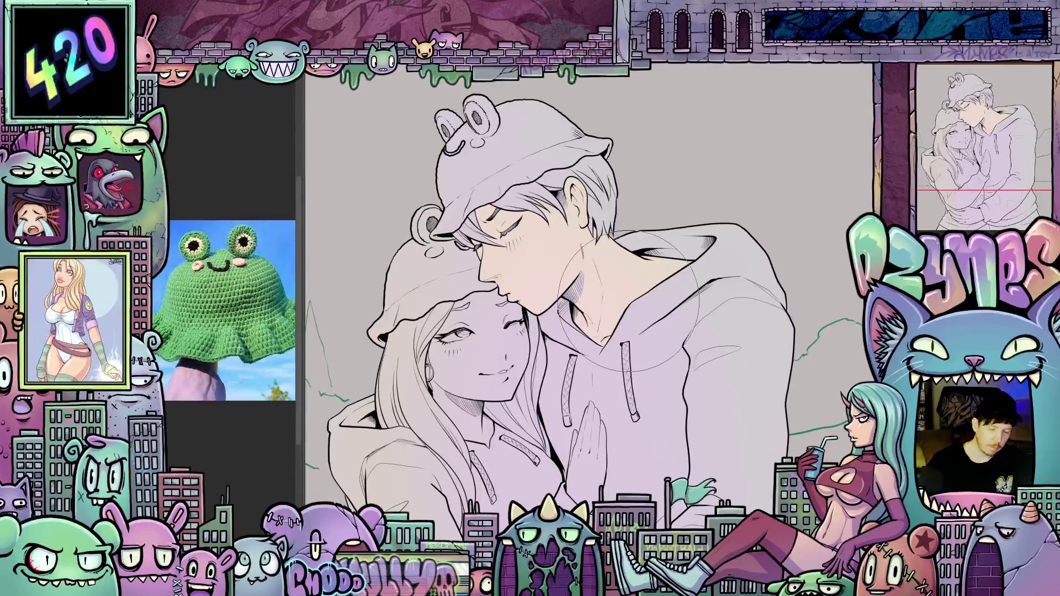
{"action": "scroll", "coordinate": [604, 334], "scroll_direction": "up", "scroll_amount": 1}
{"action": "scroll", "coordinate": [605, 334], "scroll_direction": "up", "scroll_amount": 4}
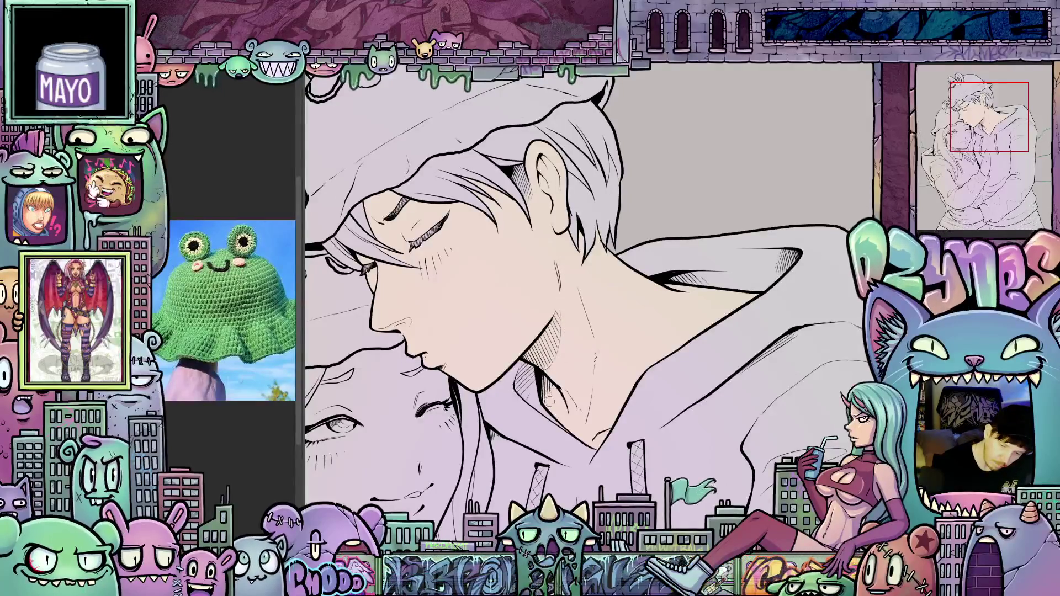
{"action": "mouse_move", "coordinate": [570, 378]}
{"action": "left_mouse_down"}
{"action": "mouse_move", "coordinate": [612, 433]}
{"action": "mouse_move", "coordinate": [728, 440]}
{"action": "left_mouse_up"}
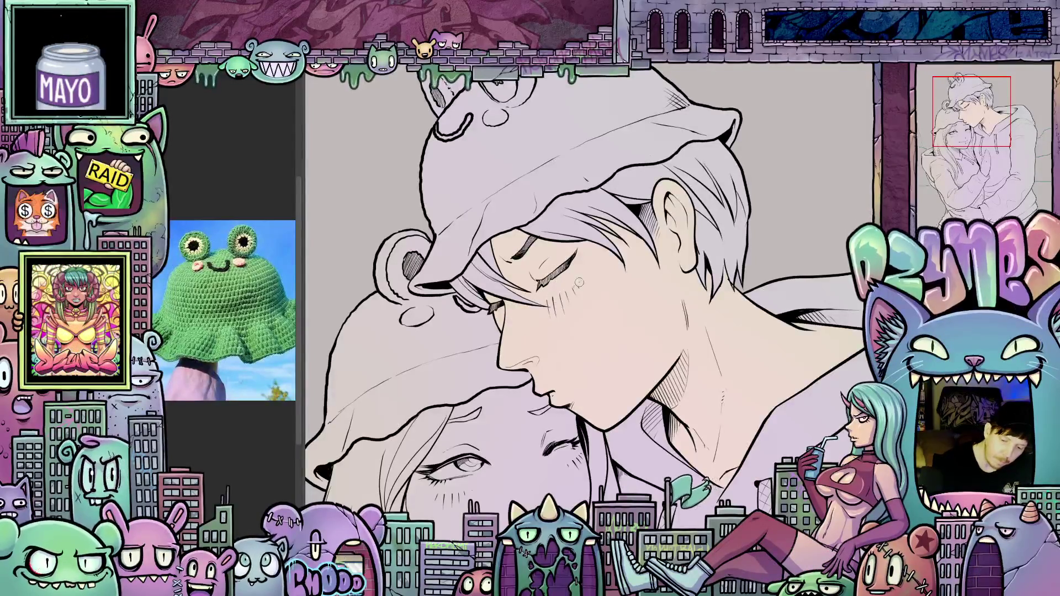
{"action": "left_click_drag", "start_coordinate": [652, 286], "coordinate": [514, 365]}
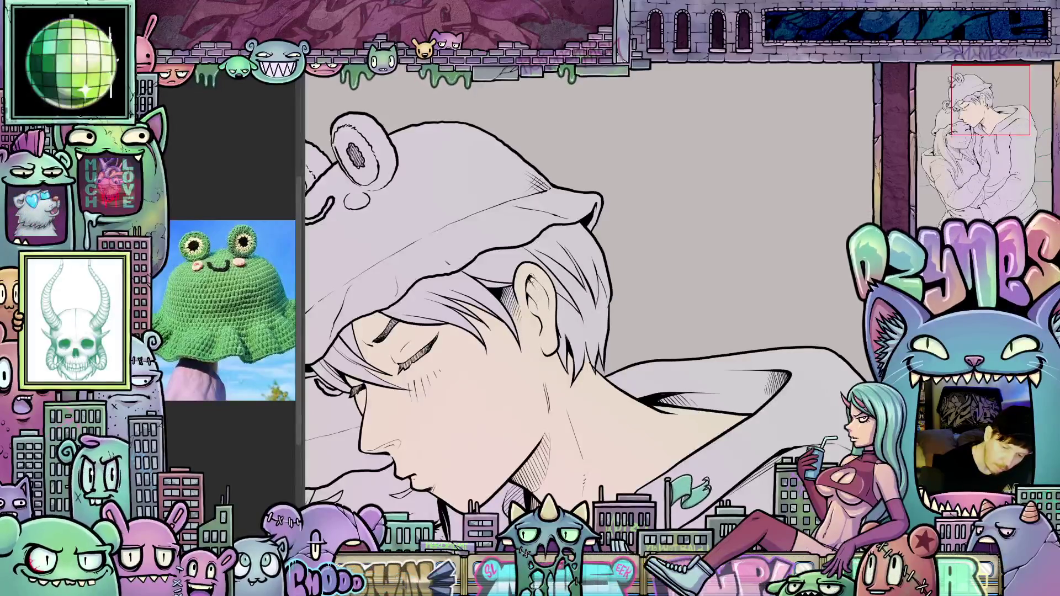
{"action": "mouse_move", "coordinate": [513, 530]}
{"action": "left_mouse_down"}
{"action": "mouse_move", "coordinate": [630, 430]}
{"action": "mouse_move", "coordinate": [642, 359]}
{"action": "mouse_move", "coordinate": [654, 371]}
{"action": "mouse_move", "coordinate": [638, 423]}
{"action": "mouse_move", "coordinate": [544, 284]}
{"action": "left_mouse_up"}
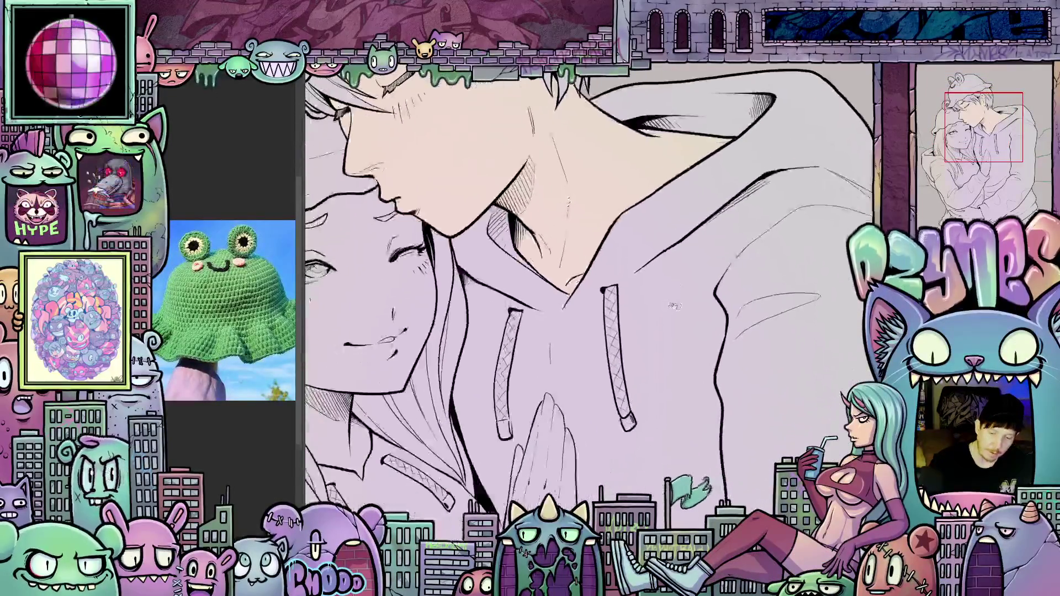
{"action": "scroll", "coordinate": [640, 346], "scroll_direction": "down", "scroll_amount": 5}
{"action": "scroll", "coordinate": [557, 423], "scroll_direction": "up", "scroll_amount": 2}
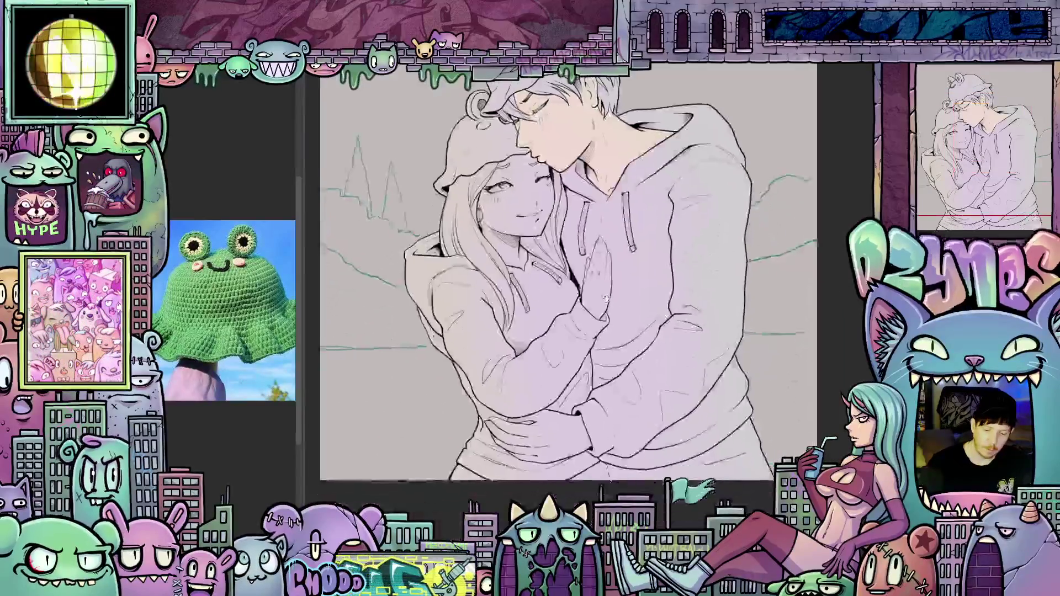
{"action": "scroll", "coordinate": [556, 423], "scroll_direction": "up", "scroll_amount": 3}
Step: Fill the boy's hand around the girl's waist with the peach skin tone
{"action": "left_click", "coordinate": [569, 431]}
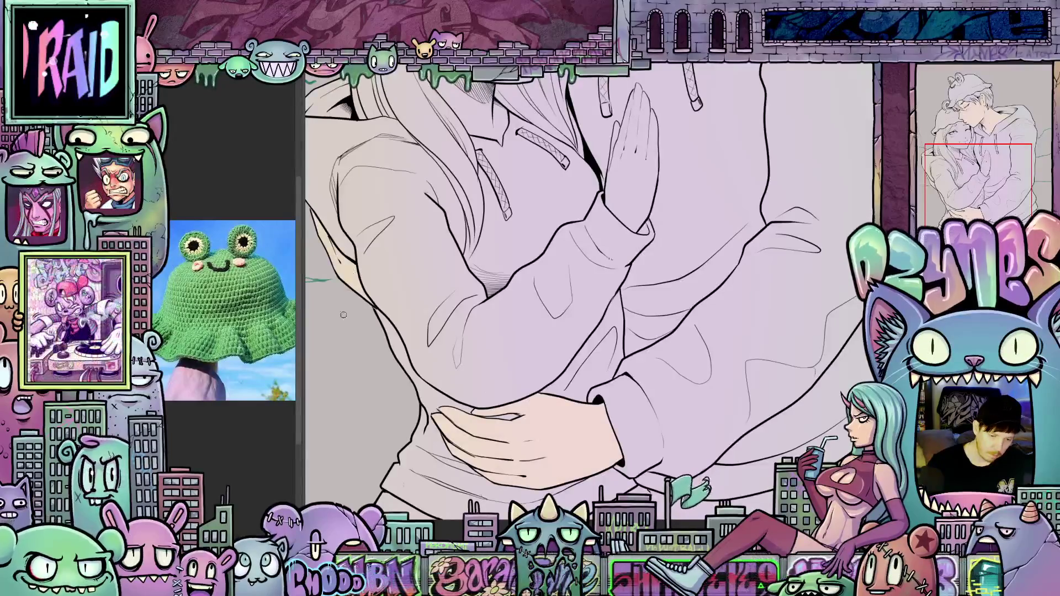
{"action": "scroll", "coordinate": [485, 362], "scroll_direction": "down", "scroll_amount": 4}
{"action": "scroll", "coordinate": [485, 363], "scroll_direction": "up", "scroll_amount": 1}
{"action": "scroll", "coordinate": [485, 363], "scroll_direction": "down", "scroll_amount": 1}
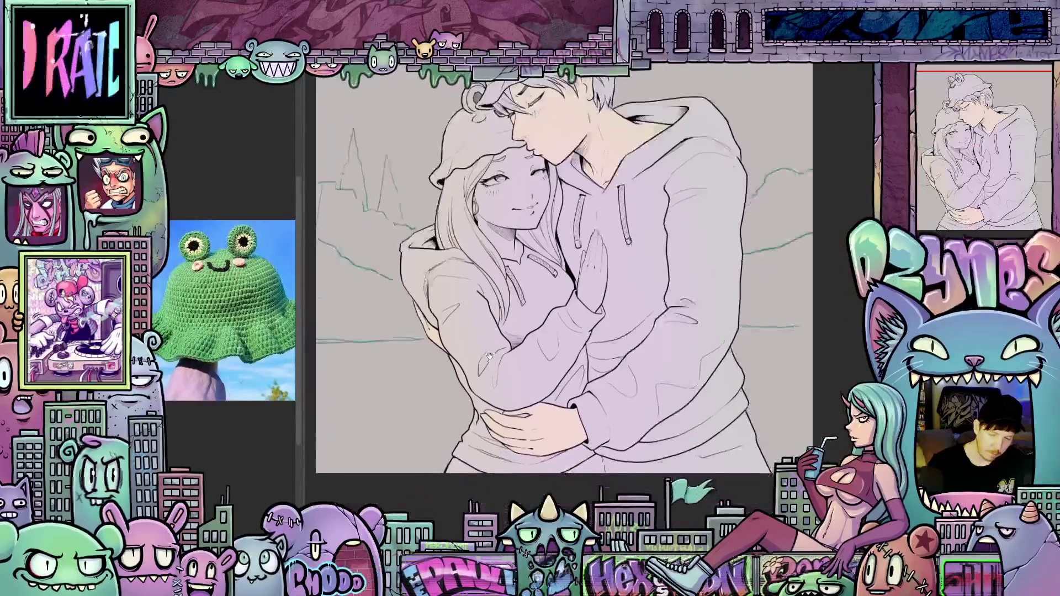
{"action": "scroll", "coordinate": [492, 376], "scroll_direction": "up", "scroll_amount": 2}
{"action": "scroll", "coordinate": [495, 385], "scroll_direction": "up", "scroll_amount": 1}
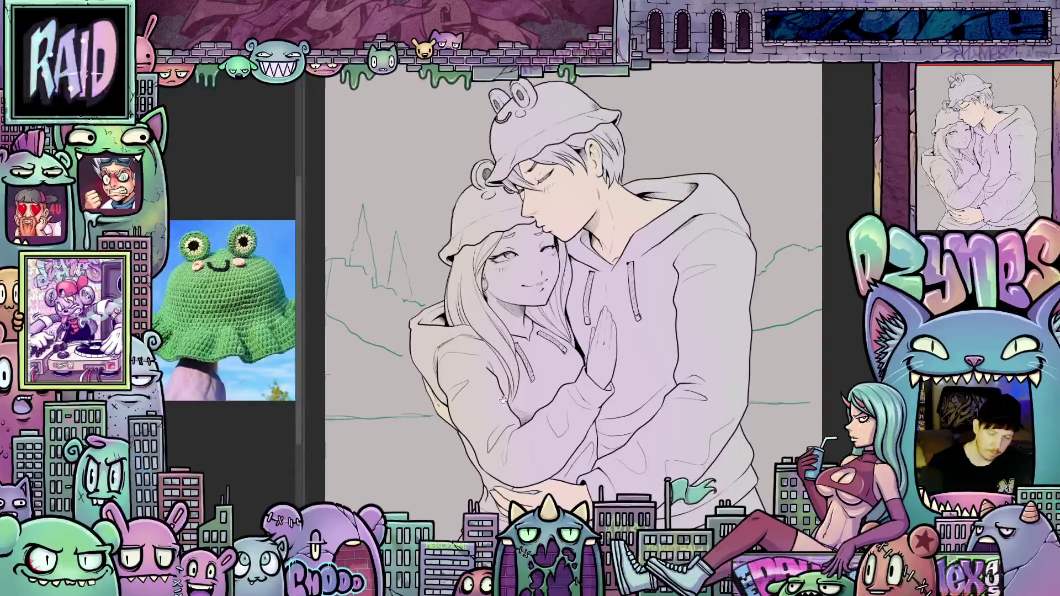
{"action": "scroll", "coordinate": [505, 411], "scroll_direction": "up", "scroll_amount": 1}
{"action": "scroll", "coordinate": [509, 422], "scroll_direction": "down", "scroll_amount": 1}
{"action": "scroll", "coordinate": [565, 312], "scroll_direction": "up", "scroll_amount": 1}
{"action": "scroll", "coordinate": [565, 313], "scroll_direction": "up", "scroll_amount": 4}
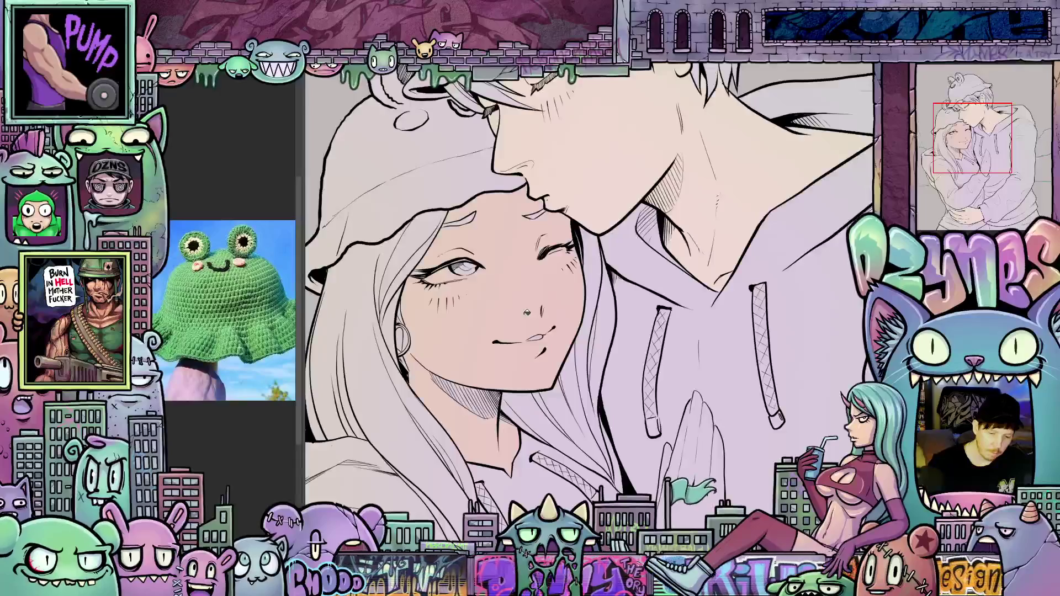
{"action": "scroll", "coordinate": [558, 371], "scroll_direction": "down", "scroll_amount": 5}
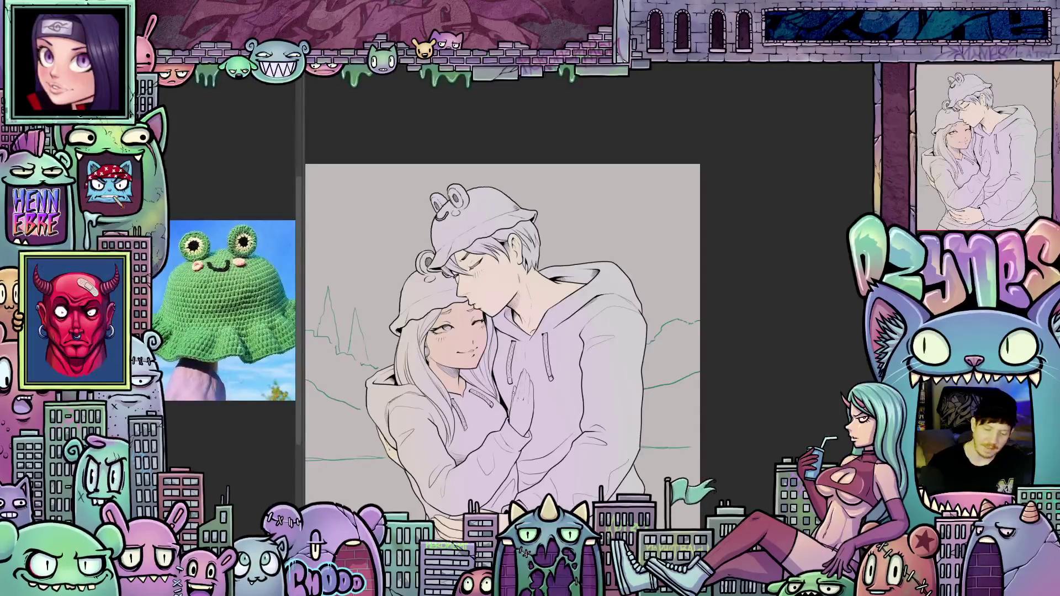
{"action": "scroll", "coordinate": [439, 378], "scroll_direction": "up", "scroll_amount": 5}
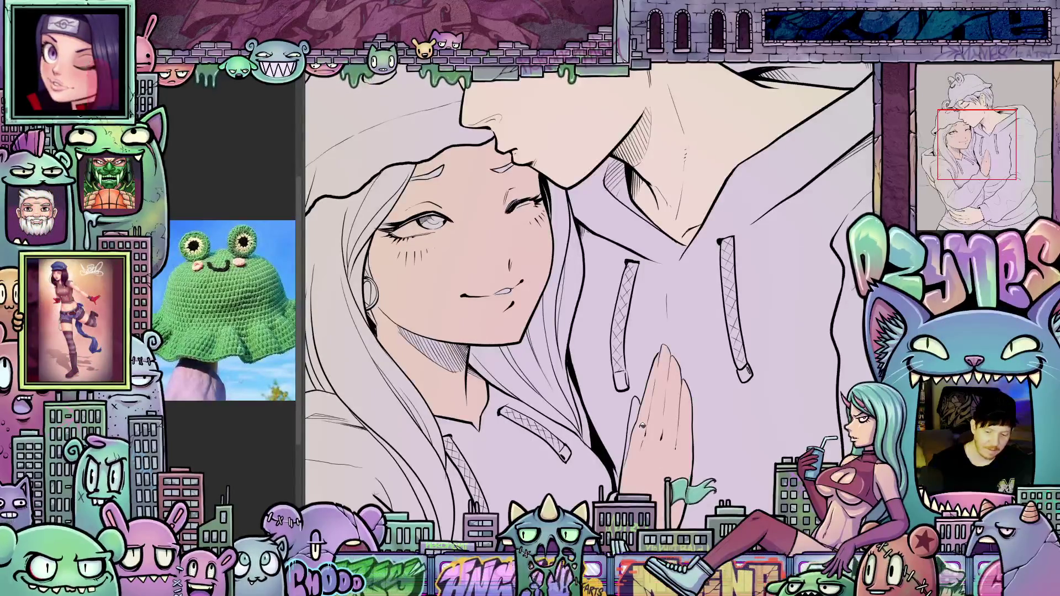
{"action": "scroll", "coordinate": [642, 446], "scroll_direction": "down", "scroll_amount": 5}
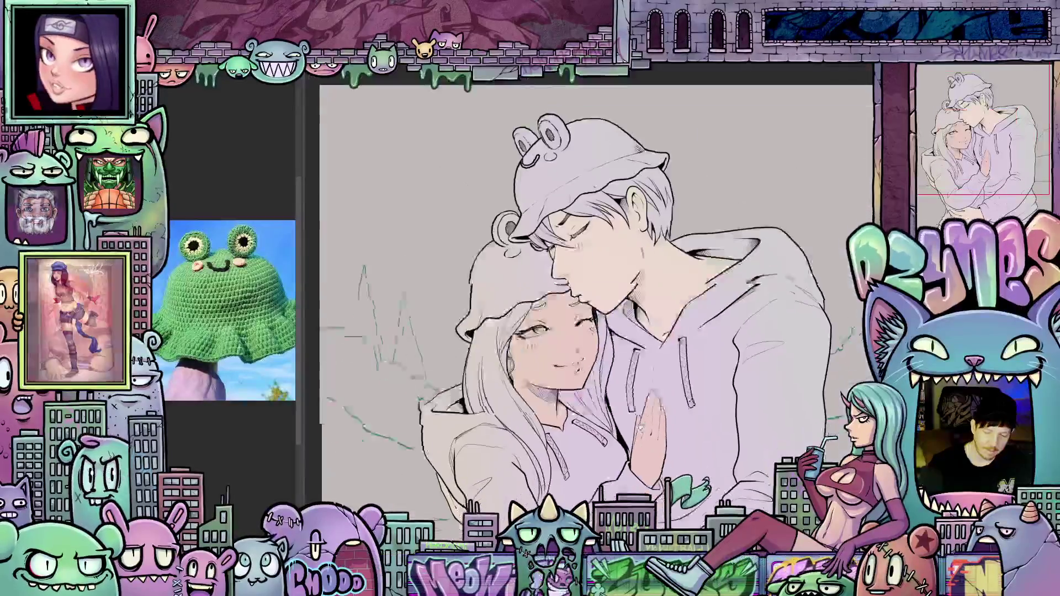
{"action": "left_click_drag", "start_coordinate": [592, 306], "coordinate": [581, 335]}
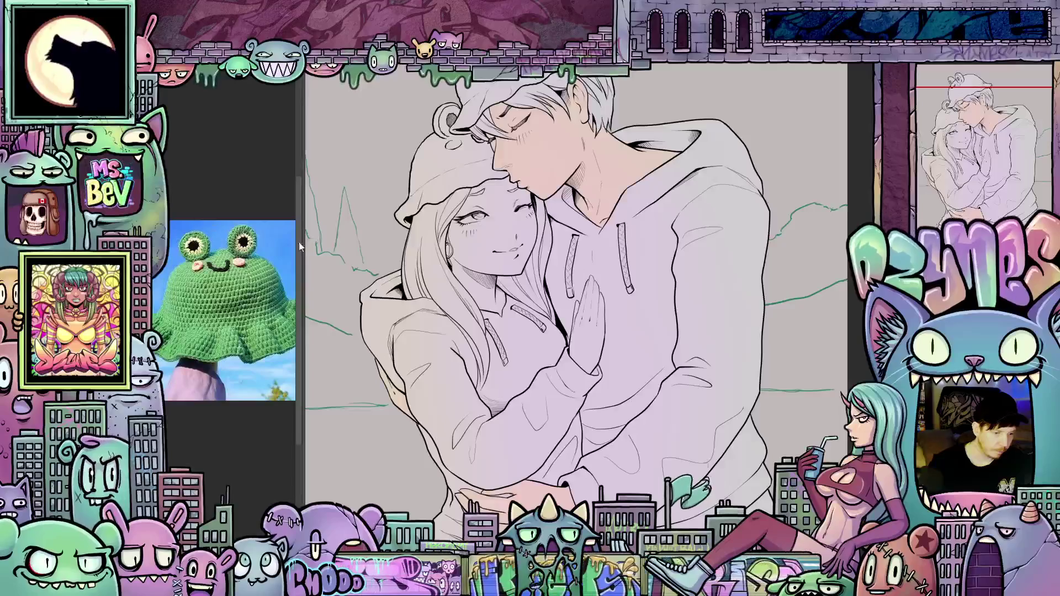
Step: Refill the girl's face and neck brighter and fill the hand on the boy's chest
{"action": "left_click", "coordinate": [487, 239]}
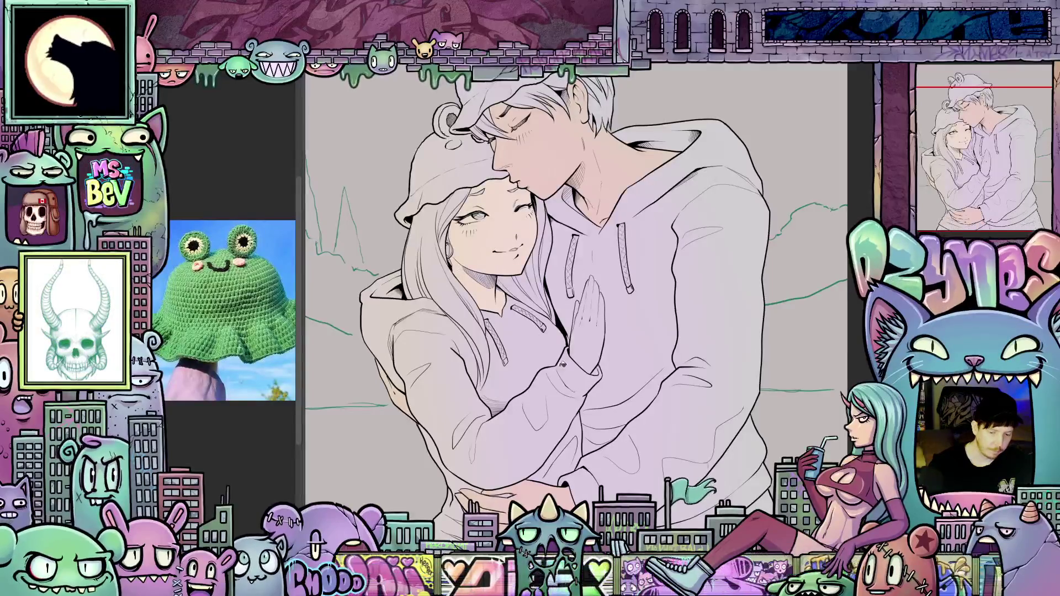
{"action": "left_click", "coordinate": [585, 331]}
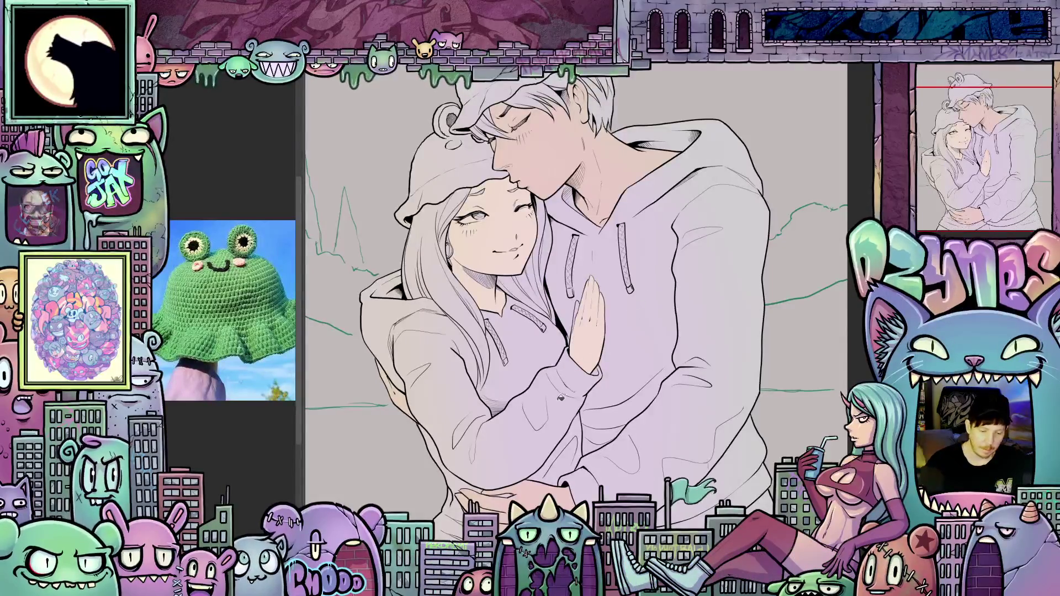
{"action": "scroll", "coordinate": [569, 373], "scroll_direction": "up", "scroll_amount": 2}
{"action": "scroll", "coordinate": [576, 324], "scroll_direction": "up", "scroll_amount": 1}
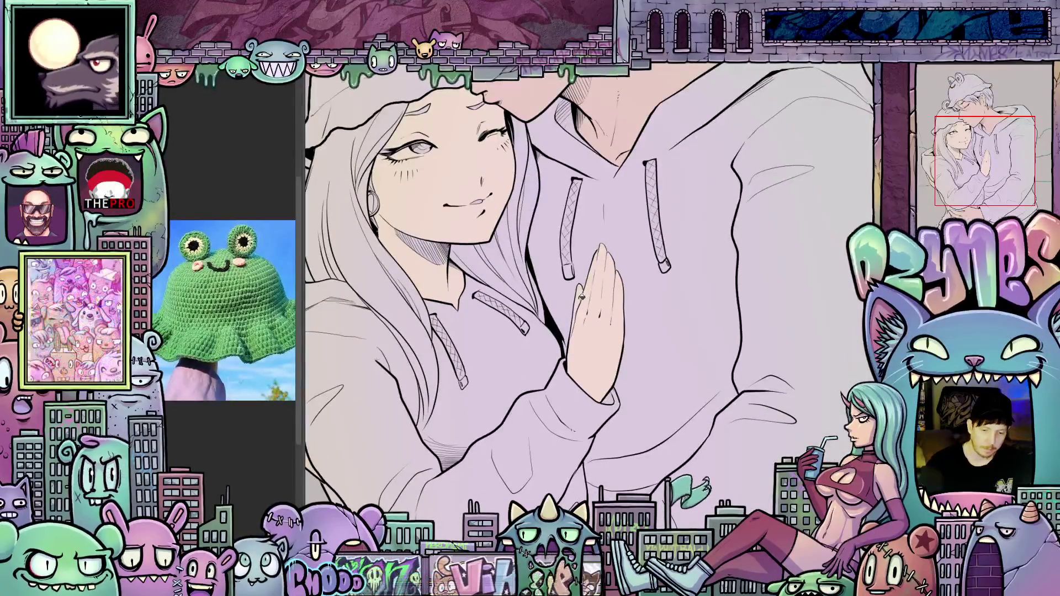
{"action": "left_click_drag", "start_coordinate": [450, 189], "coordinate": [544, 313]}
Step: Zoom and pan around the artwork to check the skin fills on both faces
{"action": "scroll", "coordinate": [544, 313], "scroll_direction": "up", "scroll_amount": 2}
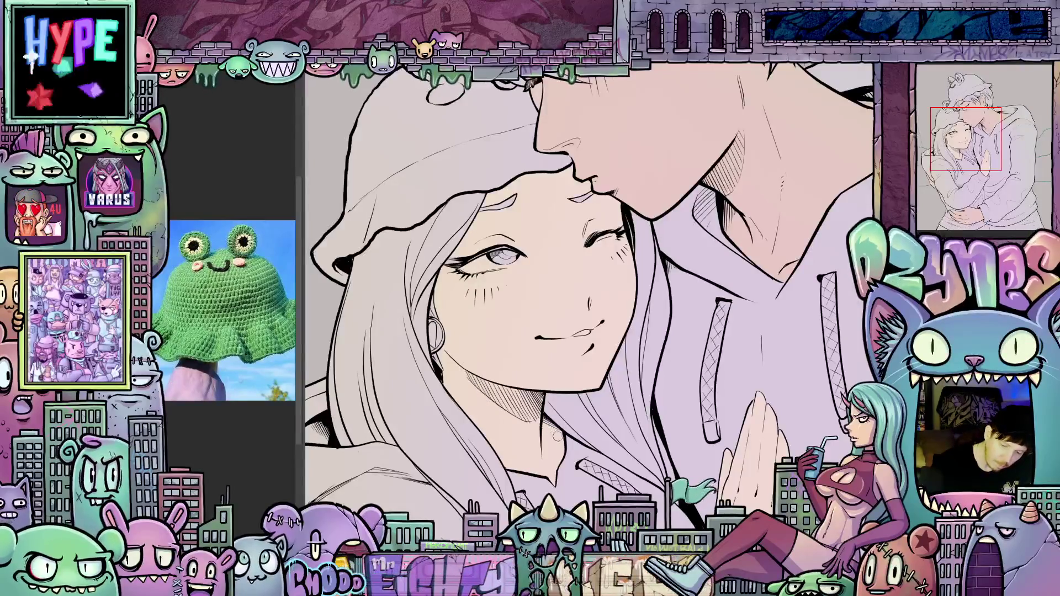
{"action": "scroll", "coordinate": [540, 382], "scroll_direction": "up", "scroll_amount": 3}
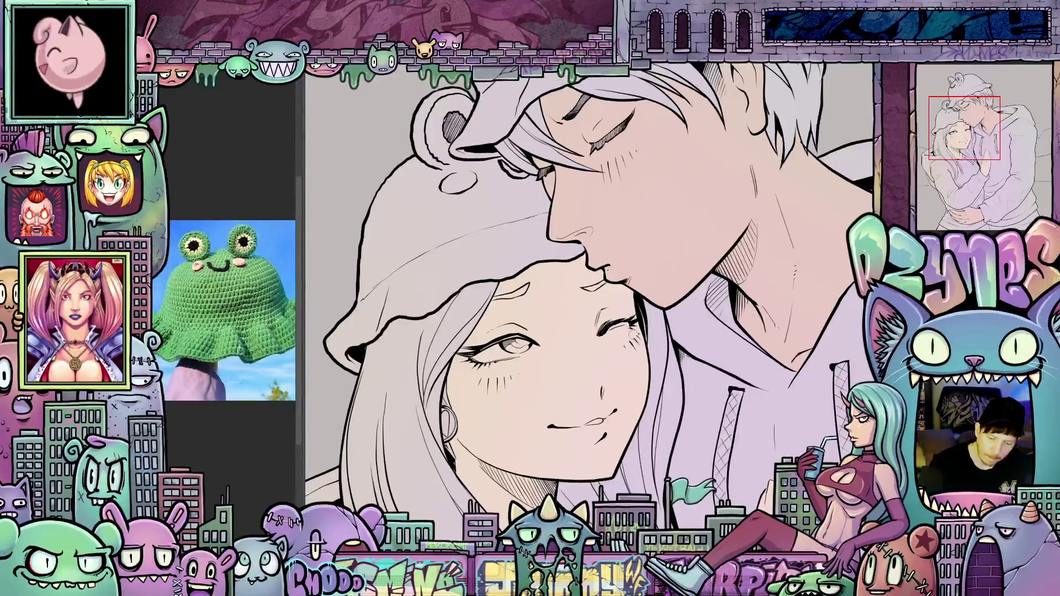
{"action": "scroll", "coordinate": [629, 318], "scroll_direction": "down", "scroll_amount": 5}
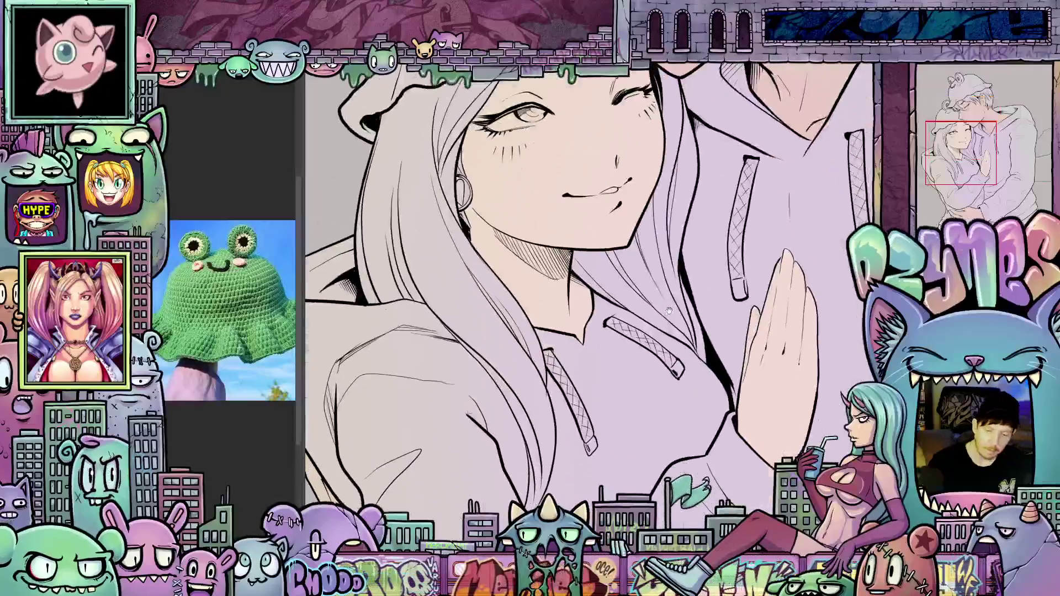
{"action": "scroll", "coordinate": [692, 365], "scroll_direction": "down", "scroll_amount": 5}
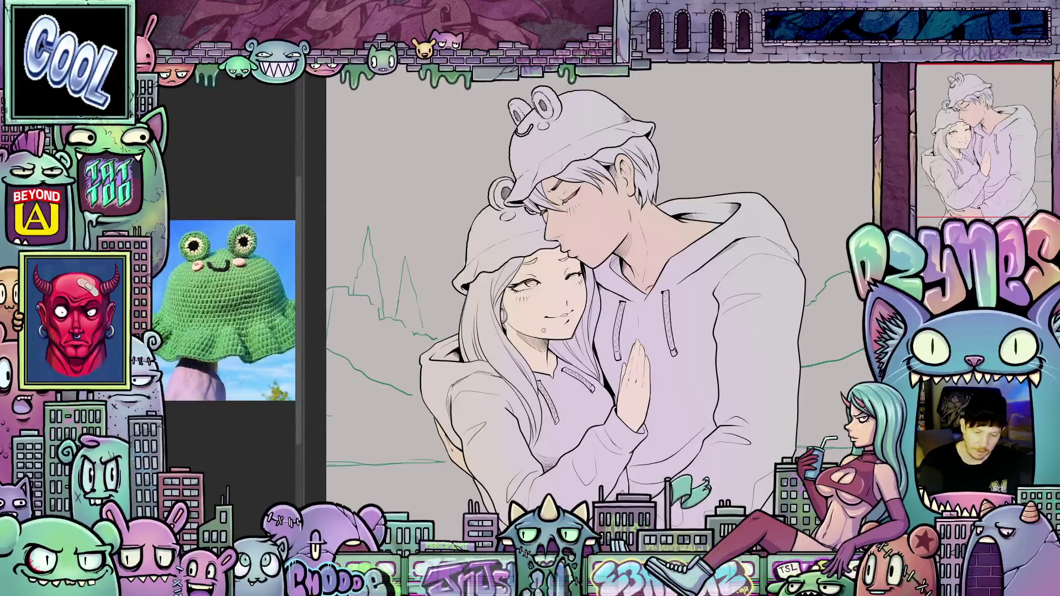
{"action": "scroll", "coordinate": [560, 370], "scroll_direction": "down", "scroll_amount": 3}
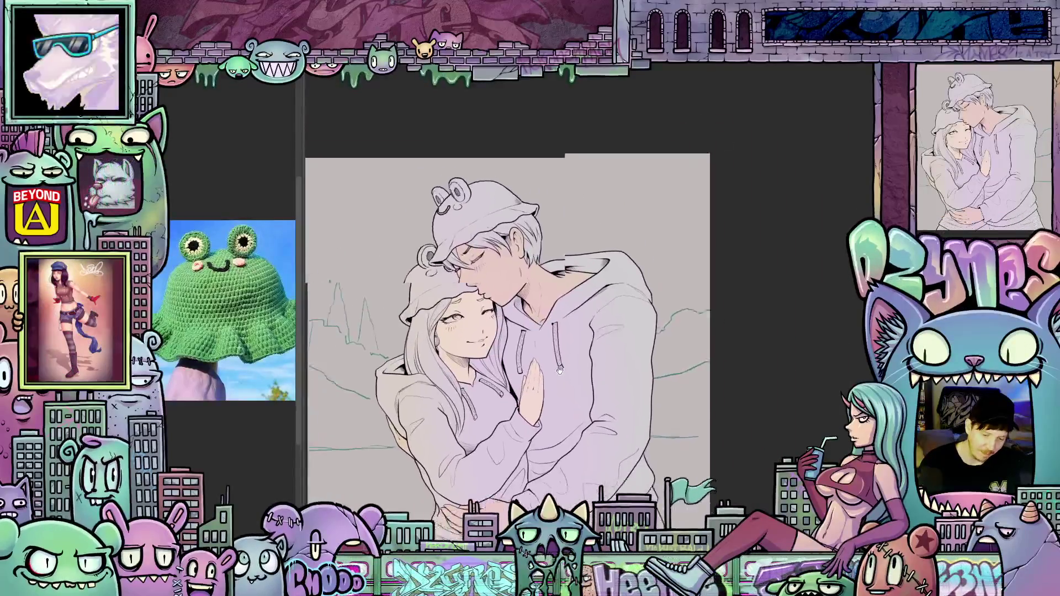
{"action": "left_click_drag", "start_coordinate": [559, 370], "coordinate": [573, 359]}
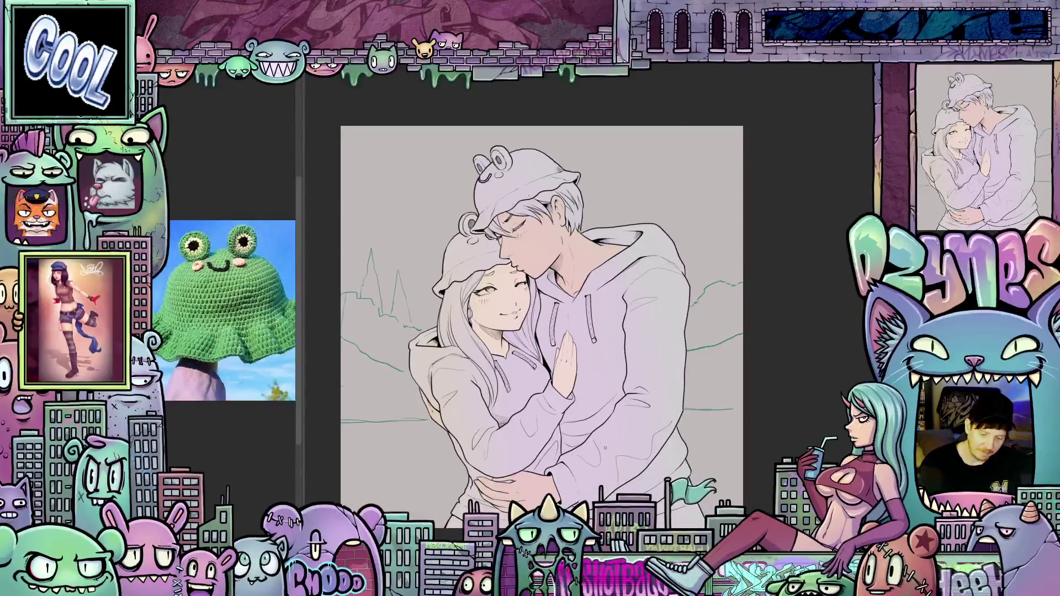
{"action": "scroll", "coordinate": [582, 430], "scroll_direction": "up", "scroll_amount": 5}
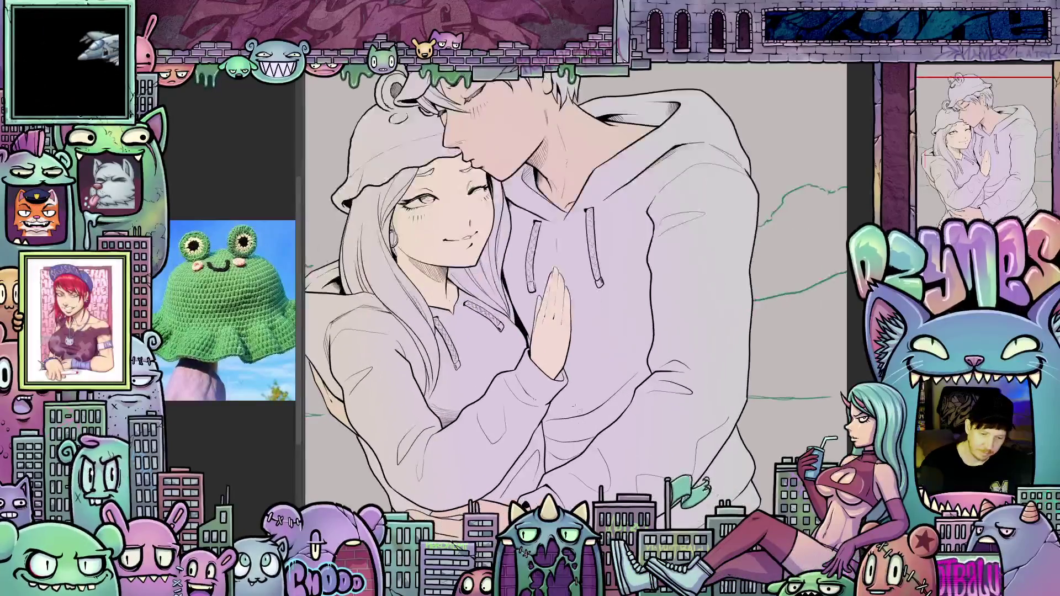
{"action": "left_click_drag", "start_coordinate": [579, 425], "coordinate": [574, 411]}
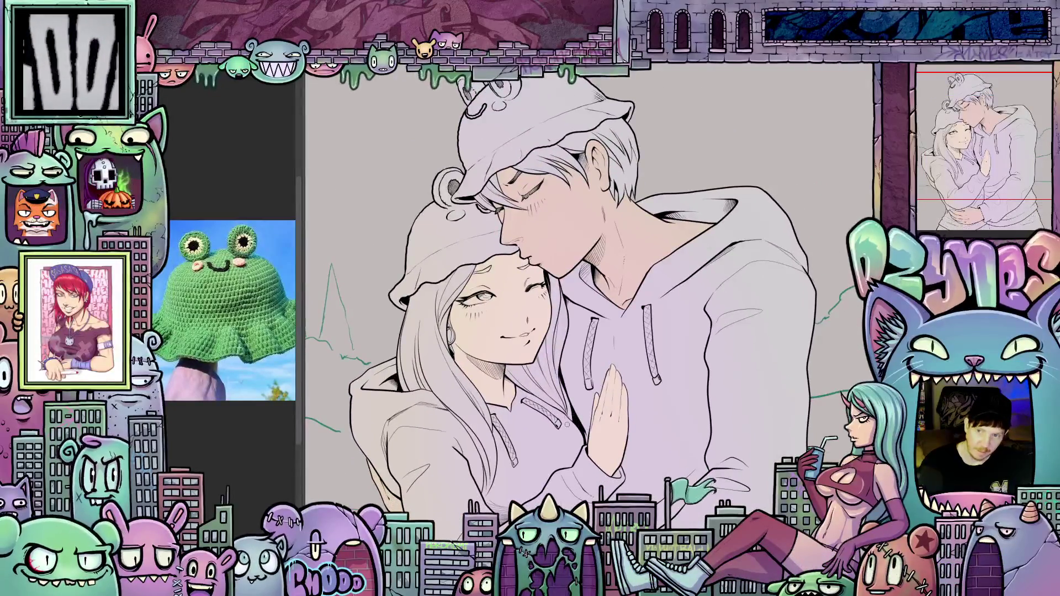
{"action": "scroll", "coordinate": [456, 280], "scroll_direction": "up", "scroll_amount": 2}
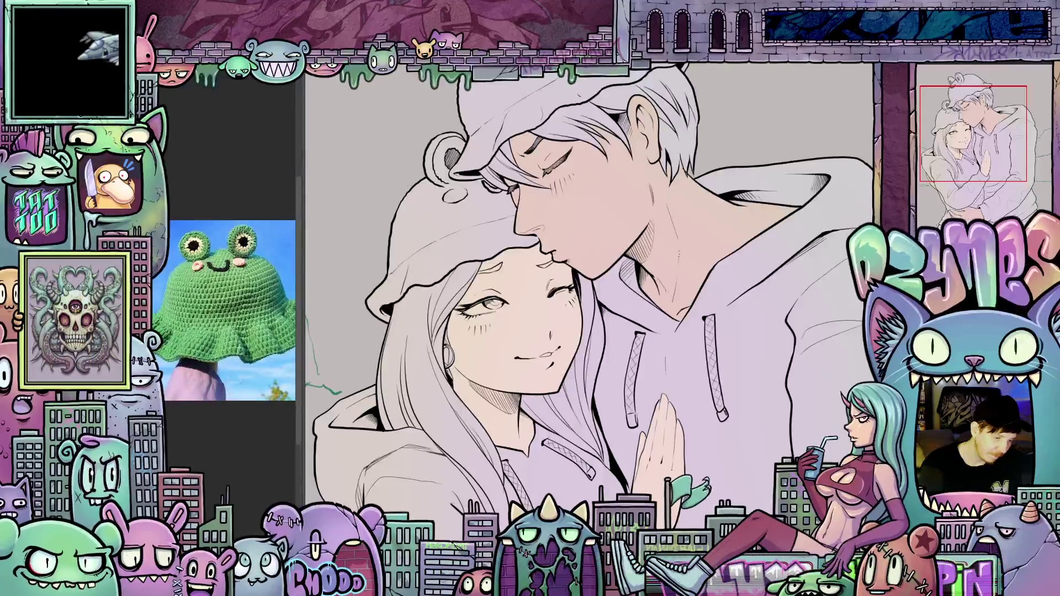
{"action": "left_click_drag", "start_coordinate": [430, 234], "coordinate": [471, 305]}
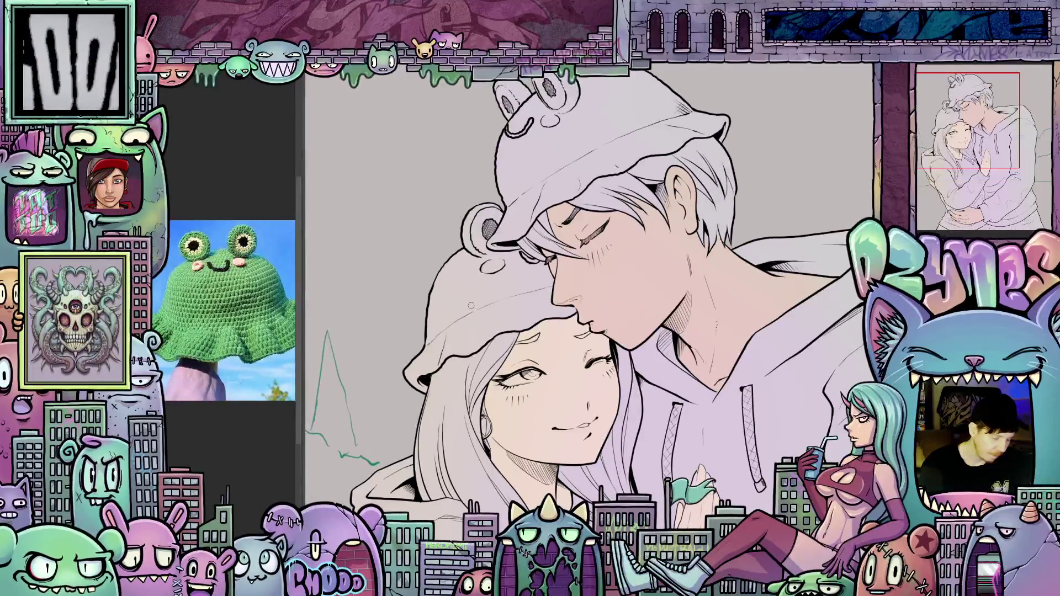
{"action": "left_click", "coordinate": [480, 298]}
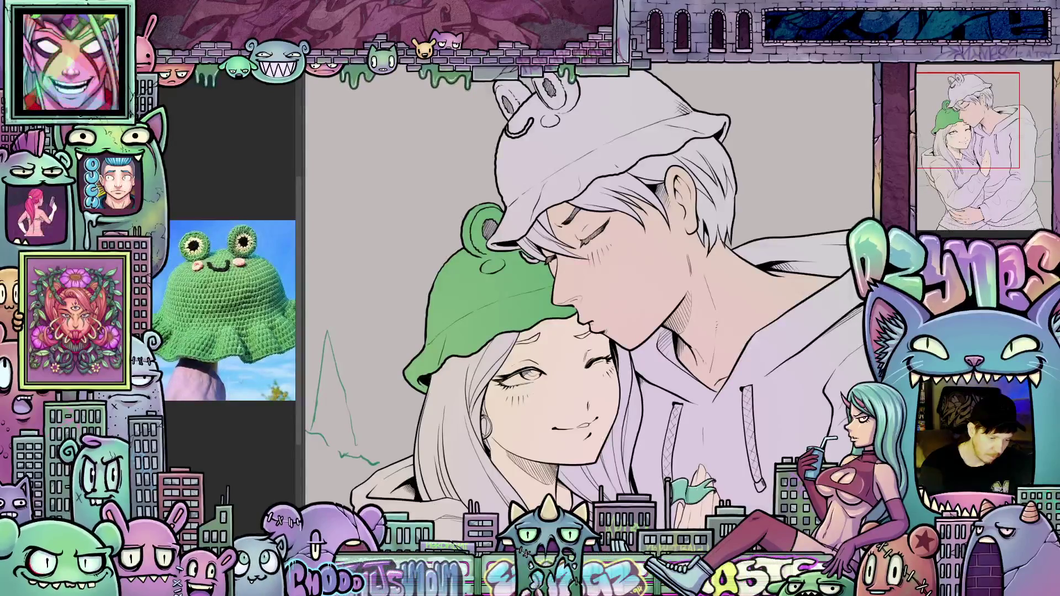
{"action": "left_click", "coordinate": [459, 298]}
{"action": "scroll", "coordinate": [459, 298], "scroll_direction": "down", "scroll_amount": 5}
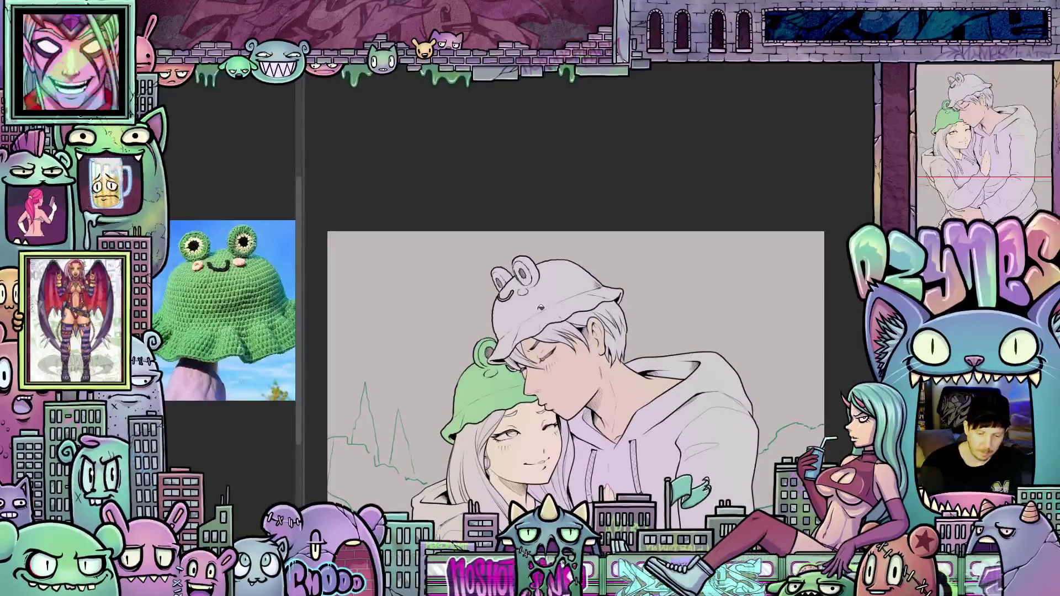
{"action": "left_click", "coordinate": [540, 308]}
{"action": "scroll", "coordinate": [588, 296], "scroll_direction": "up", "scroll_amount": 5}
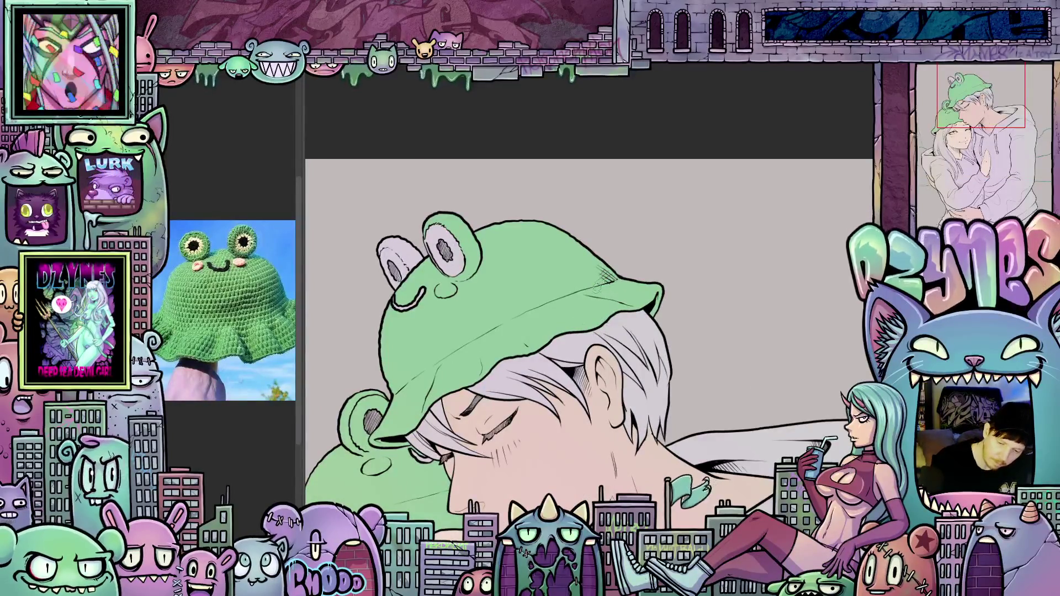
{"action": "left_click_drag", "start_coordinate": [537, 371], "coordinate": [619, 355]}
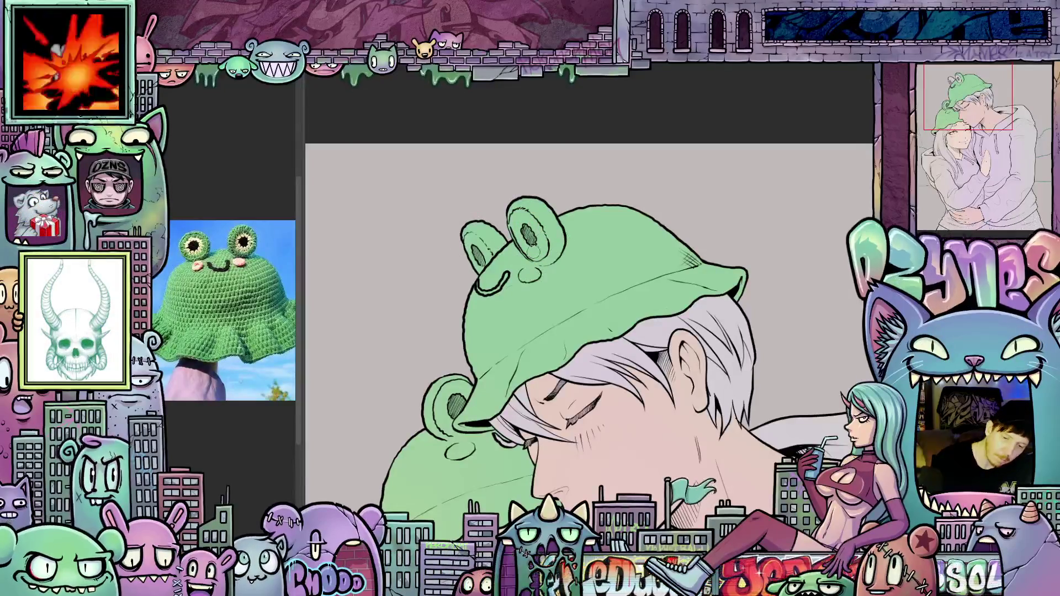
{"action": "mouse_move", "coordinate": [640, 410]}
{"action": "left_mouse_down"}
{"action": "mouse_move", "coordinate": [696, 220]}
{"action": "mouse_move", "coordinate": [712, 223]}
{"action": "left_mouse_up"}
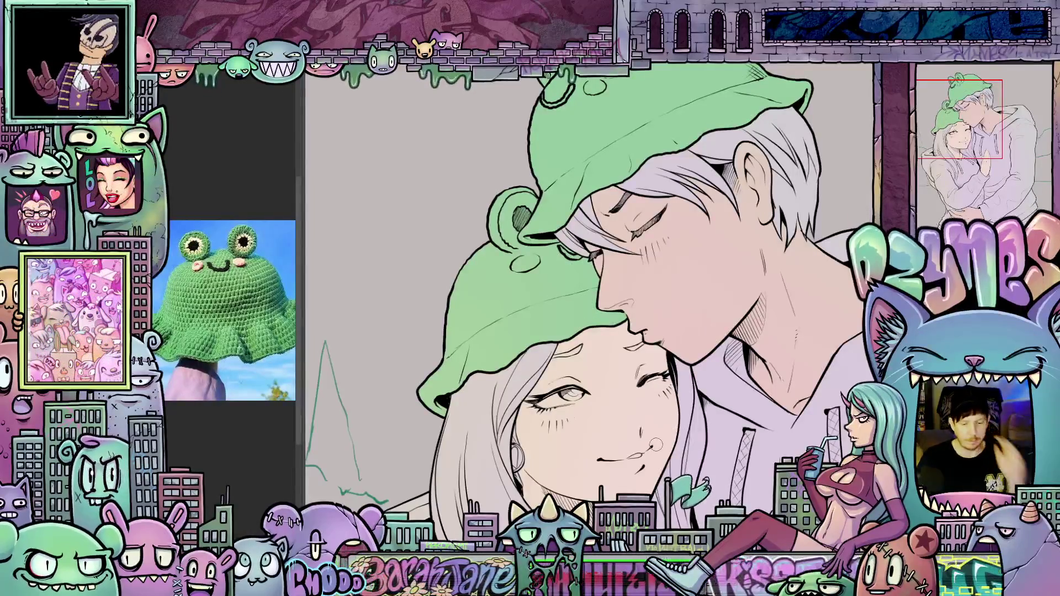
{"action": "scroll", "coordinate": [656, 444], "scroll_direction": "down", "scroll_amount": 5}
{"action": "mouse_move", "coordinate": [718, 513]}
{"action": "left_mouse_down"}
{"action": "mouse_move", "coordinate": [676, 324]}
{"action": "mouse_move", "coordinate": [606, 382]}
{"action": "left_mouse_up"}
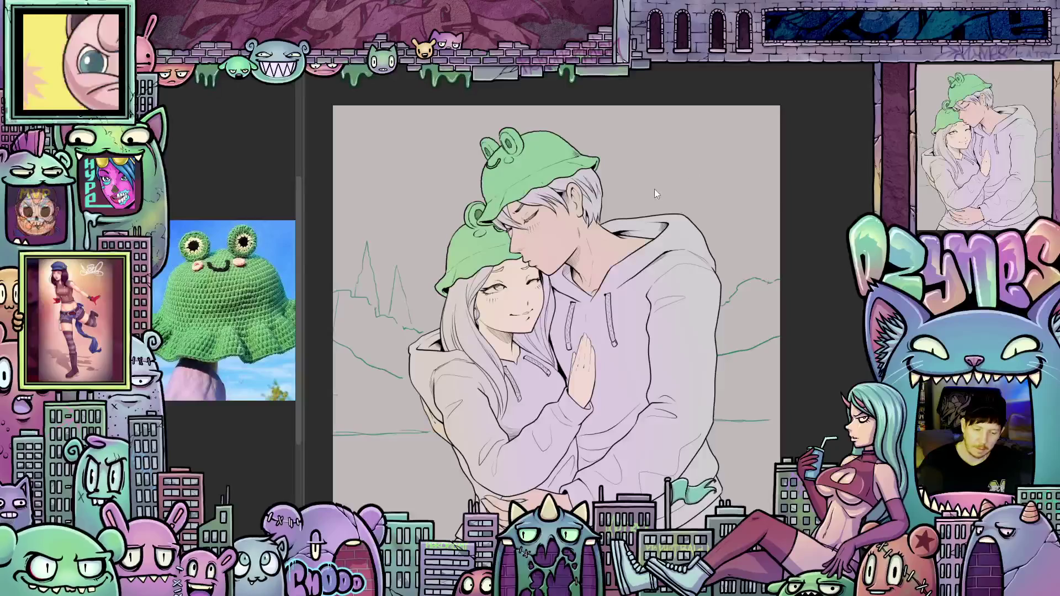
{"action": "scroll", "coordinate": [650, 188], "scroll_direction": "down", "scroll_amount": 2}
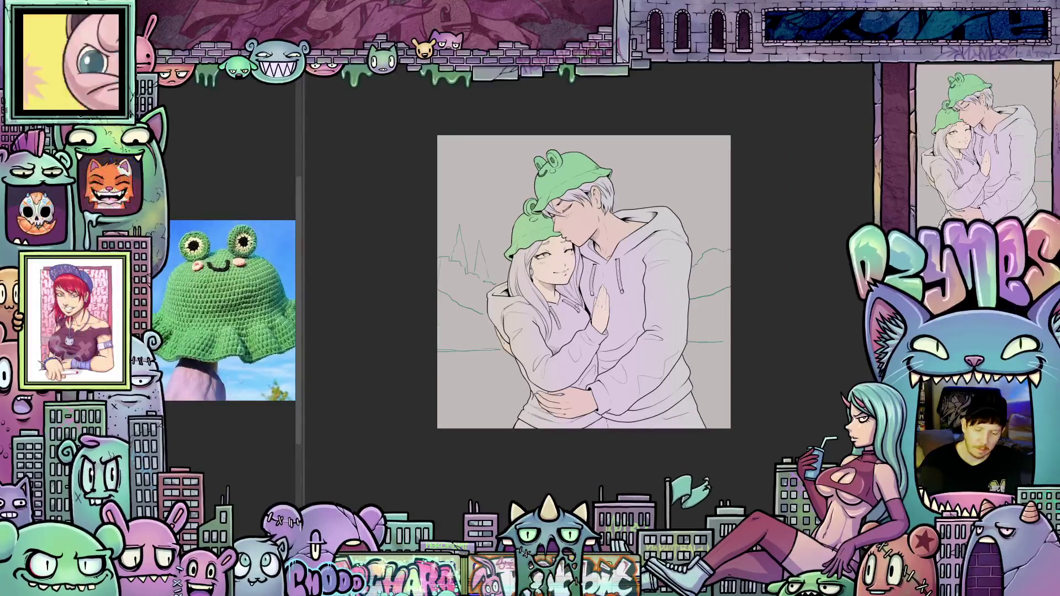
{"action": "scroll", "coordinate": [557, 188], "scroll_direction": "up", "scroll_amount": 3}
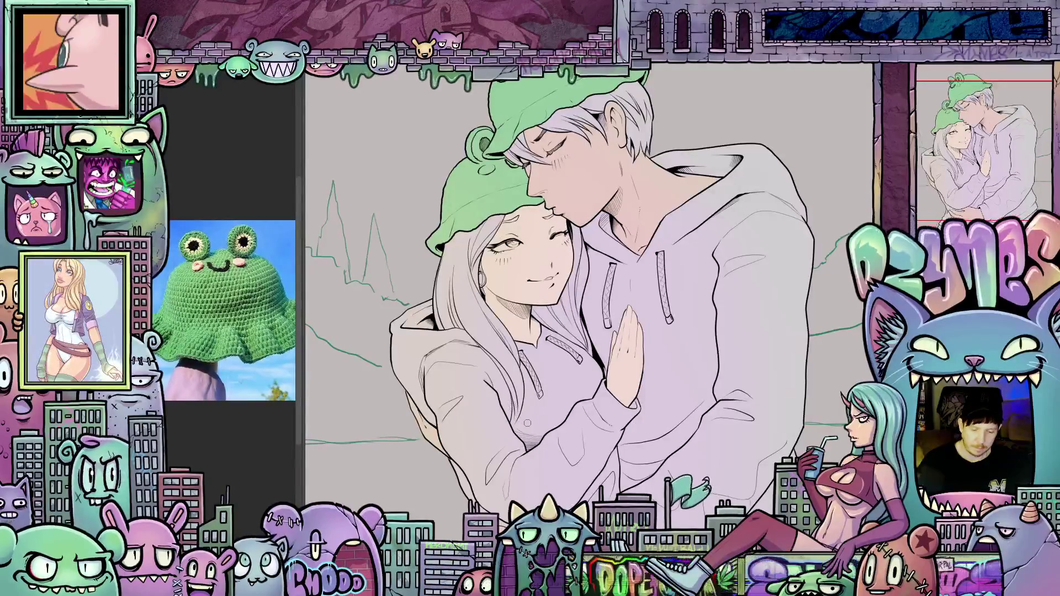
{"action": "scroll", "coordinate": [573, 301], "scroll_direction": "down", "scroll_amount": 4}
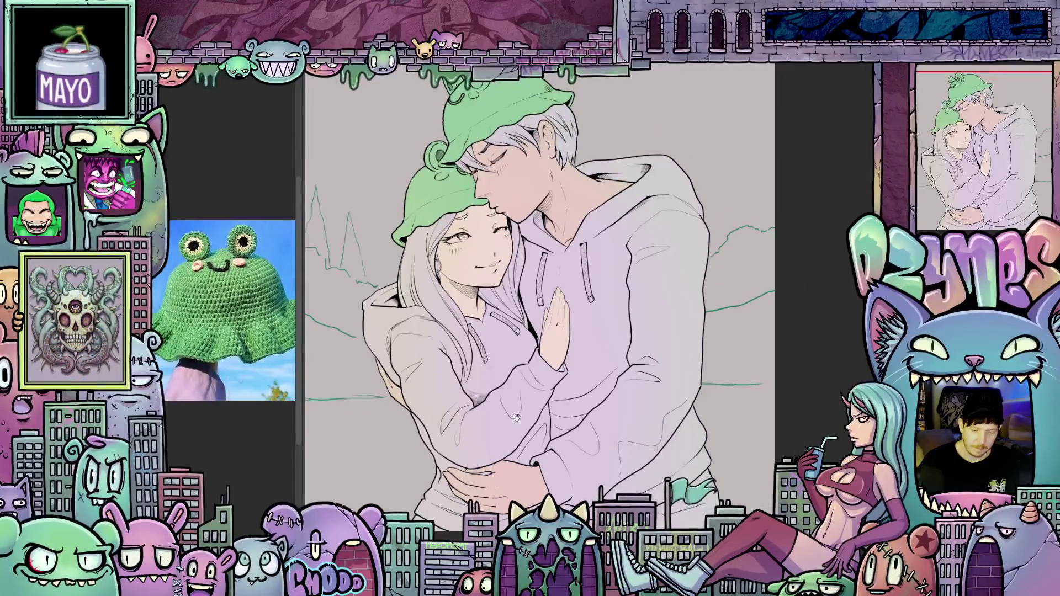
{"action": "scroll", "coordinate": [561, 286], "scroll_direction": "up", "scroll_amount": 2}
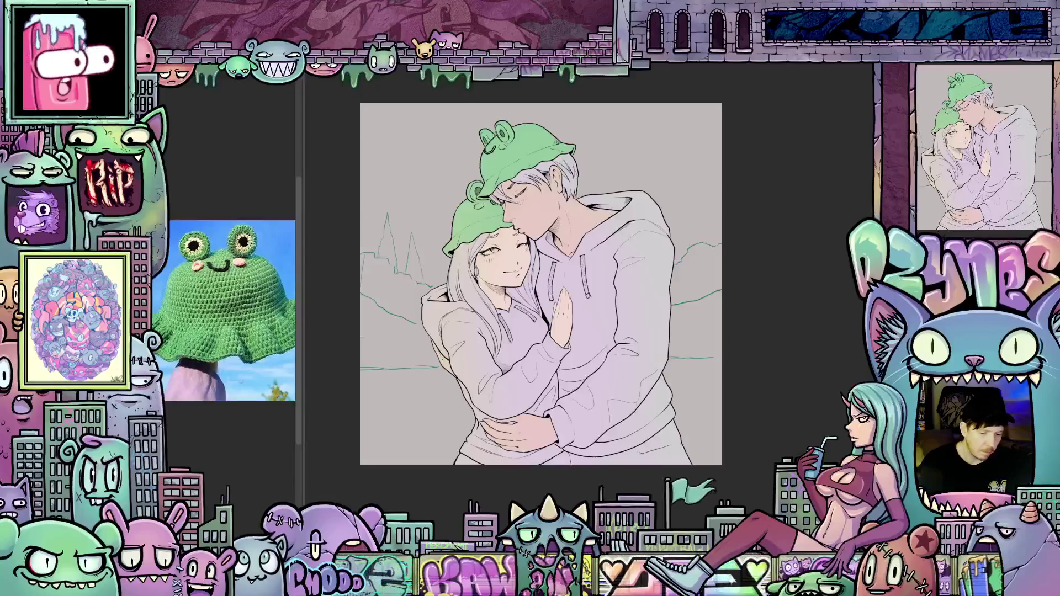
{"action": "scroll", "coordinate": [466, 287], "scroll_direction": "up", "scroll_amount": 3}
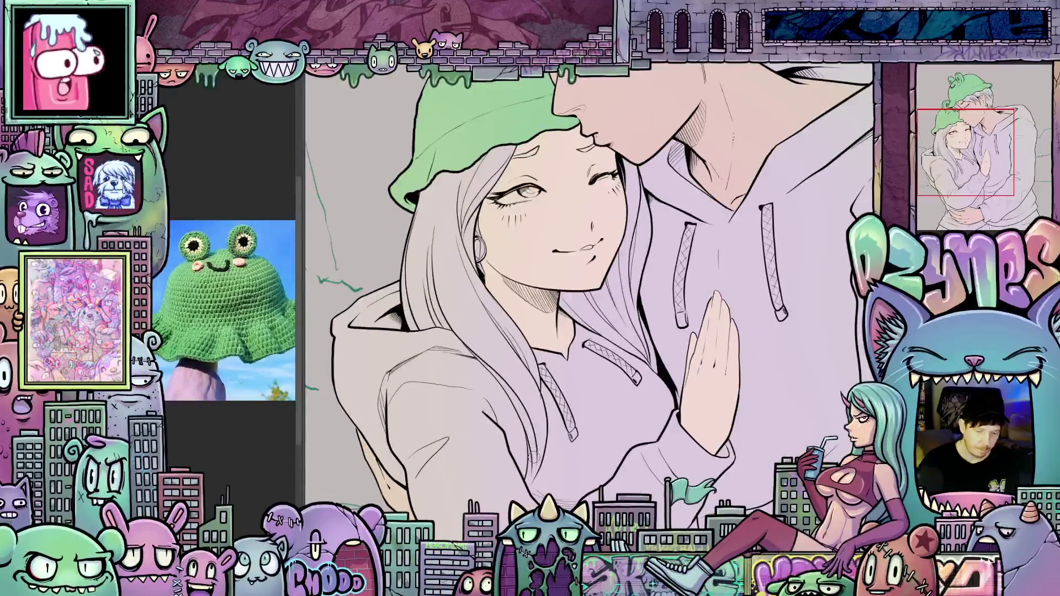
Step: Fill the girl's long hair lavender purple, undoing a first fill that spilled onto the hoodie
{"action": "left_click", "coordinate": [482, 312]}
{"action": "key", "text": "ctrl+z"}
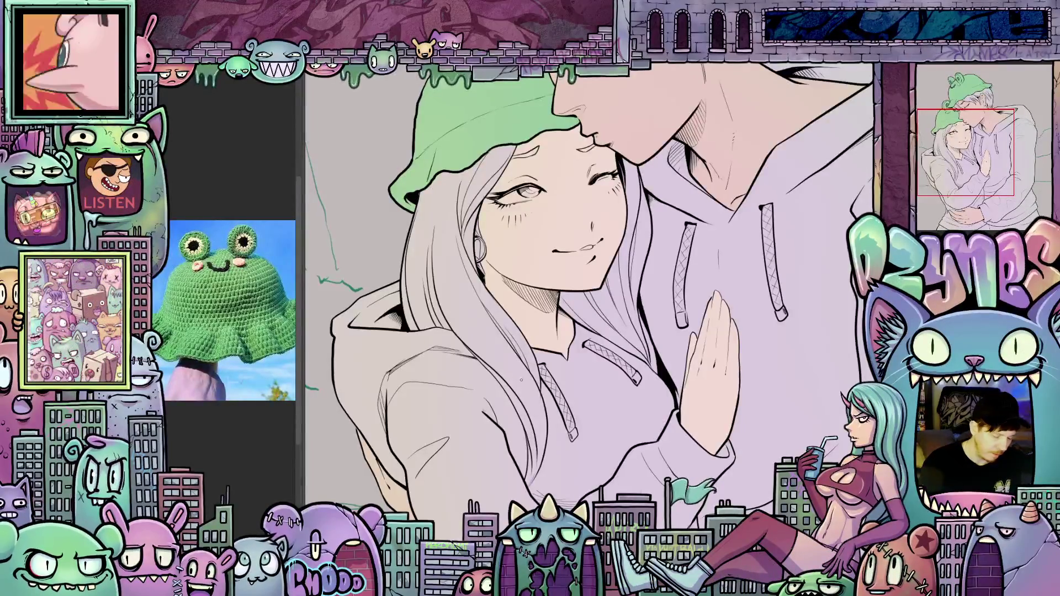
{"action": "left_click", "coordinate": [532, 391]}
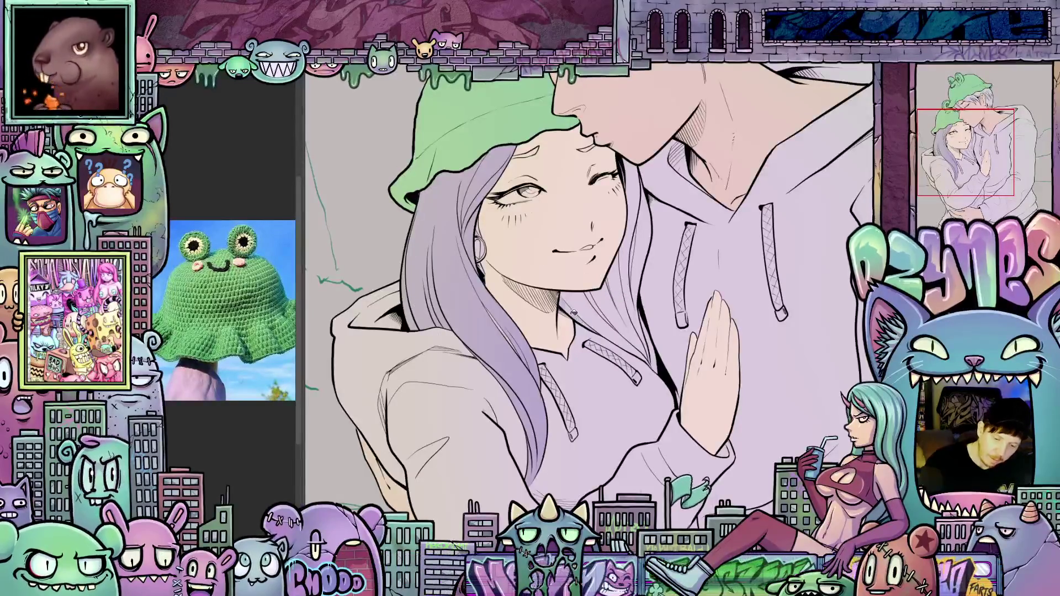
Step: Paint over missed gaps in the hair beside her face, then reframe the illustration
{"action": "left_click_drag", "start_coordinate": [616, 304], "coordinate": [620, 299]}
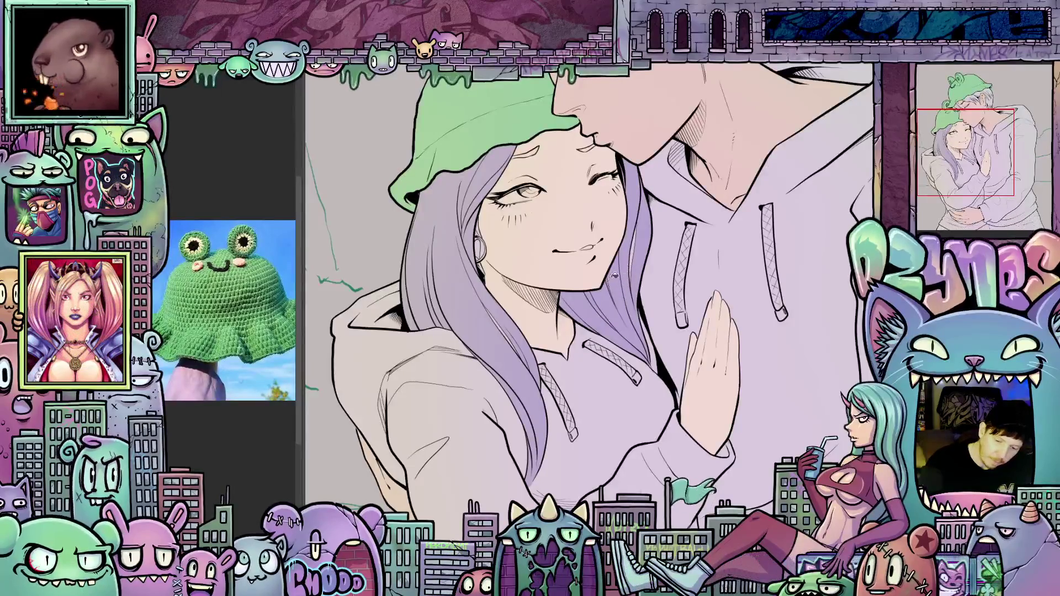
{"action": "mouse_move", "coordinate": [641, 301]}
{"action": "left_mouse_down"}
{"action": "mouse_move", "coordinate": [652, 344]}
{"action": "mouse_move", "coordinate": [647, 322]}
{"action": "left_mouse_up"}
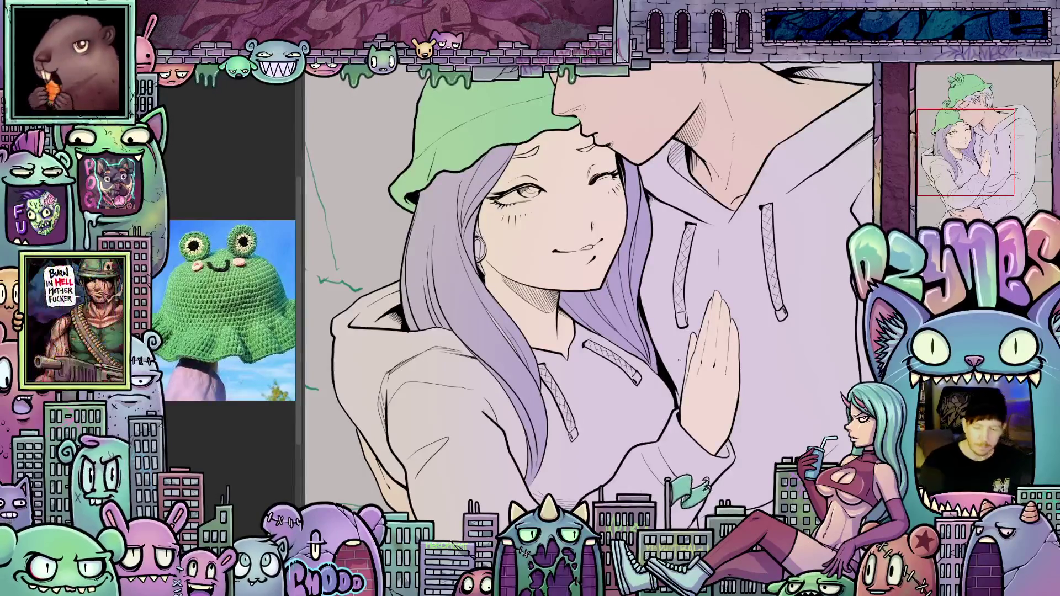
{"action": "key", "text": "ctrl+0"}
{"action": "left_click_drag", "start_coordinate": [569, 421], "coordinate": [587, 406]}
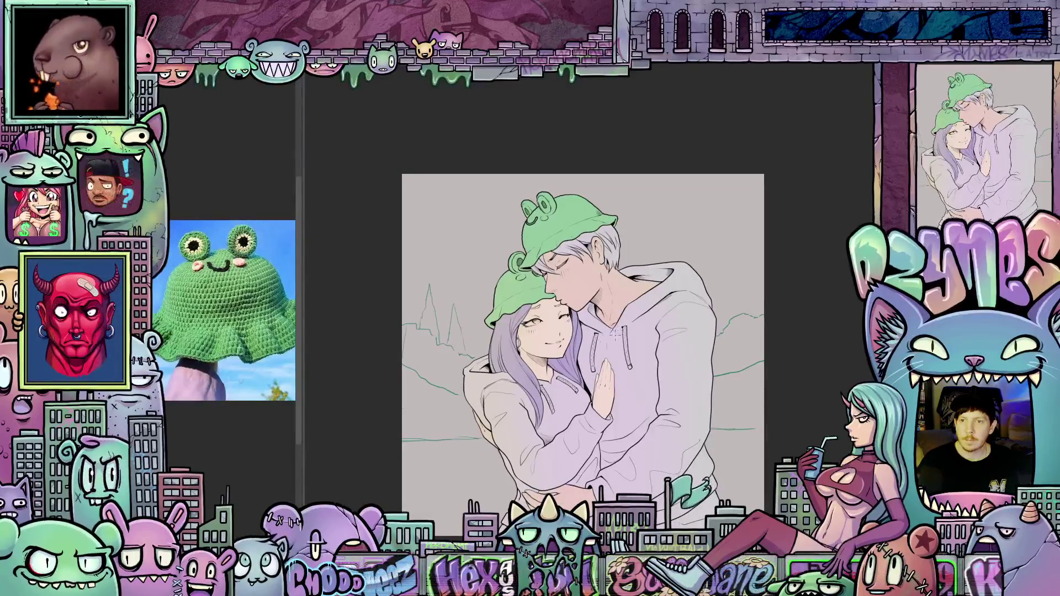
{"action": "scroll", "coordinate": [574, 319], "scroll_direction": "up", "scroll_amount": 3}
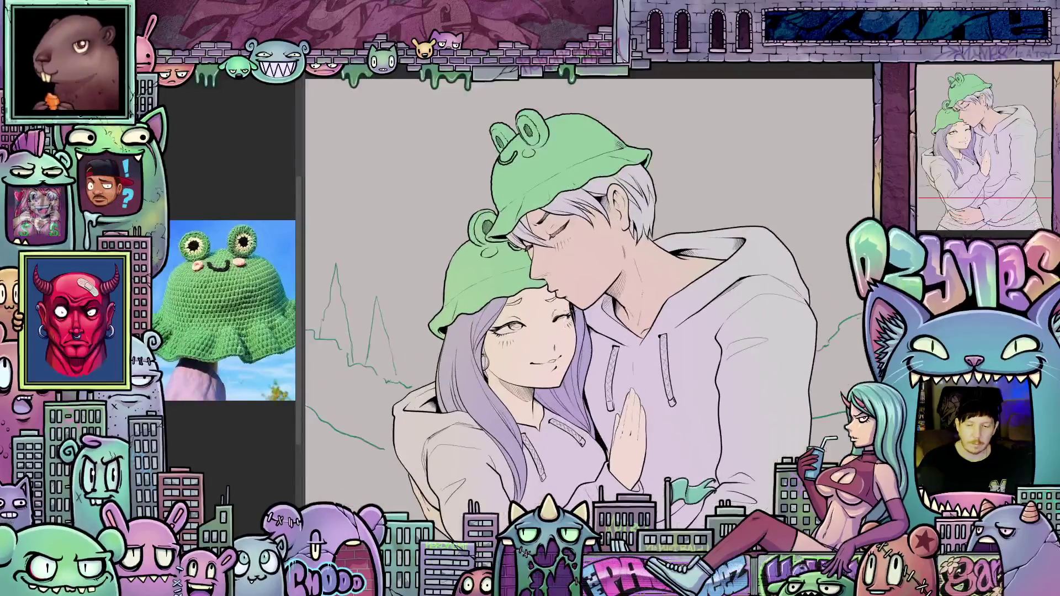
{"action": "scroll", "coordinate": [574, 310], "scroll_direction": "up", "scroll_amount": 1}
{"action": "scroll", "coordinate": [577, 310], "scroll_direction": "up", "scroll_amount": 2}
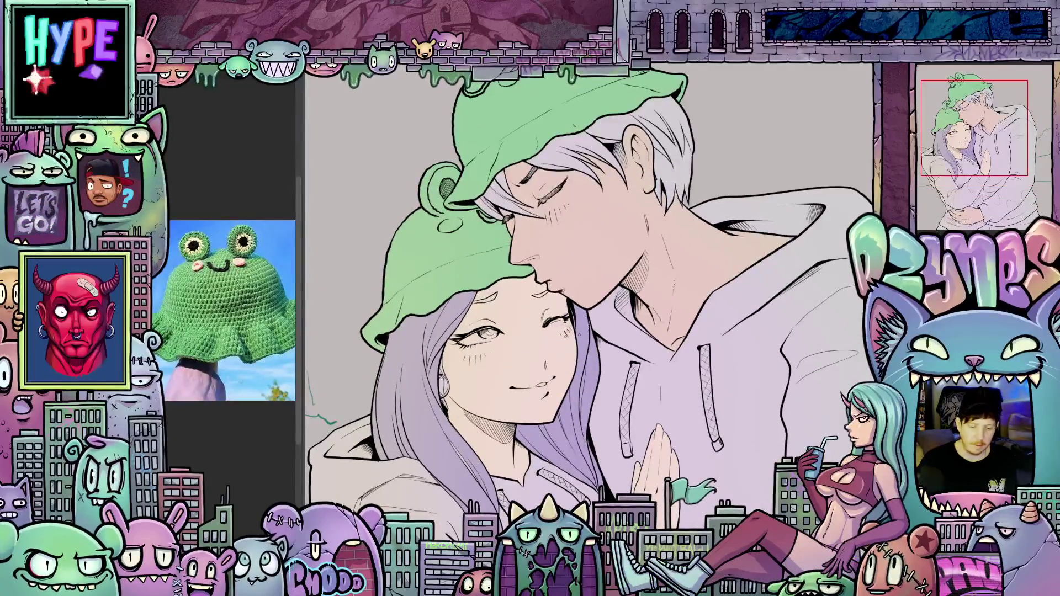
{"action": "left_click_drag", "start_coordinate": [579, 335], "coordinate": [580, 317]}
{"action": "scroll", "coordinate": [531, 340], "scroll_direction": "up", "scroll_amount": 3}
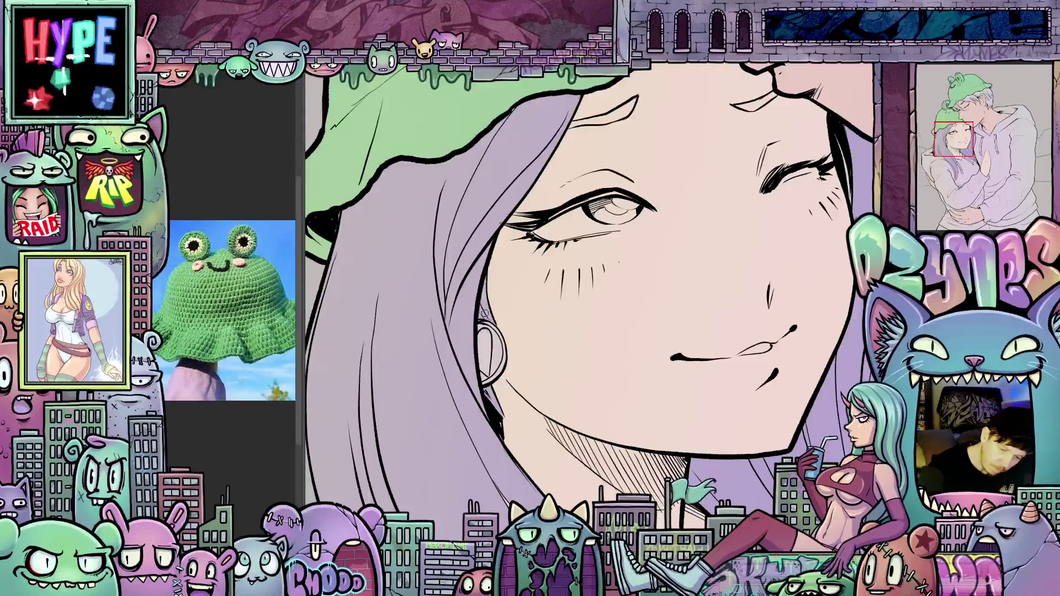
{"action": "mouse_move", "coordinate": [524, 366]}
{"action": "left_mouse_down"}
{"action": "mouse_move", "coordinate": [662, 293]}
{"action": "mouse_move", "coordinate": [509, 335]}
{"action": "left_mouse_up"}
{"action": "scroll", "coordinate": [663, 327], "scroll_direction": "down", "scroll_amount": 2}
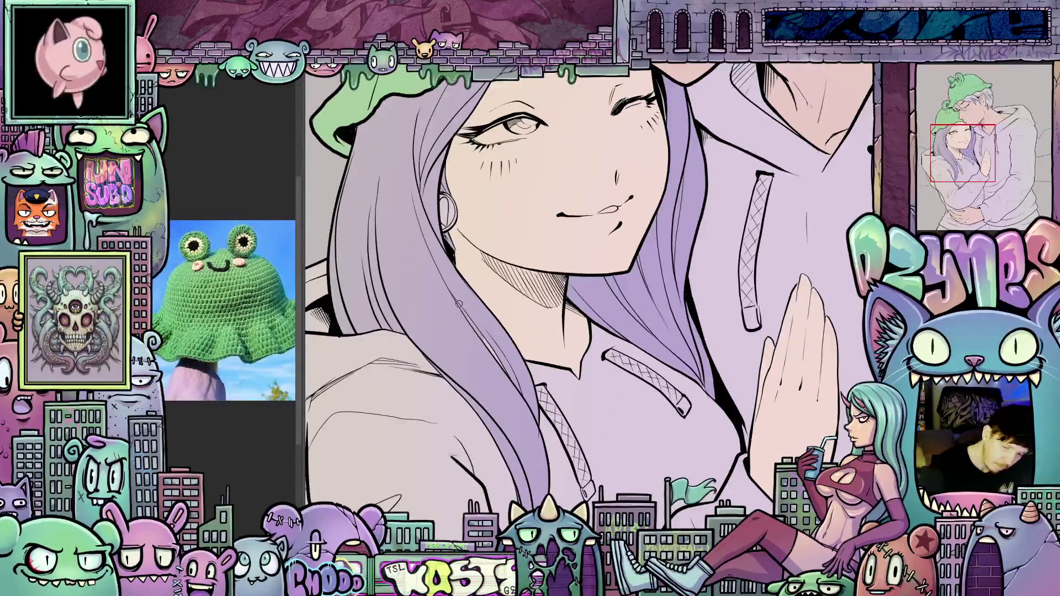
{"action": "scroll", "coordinate": [590, 285], "scroll_direction": "up", "scroll_amount": 5}
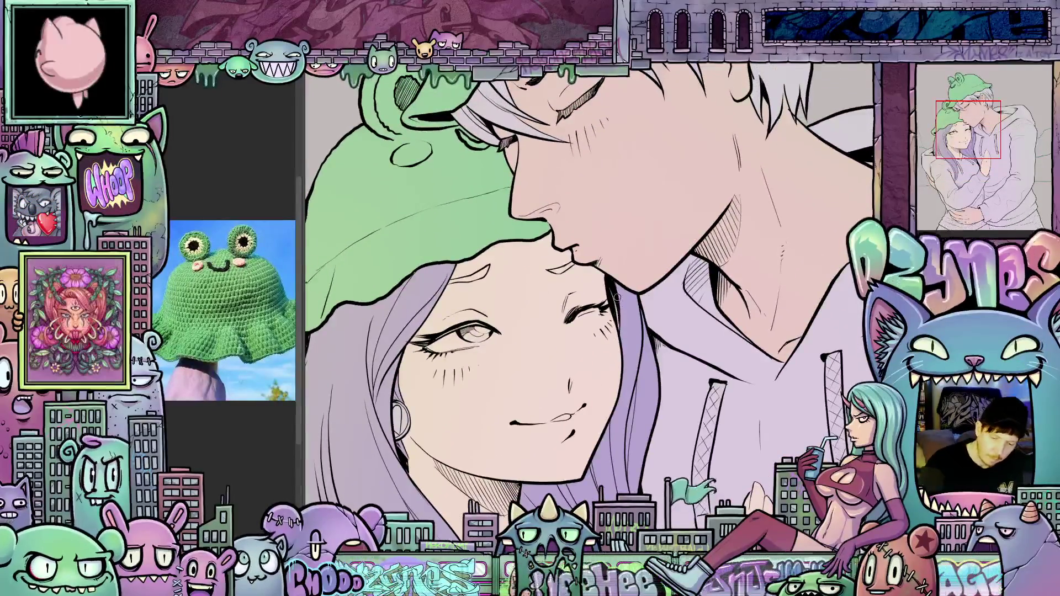
{"action": "scroll", "coordinate": [618, 313], "scroll_direction": "left", "scroll_amount": 3}
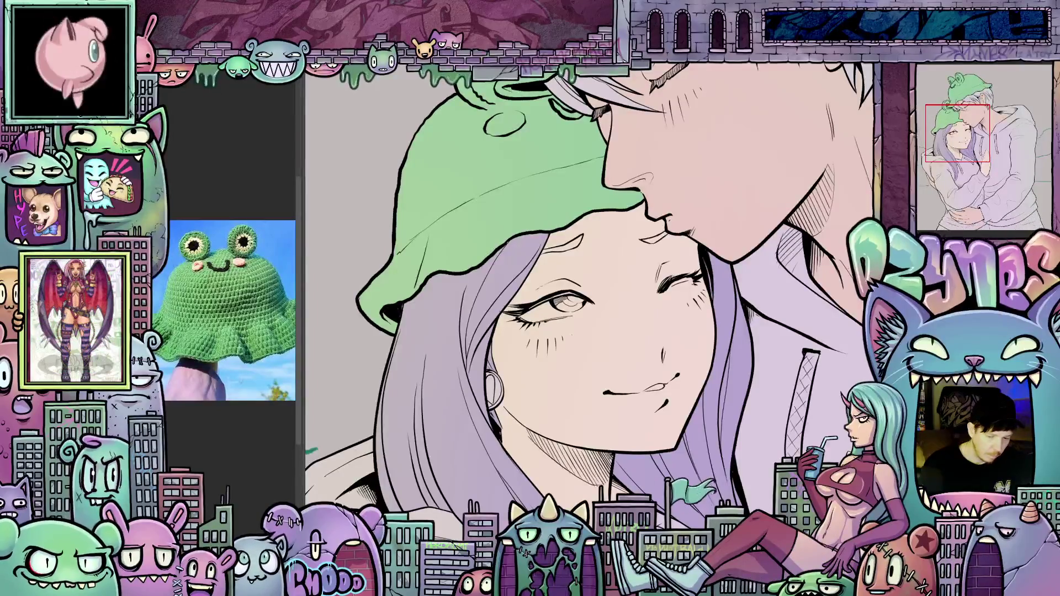
{"action": "scroll", "coordinate": [508, 242], "scroll_direction": "up", "scroll_amount": 2}
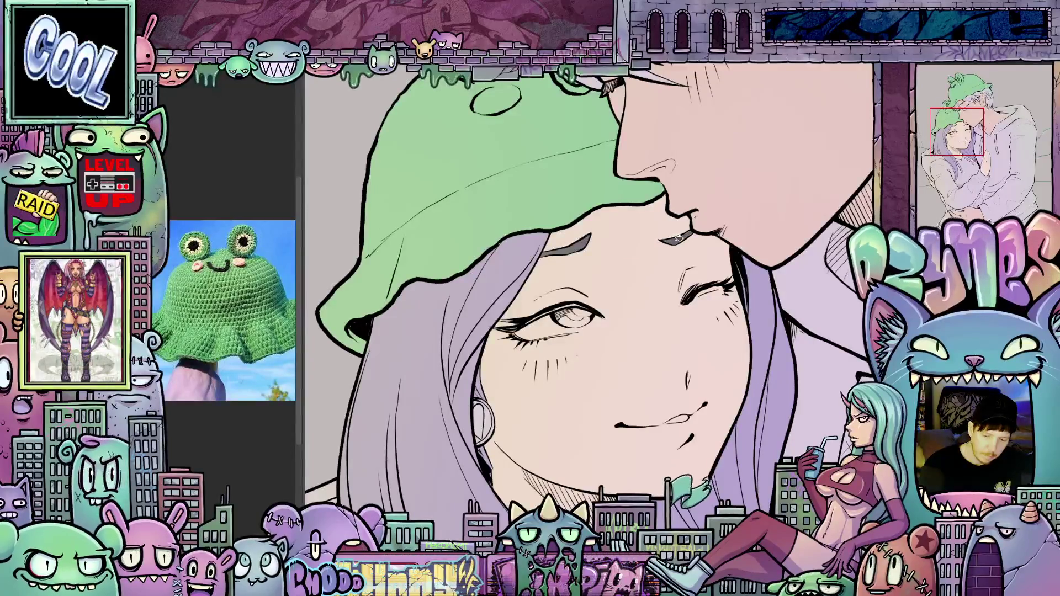
{"action": "scroll", "coordinate": [590, 302], "scroll_direction": "down", "scroll_amount": 2}
{"action": "scroll", "coordinate": [476, 350], "scroll_direction": "down", "scroll_amount": 2}
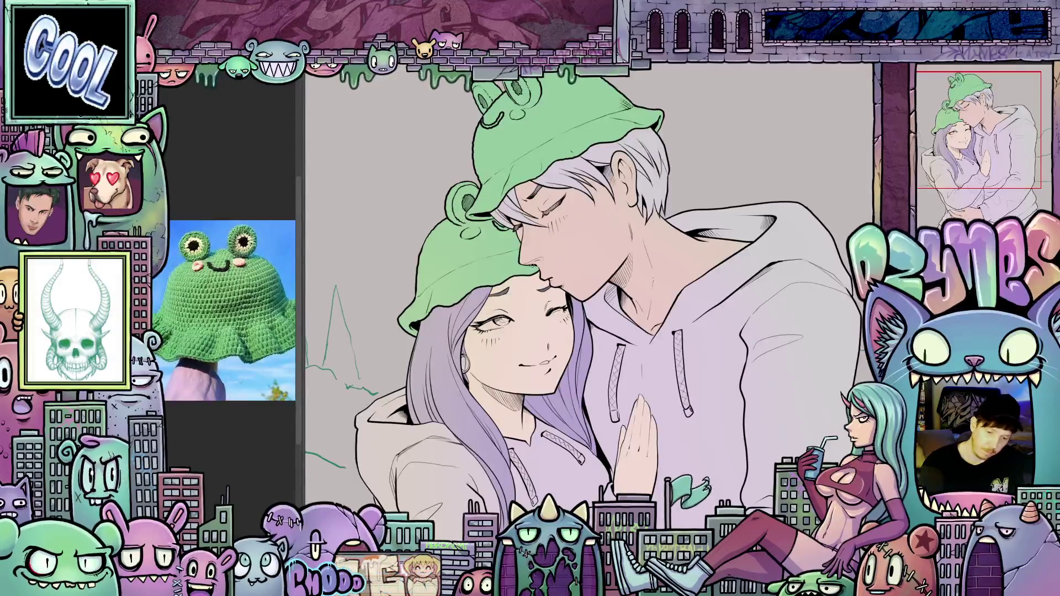
{"action": "scroll", "coordinate": [667, 282], "scroll_direction": "down", "scroll_amount": 5}
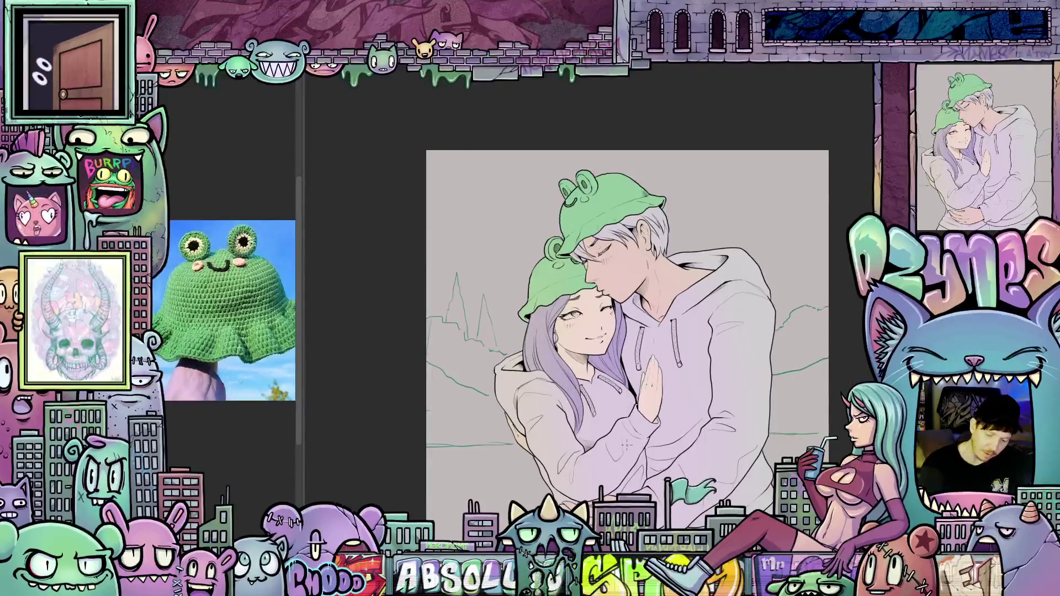
{"action": "scroll", "coordinate": [610, 411], "scroll_direction": "up", "scroll_amount": 4}
{"action": "scroll", "coordinate": [594, 352], "scroll_direction": "up", "scroll_amount": 3}
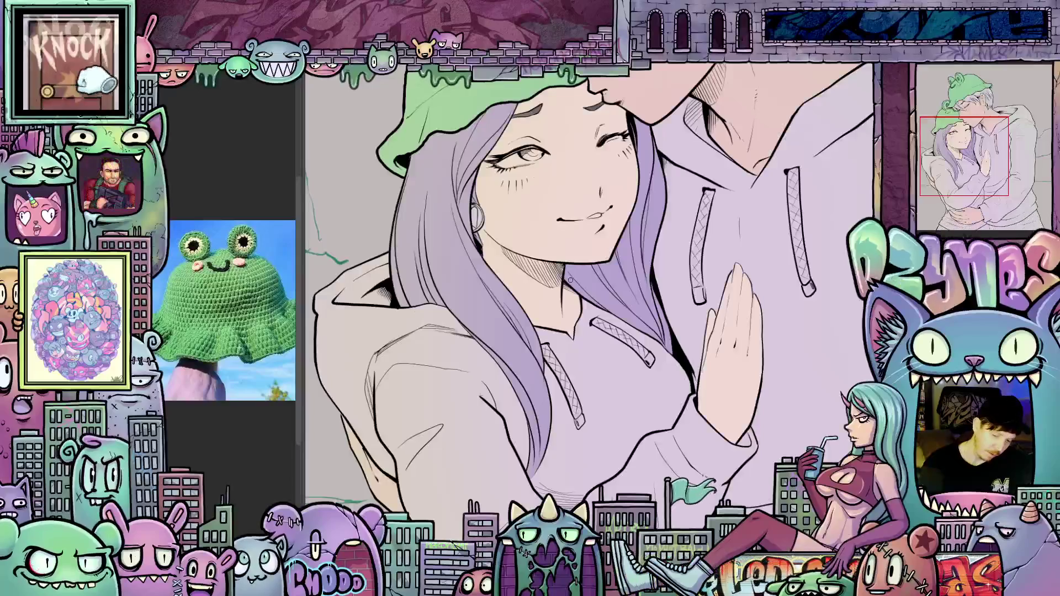
{"action": "scroll", "coordinate": [572, 280], "scroll_direction": "down", "scroll_amount": 4}
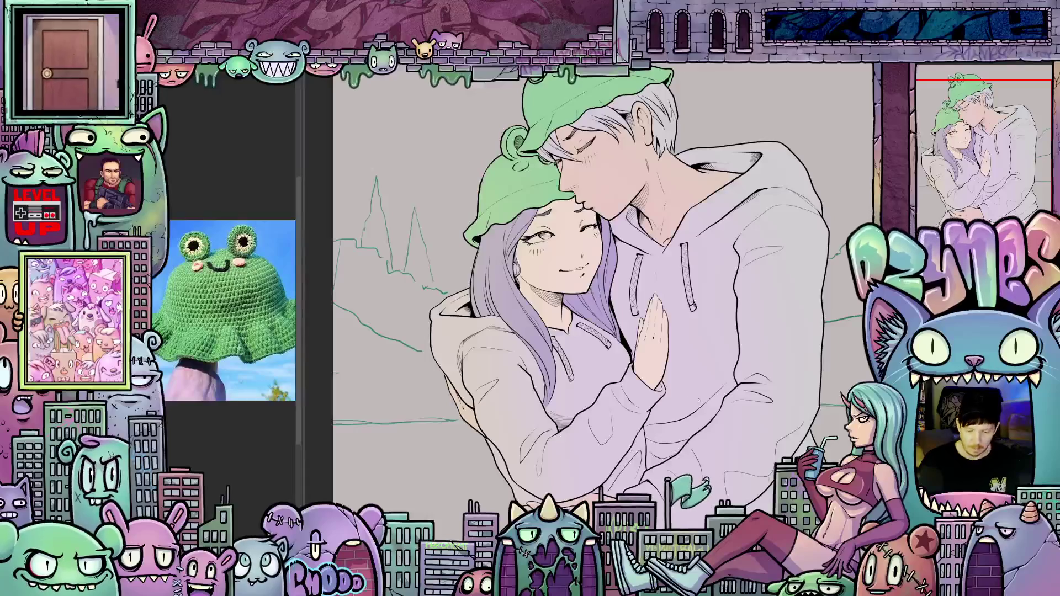
{"action": "mouse_move", "coordinate": [699, 400]}
{"action": "left_mouse_down"}
{"action": "mouse_move", "coordinate": [576, 381]}
{"action": "mouse_move", "coordinate": [591, 424]}
{"action": "left_mouse_up"}
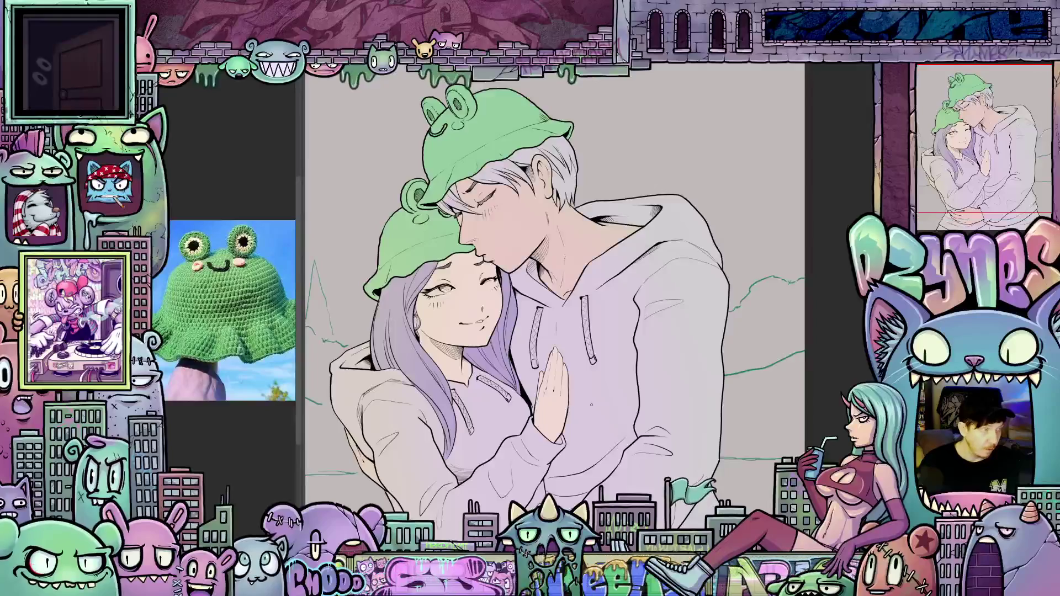
{"action": "scroll", "coordinate": [479, 361], "scroll_direction": "up", "scroll_amount": 4}
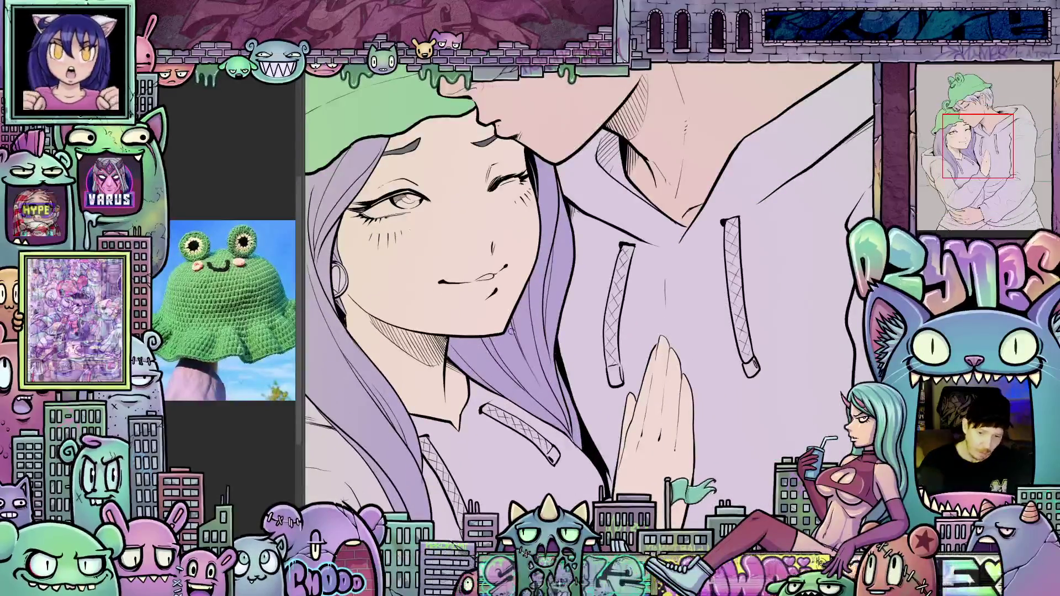
{"action": "scroll", "coordinate": [507, 334], "scroll_direction": "down", "scroll_amount": 1}
{"action": "left_click_drag", "start_coordinate": [468, 325], "coordinate": [572, 400]}
{"action": "scroll", "coordinate": [565, 300], "scroll_direction": "up", "scroll_amount": 2}
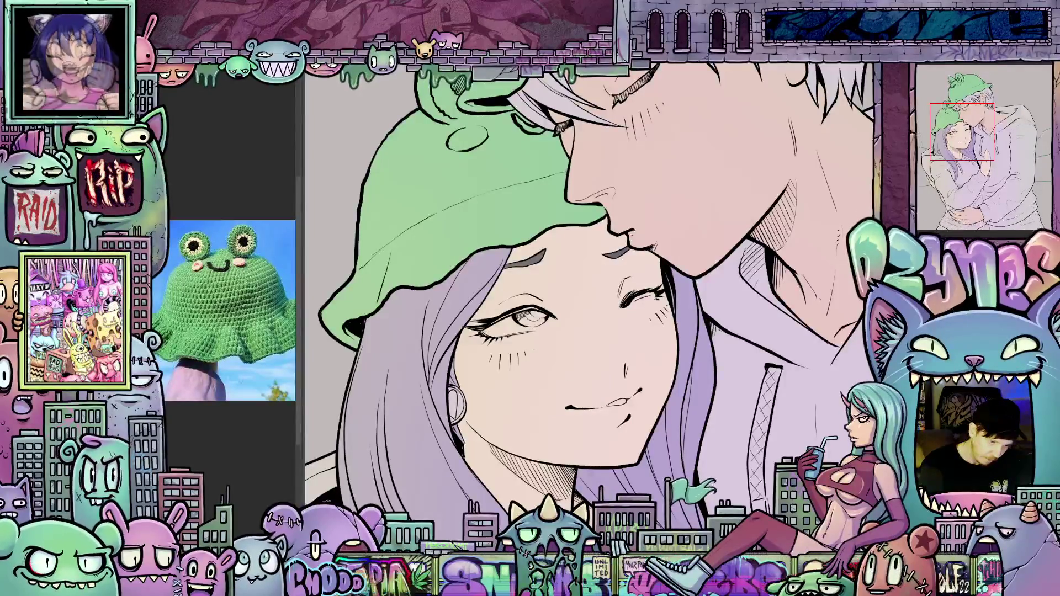
{"action": "scroll", "coordinate": [550, 363], "scroll_direction": "up", "scroll_amount": 2}
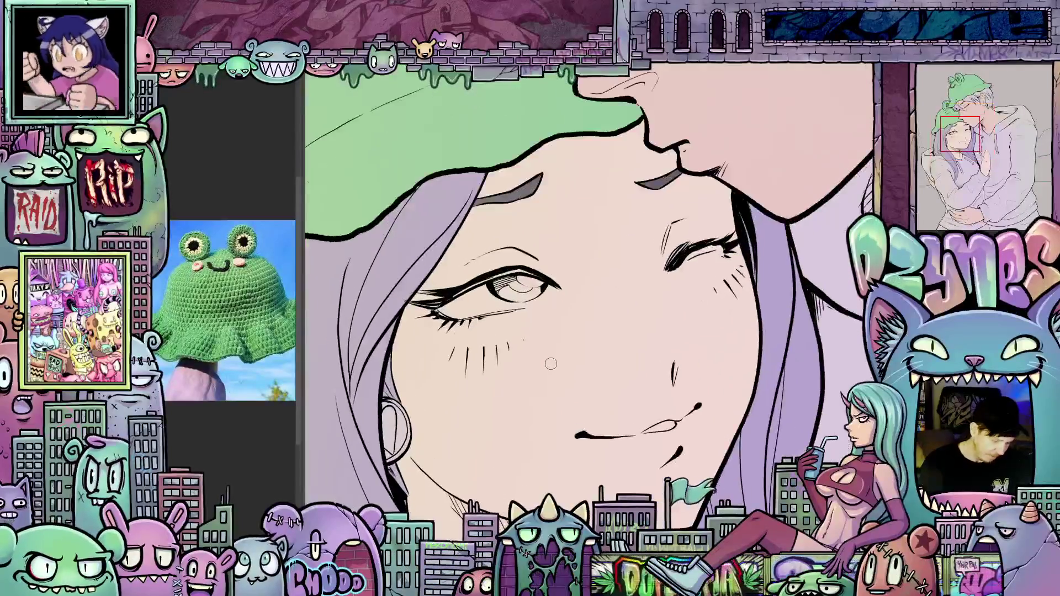
{"action": "key", "text": "minus"}
{"action": "key", "text": "minus"}
{"action": "key", "text": "minus"}
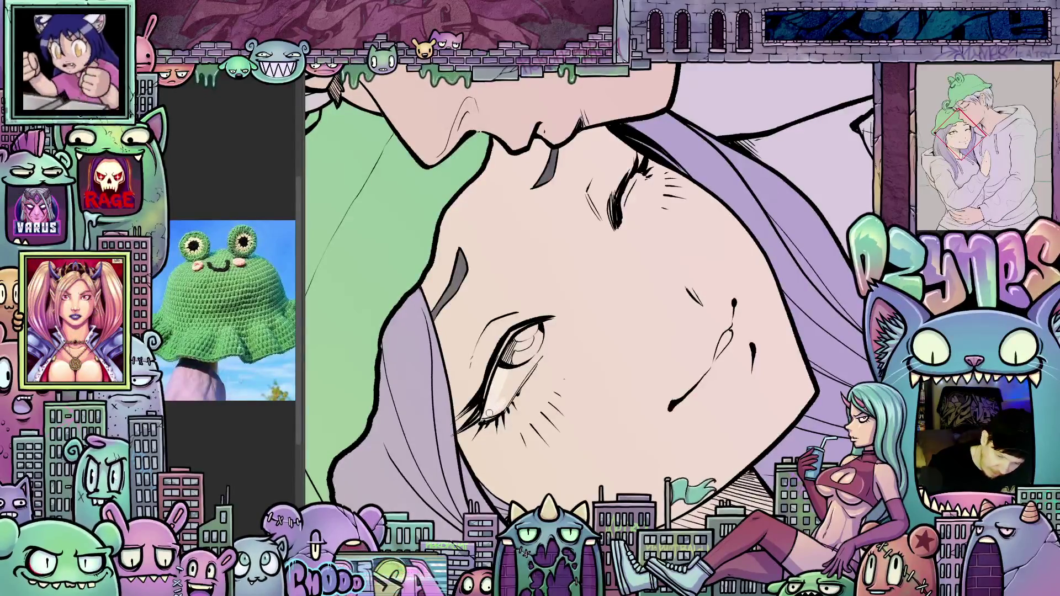
{"action": "scroll", "coordinate": [513, 381], "scroll_direction": "up", "scroll_amount": 2}
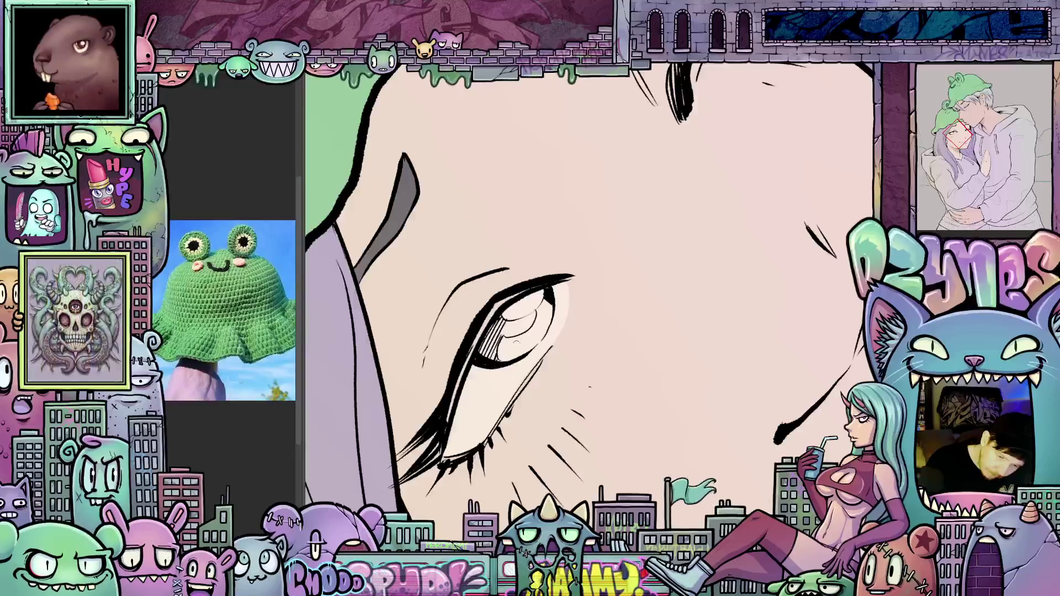
{"action": "key", "text": "Escape"}
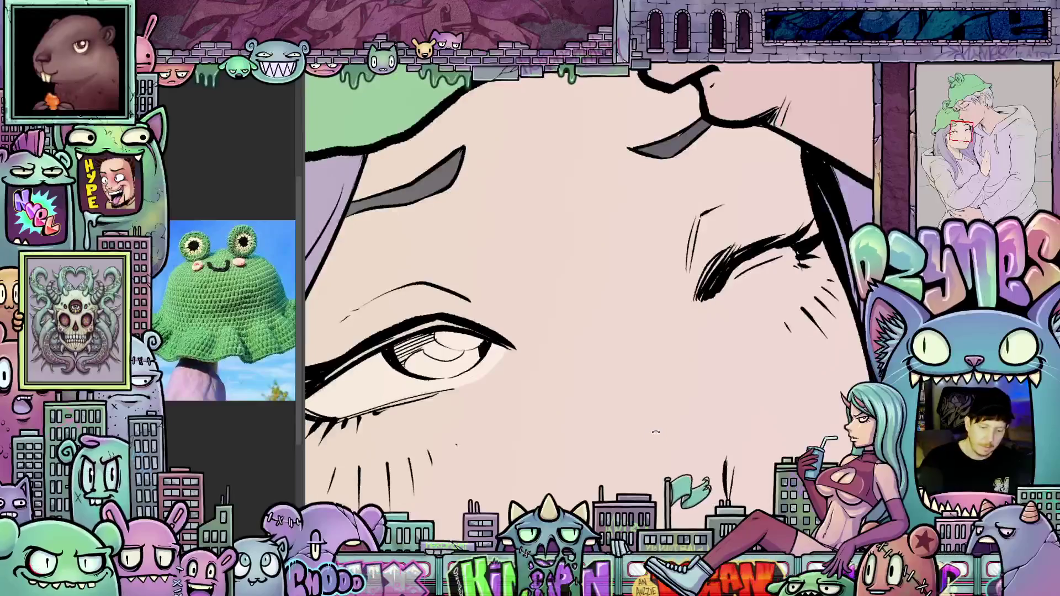
{"action": "scroll", "coordinate": [610, 413], "scroll_direction": "down", "scroll_amount": 2}
{"action": "scroll", "coordinate": [613, 414], "scroll_direction": "down", "scroll_amount": 5}
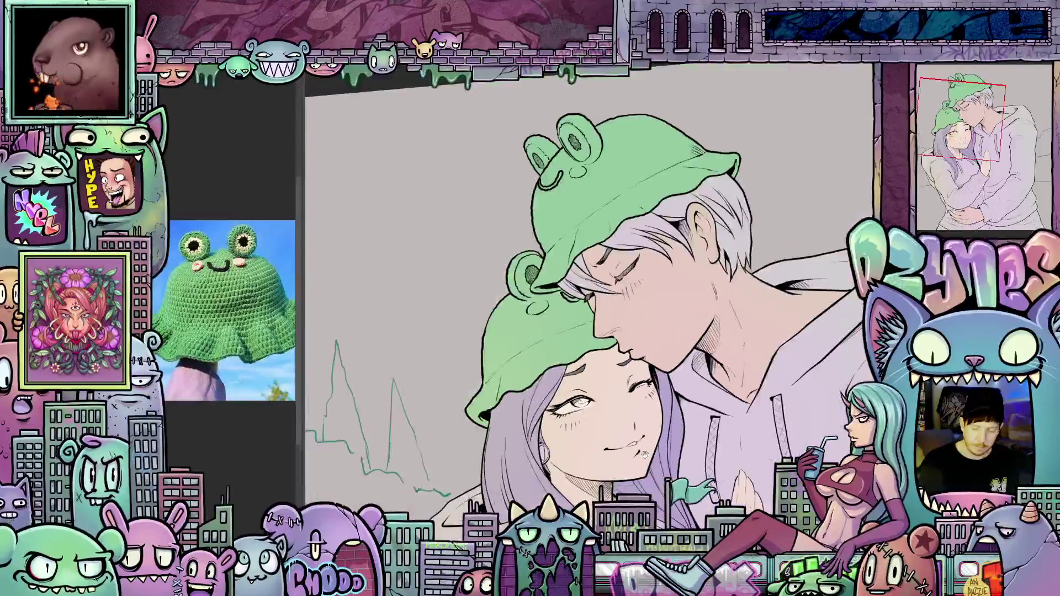
{"action": "scroll", "coordinate": [597, 381], "scroll_direction": "up", "scroll_amount": 8}
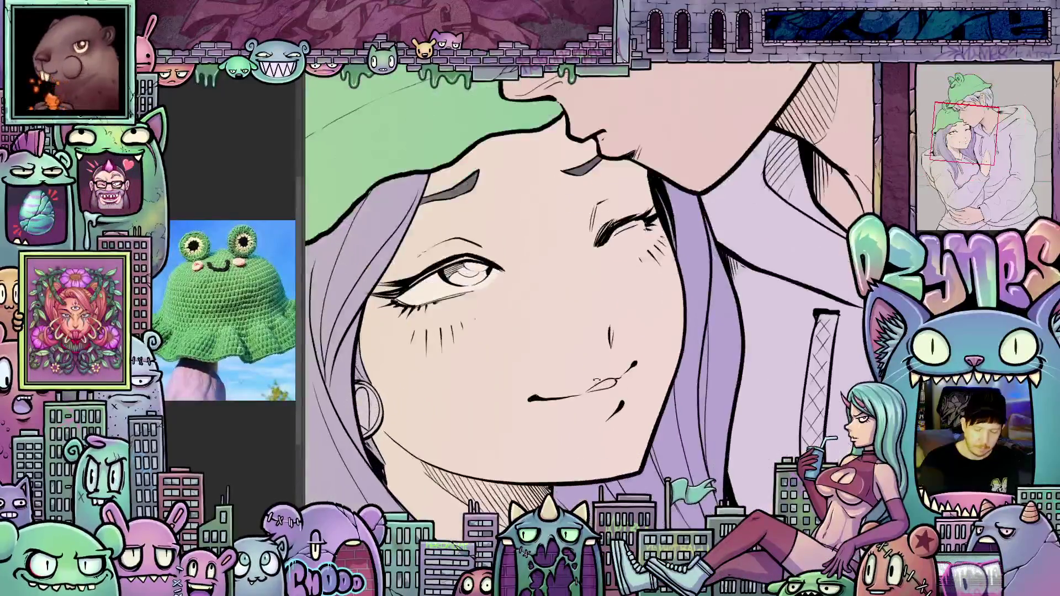
{"action": "left_click_drag", "start_coordinate": [712, 403], "coordinate": [663, 355]}
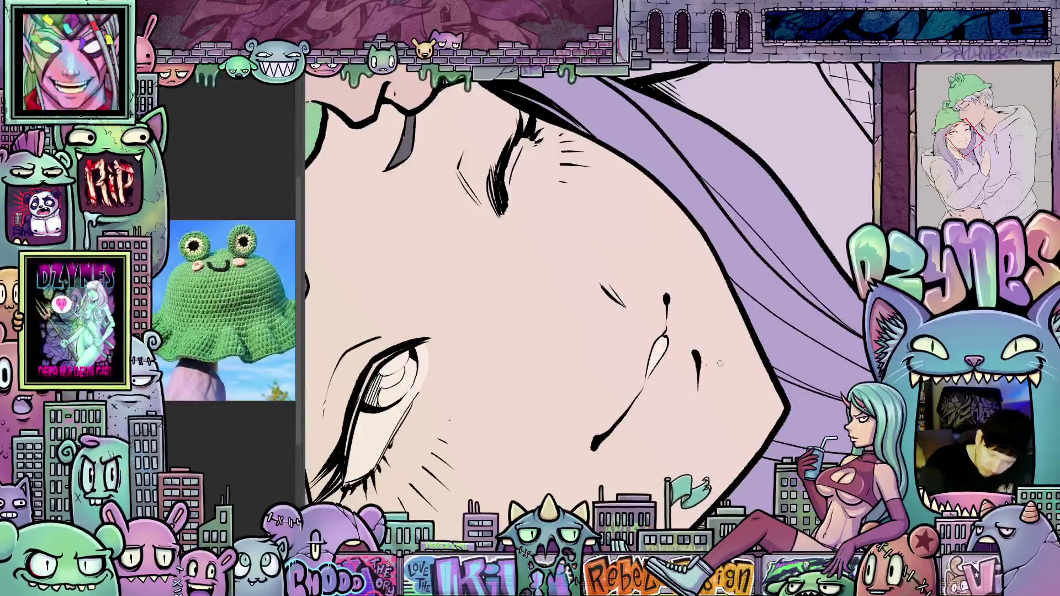
{"action": "mouse_move", "coordinate": [725, 363]}
{"action": "left_mouse_down"}
{"action": "mouse_move", "coordinate": [685, 423]}
{"action": "mouse_move", "coordinate": [710, 373]}
{"action": "left_mouse_up"}
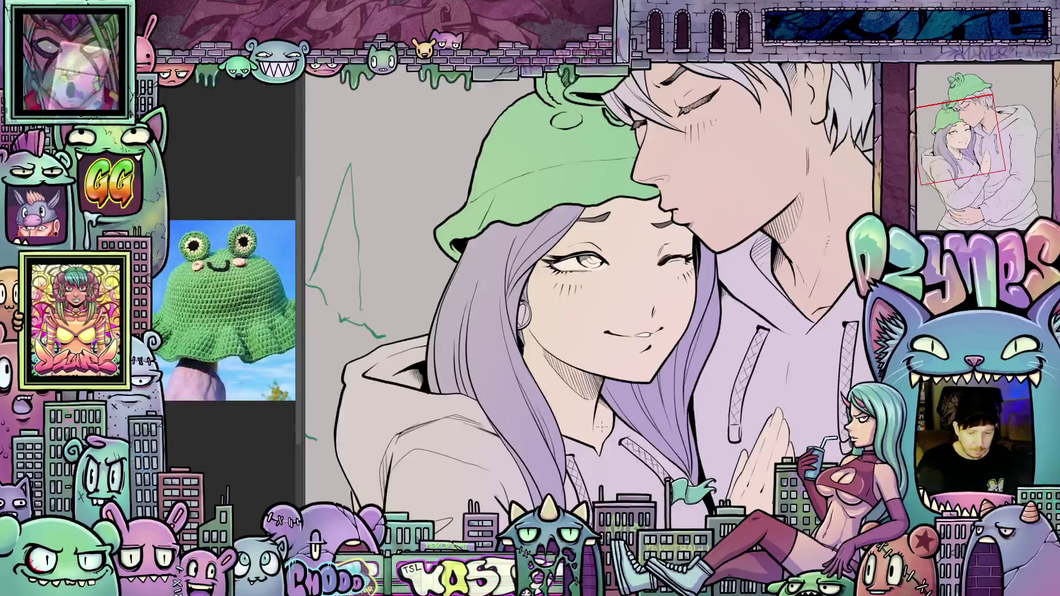
{"action": "scroll", "coordinate": [602, 427], "scroll_direction": "down", "scroll_amount": 2}
{"action": "key", "text": "minus"}
{"action": "scroll", "coordinate": [613, 436], "scroll_direction": "up", "scroll_amount": 3}
{"action": "left_click_drag", "start_coordinate": [610, 389], "coordinate": [608, 445]}
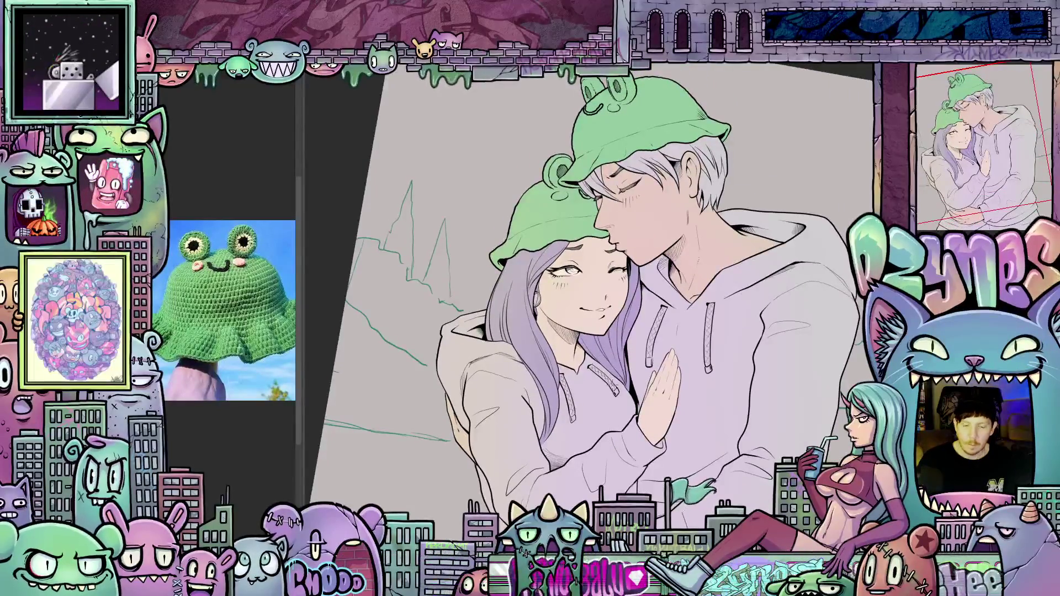
{"action": "key", "text": "asciicircum"}
{"action": "scroll", "coordinate": [688, 383], "scroll_direction": "up", "scroll_amount": 4}
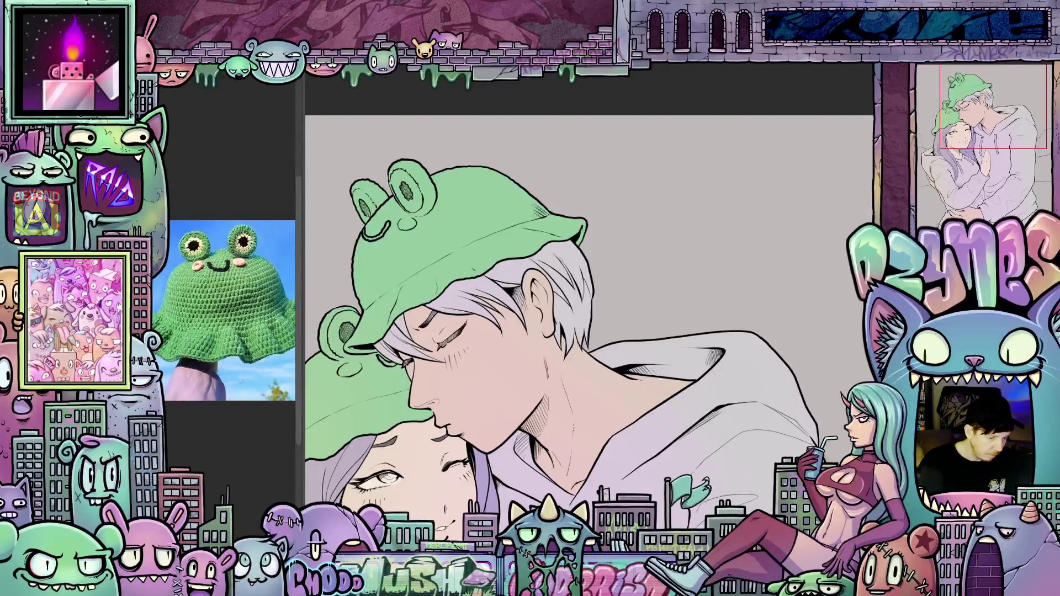
{"action": "scroll", "coordinate": [466, 303], "scroll_direction": "up", "scroll_amount": 2}
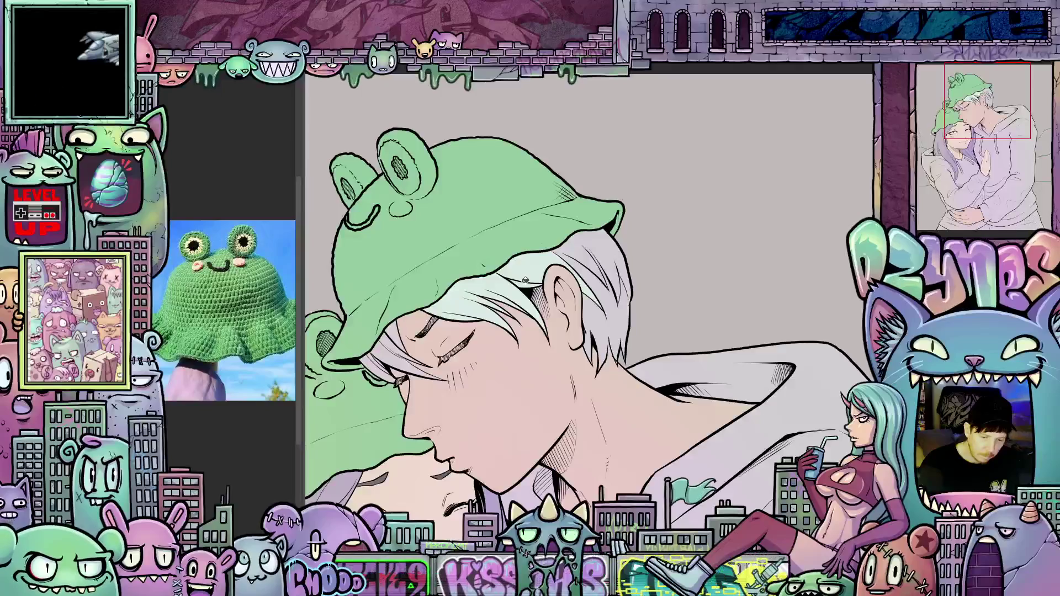
Step: Tint the right and left sides of the boy's white hair pale mint
{"action": "left_click_drag", "start_coordinate": [576, 268], "coordinate": [578, 247]}
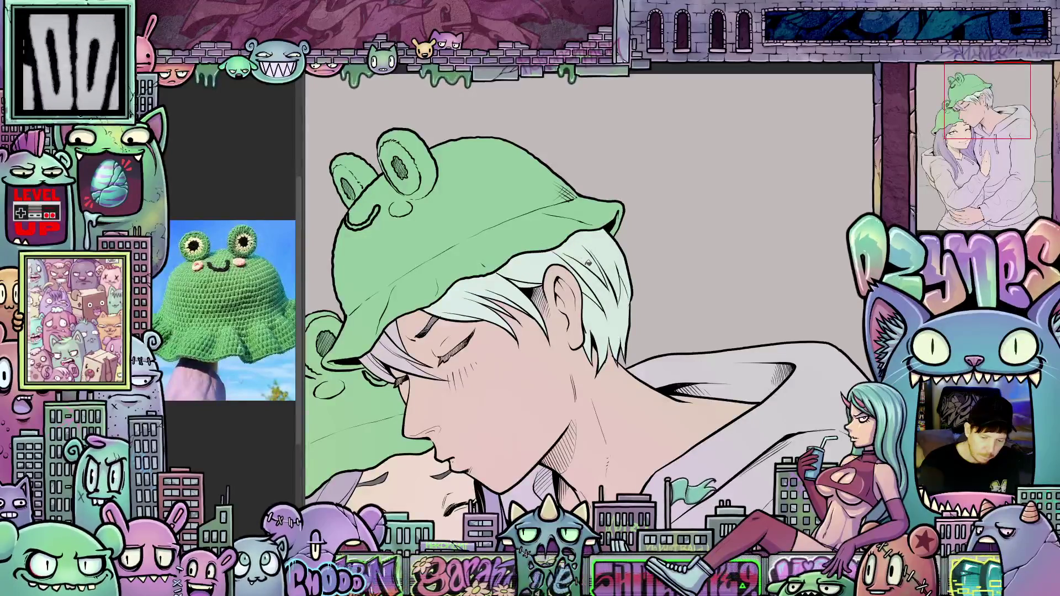
{"action": "left_click_drag", "start_coordinate": [420, 367], "coordinate": [398, 345]}
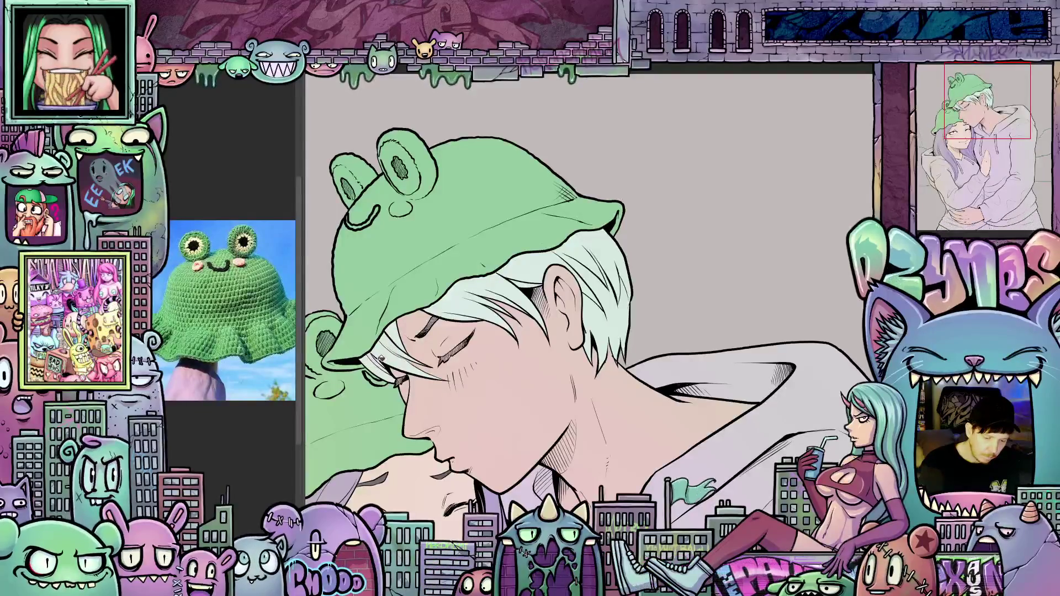
{"action": "scroll", "coordinate": [577, 312], "scroll_direction": "down", "scroll_amount": 5}
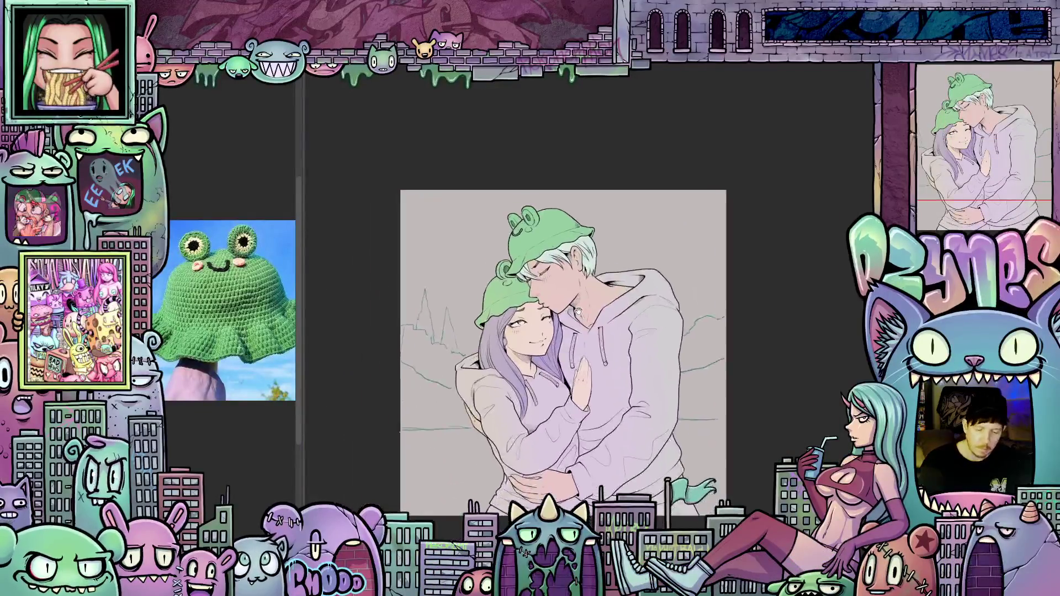
{"action": "scroll", "coordinate": [578, 312], "scroll_direction": "up", "scroll_amount": 5}
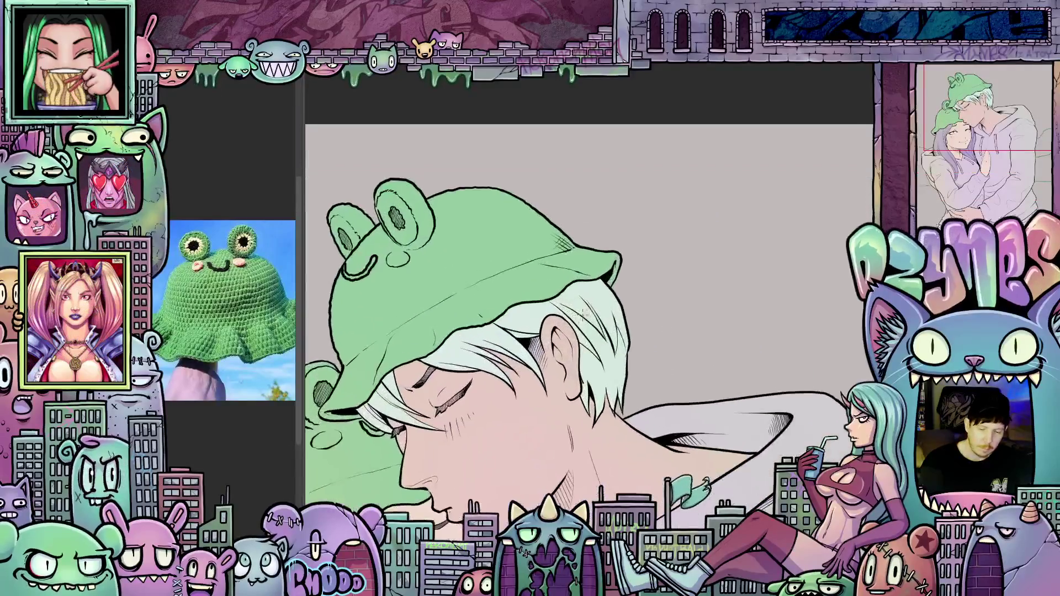
{"action": "scroll", "coordinate": [581, 313], "scroll_direction": "up", "scroll_amount": 2}
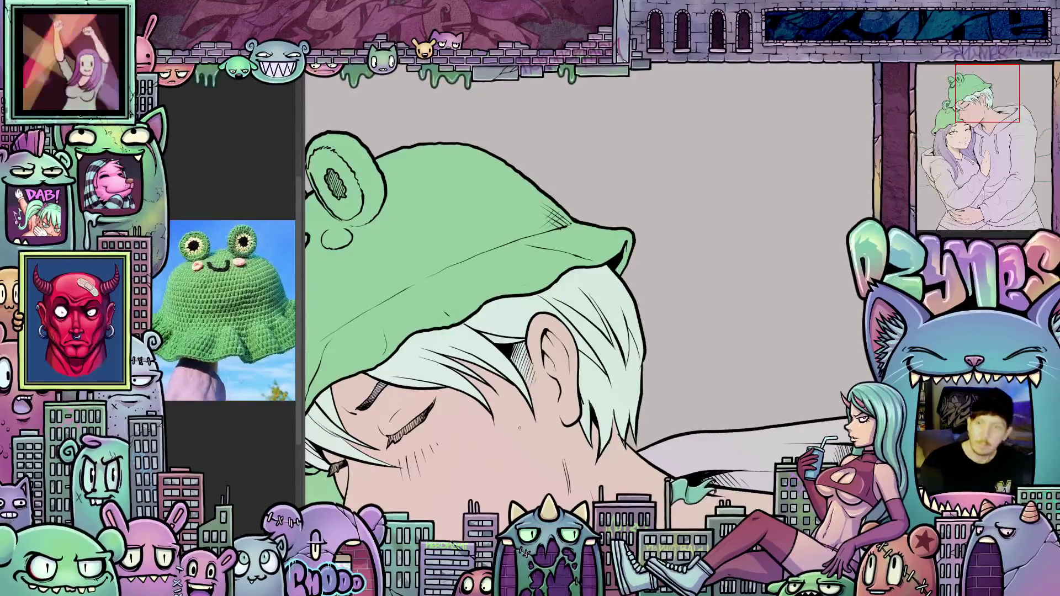
Step: Zoom and pan to view the whole couple and the girl's face
{"action": "scroll", "coordinate": [519, 428], "scroll_direction": "down", "scroll_amount": 4}
{"action": "mouse_move", "coordinate": [515, 449]}
{"action": "left_mouse_down"}
{"action": "mouse_move", "coordinate": [653, 306]}
{"action": "mouse_move", "coordinate": [620, 333]}
{"action": "left_mouse_up"}
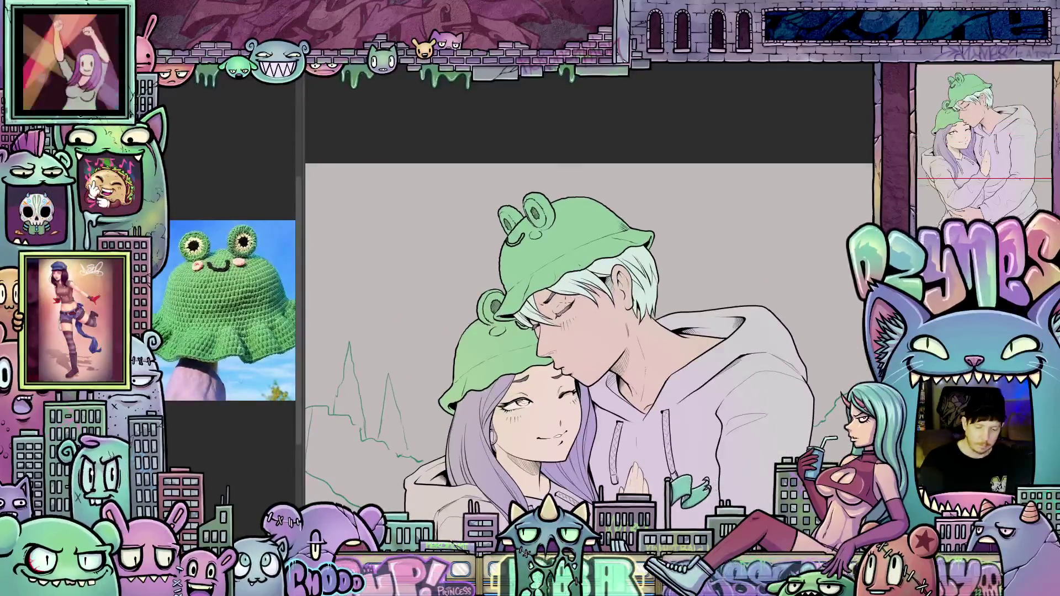
{"action": "scroll", "coordinate": [567, 296], "scroll_direction": "up", "scroll_amount": 5}
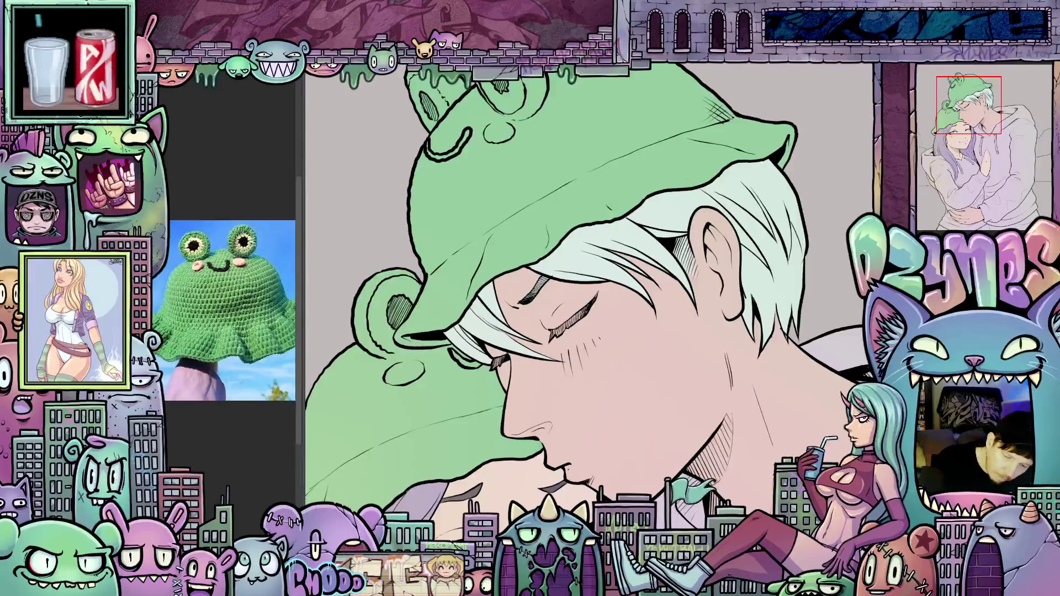
{"action": "left_click_drag", "start_coordinate": [640, 354], "coordinate": [651, 320]}
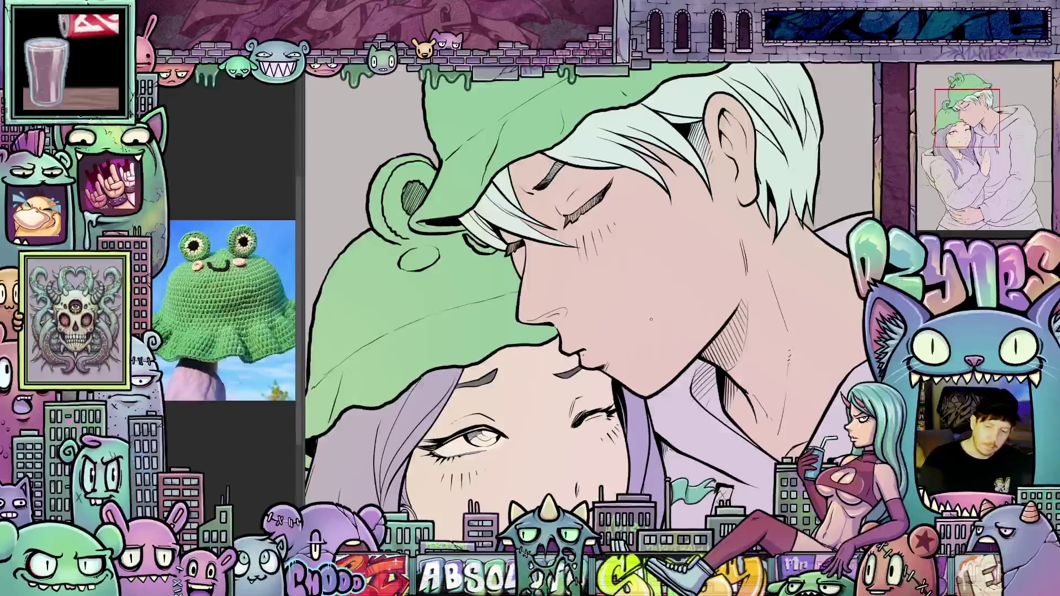
{"action": "scroll", "coordinate": [624, 298], "scroll_direction": "down", "scroll_amount": 5}
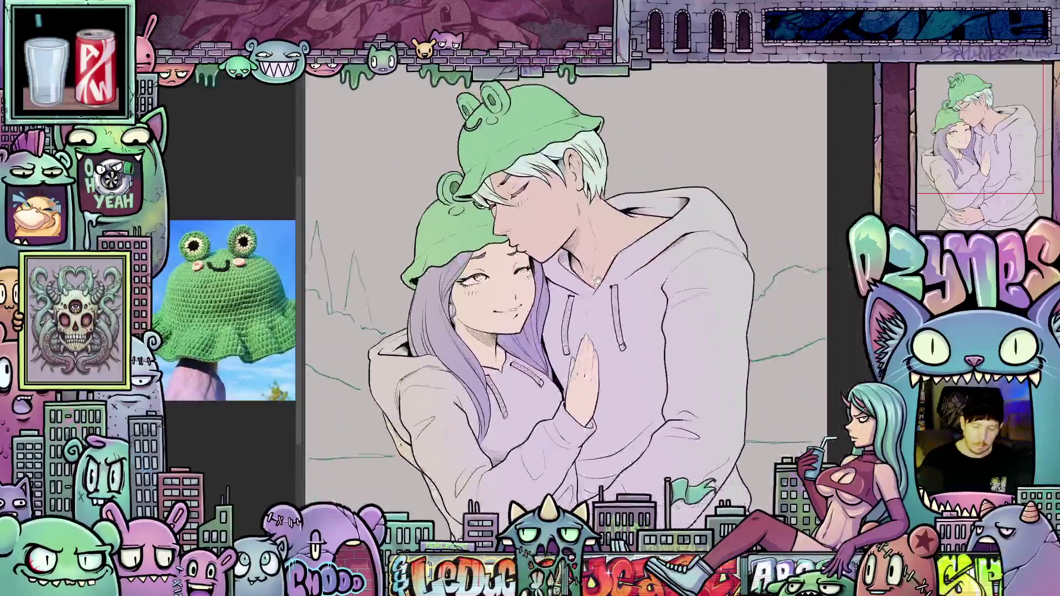
{"action": "scroll", "coordinate": [597, 280], "scroll_direction": "down", "scroll_amount": 3}
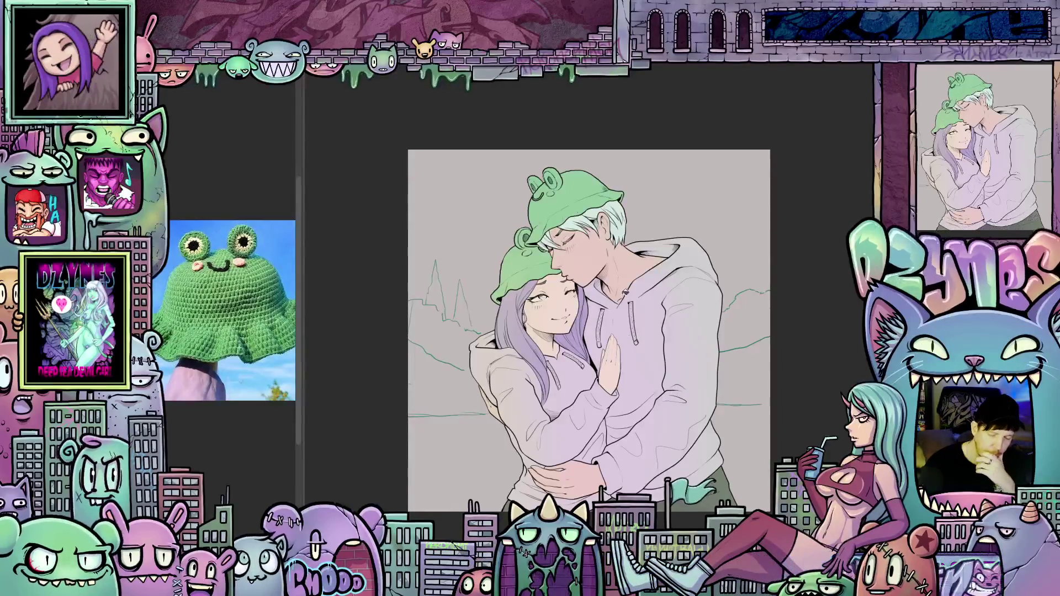
{"action": "scroll", "coordinate": [635, 329], "scroll_direction": "up", "scroll_amount": 2}
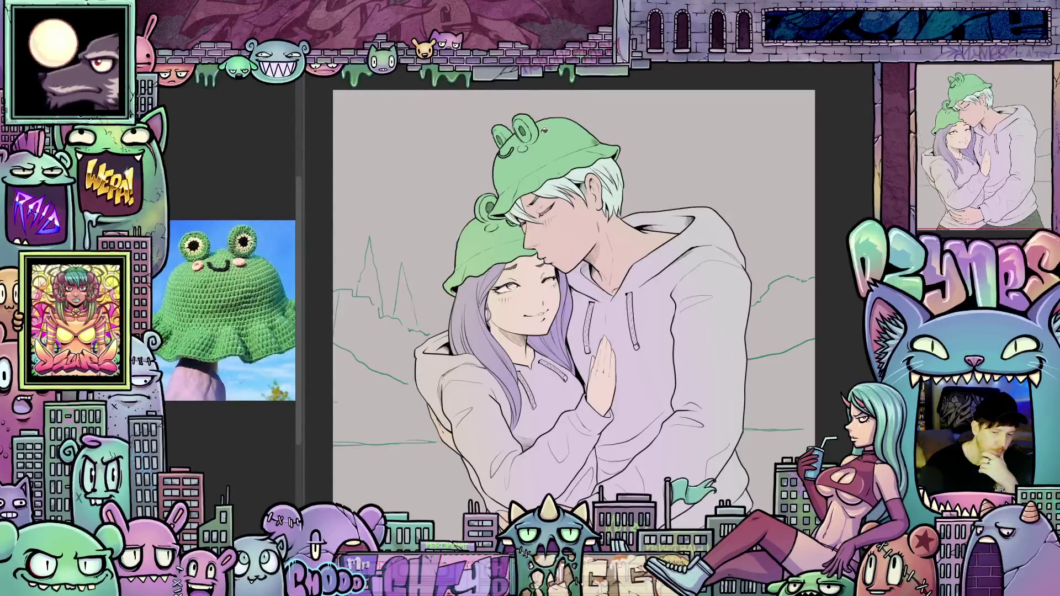
{"action": "scroll", "coordinate": [529, 153], "scroll_direction": "up", "scroll_amount": 5}
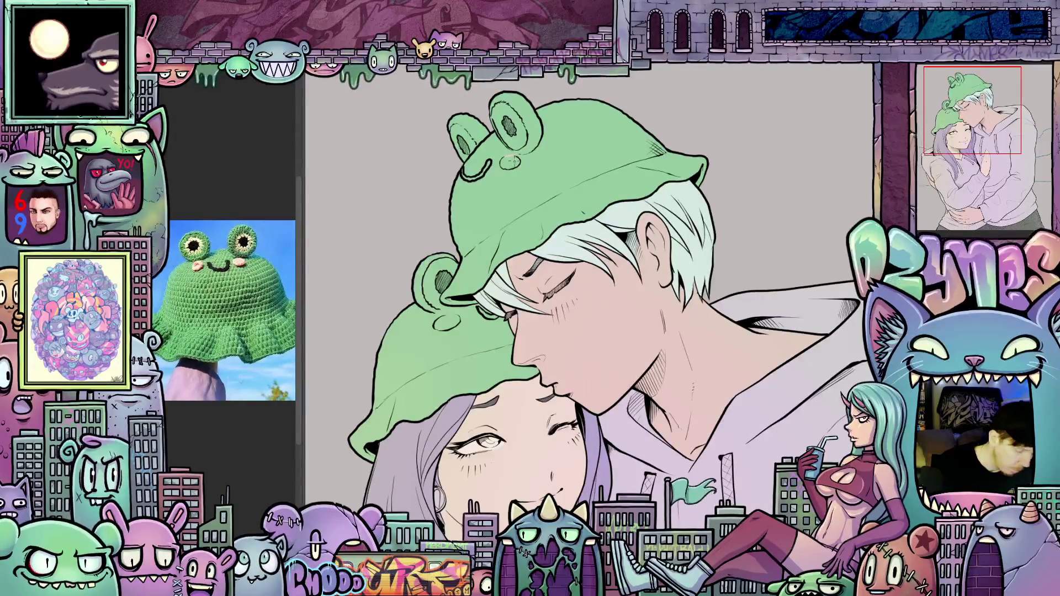
Step: Dab pink blush on the boy's frog hat and fill both its ear eyes with cream
{"action": "left_click", "coordinate": [509, 161]}
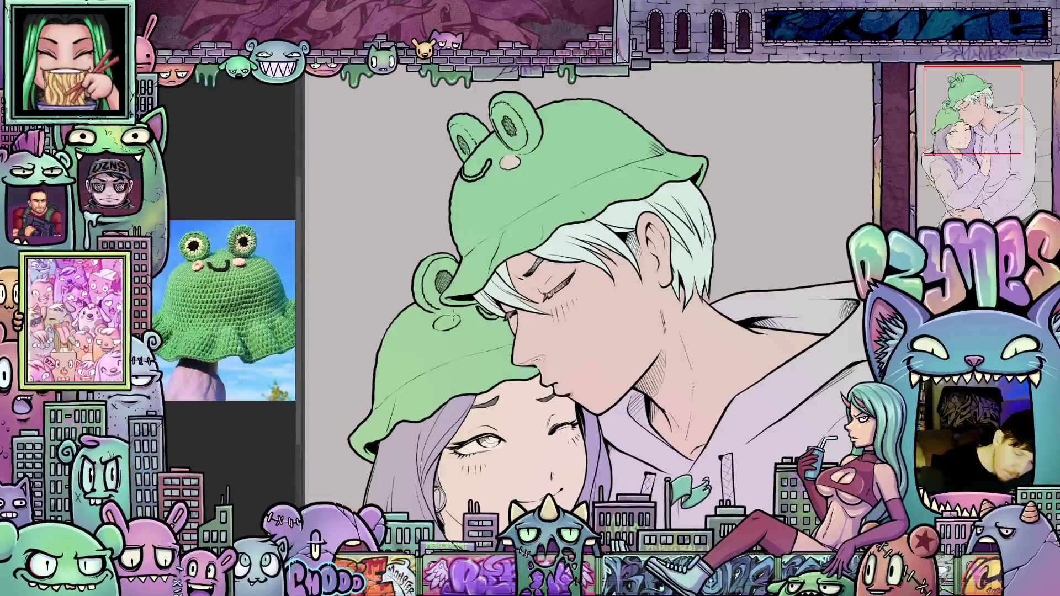
{"action": "mouse_move", "coordinate": [540, 358]}
{"action": "left_mouse_down"}
{"action": "mouse_move", "coordinate": [601, 358]}
{"action": "mouse_move", "coordinate": [598, 399]}
{"action": "mouse_move", "coordinate": [562, 479]}
{"action": "left_mouse_up"}
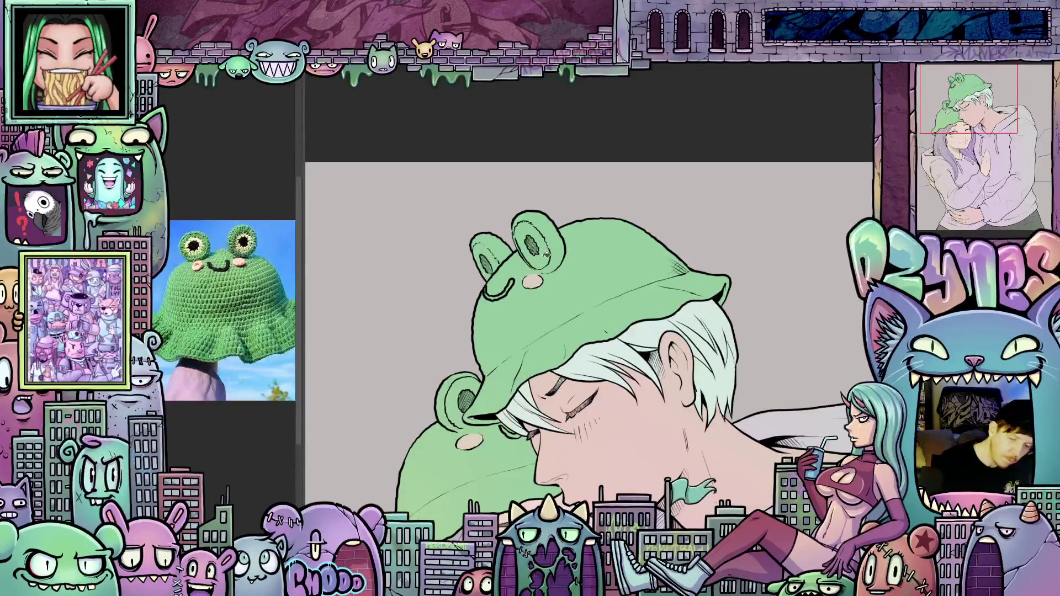
{"action": "left_click", "coordinate": [545, 256]}
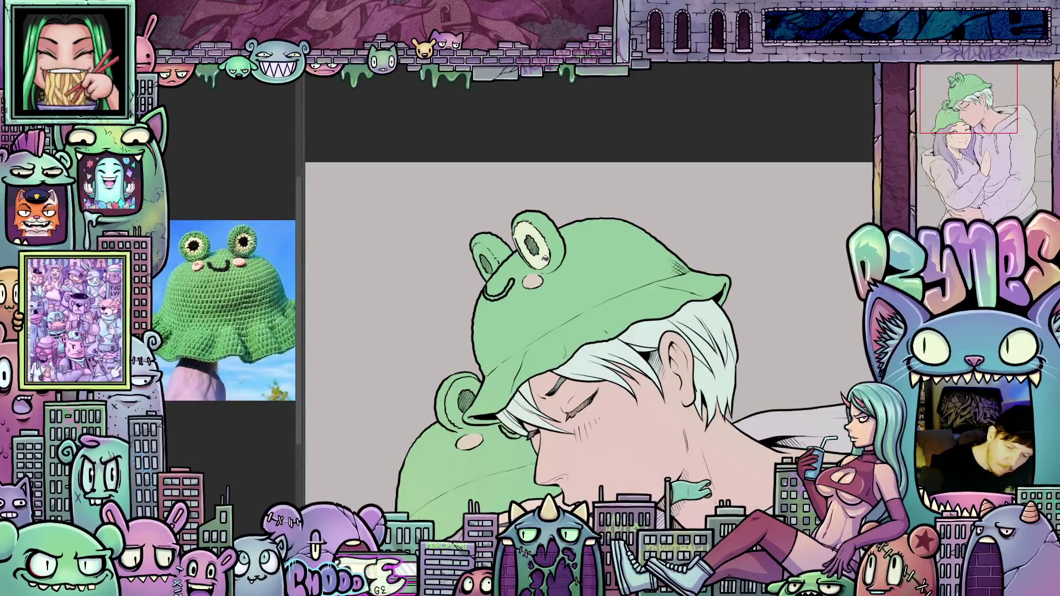
{"action": "left_click", "coordinate": [500, 263]}
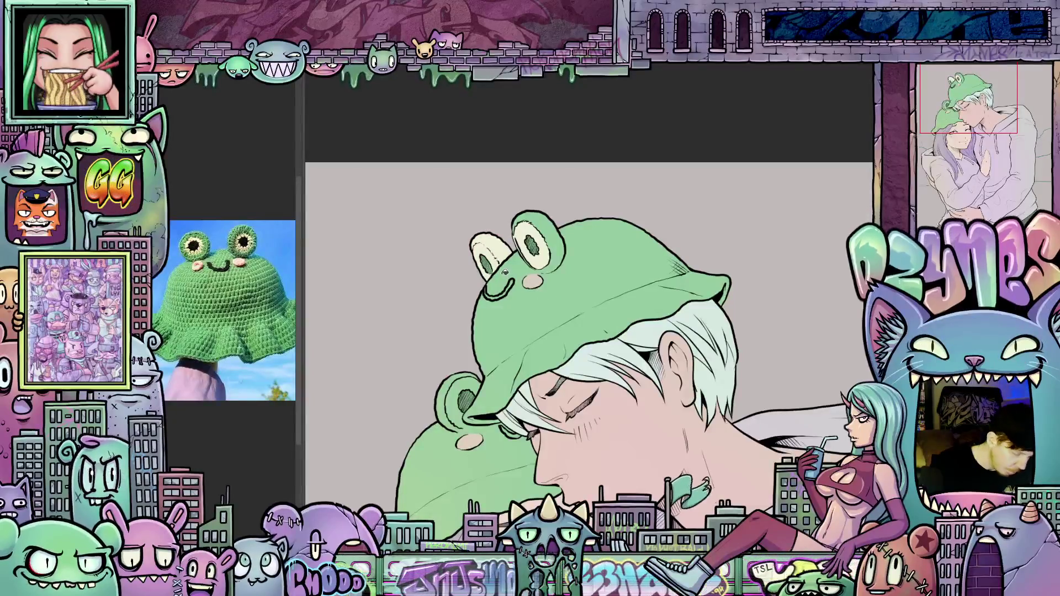
{"action": "key", "text": "ctrl+z"}
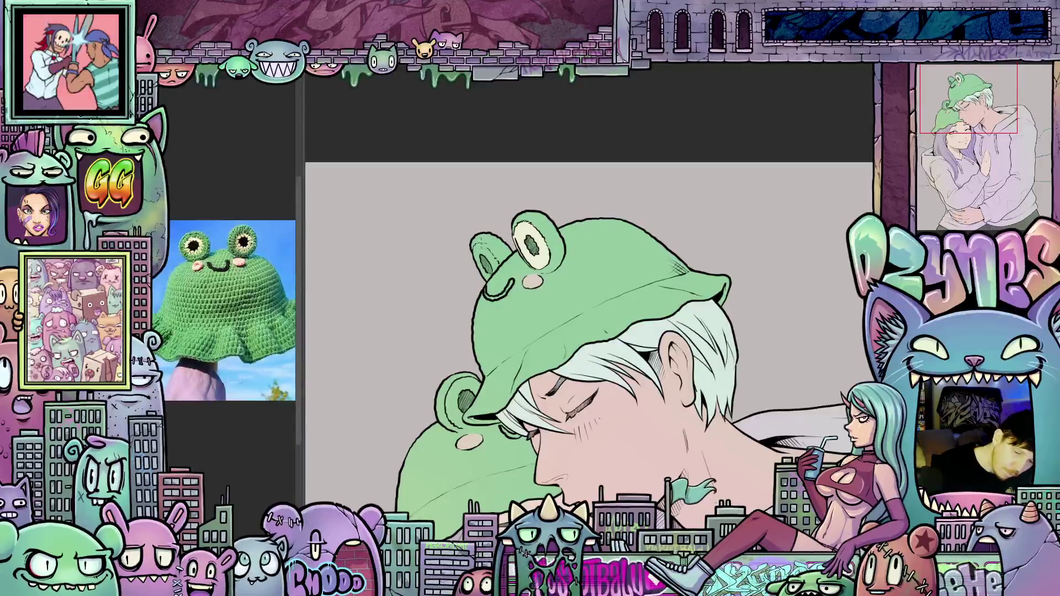
{"action": "left_click", "coordinate": [492, 252]}
Step: Fill the frog-ear eye on the girl's hat with cream
{"action": "scroll", "coordinate": [507, 298], "scroll_direction": "down", "scroll_amount": 3}
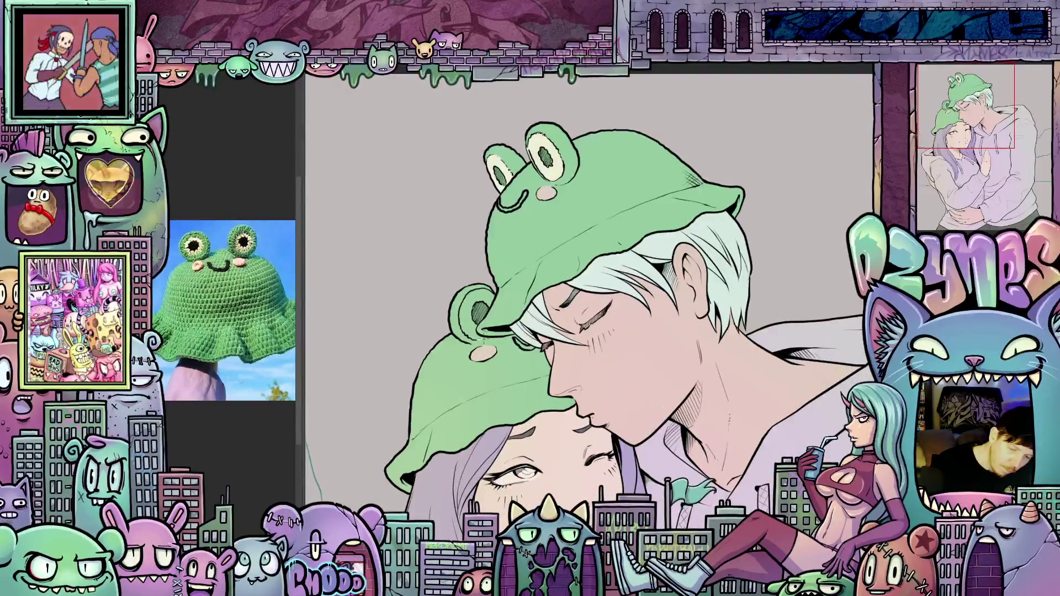
{"action": "left_click", "coordinate": [473, 322]}
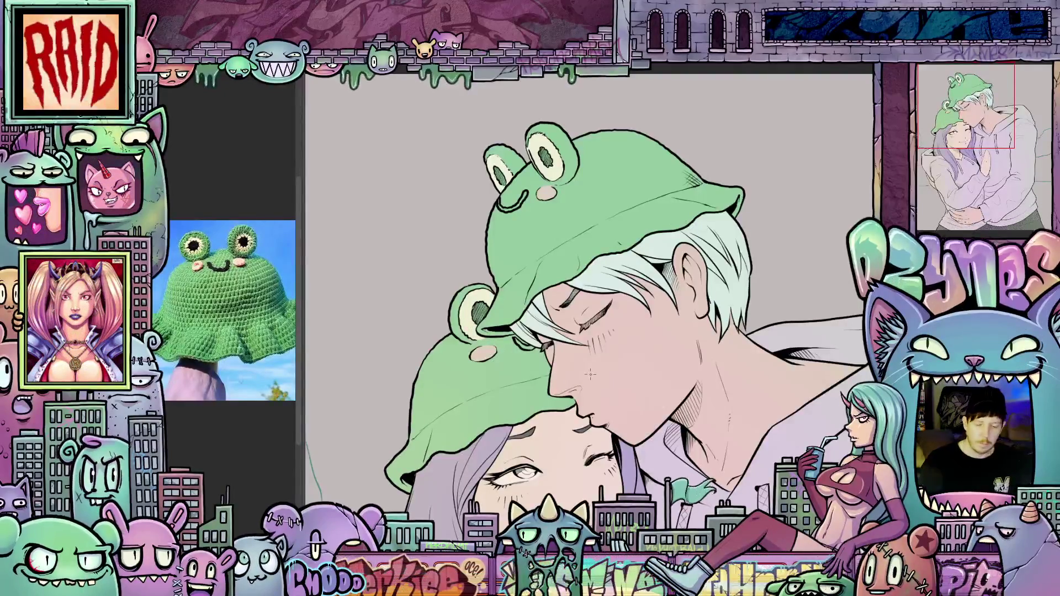
{"action": "scroll", "coordinate": [591, 375], "scroll_direction": "down", "scroll_amount": 5}
{"action": "mouse_move", "coordinate": [590, 375]}
{"action": "left_mouse_down"}
{"action": "mouse_move", "coordinate": [603, 258]}
{"action": "mouse_move", "coordinate": [621, 253]}
{"action": "left_mouse_up"}
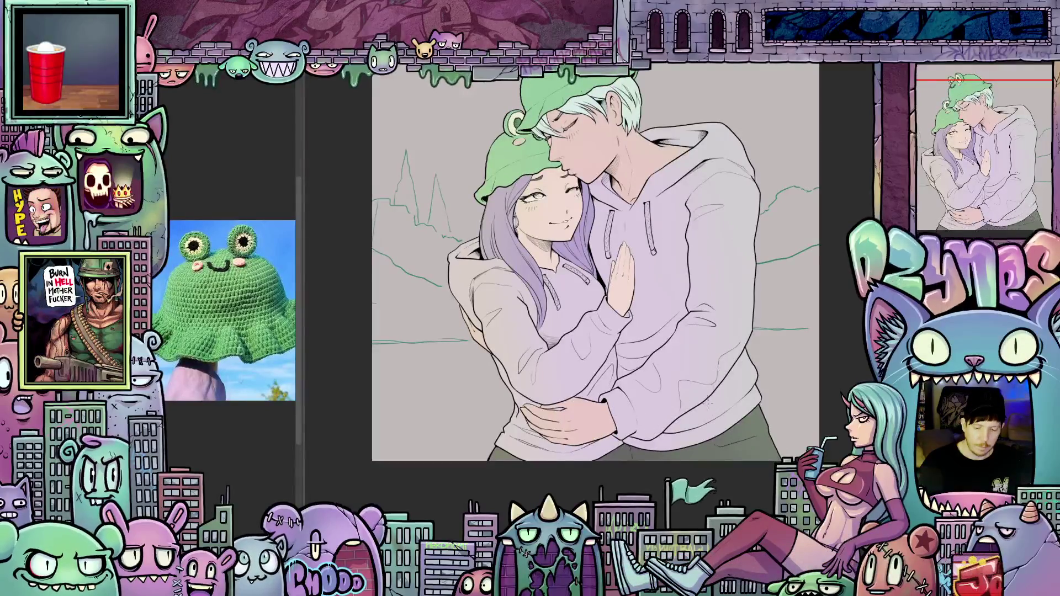
{"action": "scroll", "coordinate": [709, 403], "scroll_direction": "up", "scroll_amount": 3}
{"action": "left_click_drag", "start_coordinate": [657, 343], "coordinate": [660, 403]}
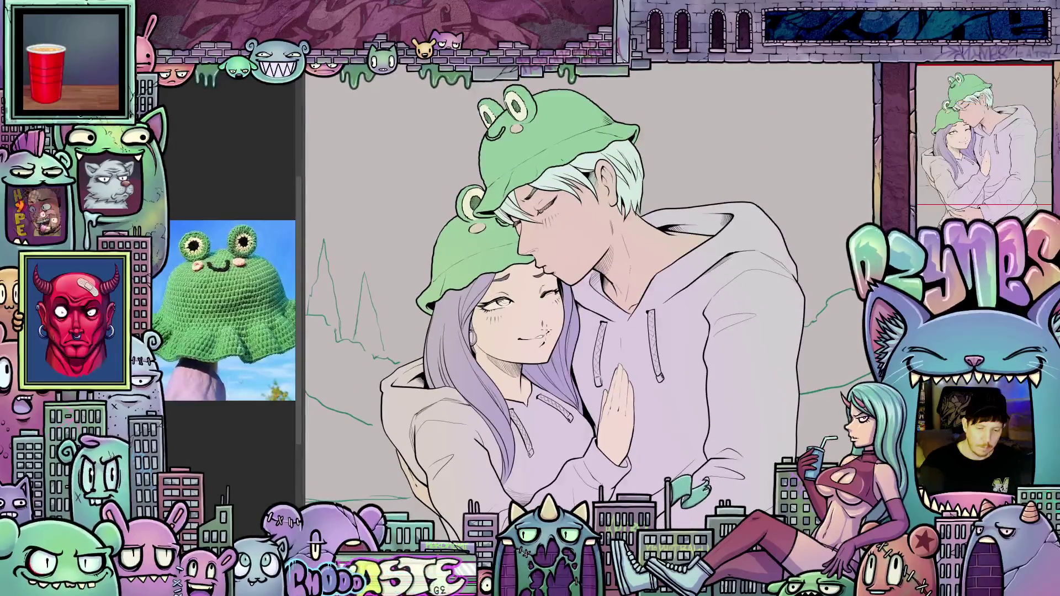
{"action": "scroll", "coordinate": [686, 365], "scroll_direction": "up", "scroll_amount": 3}
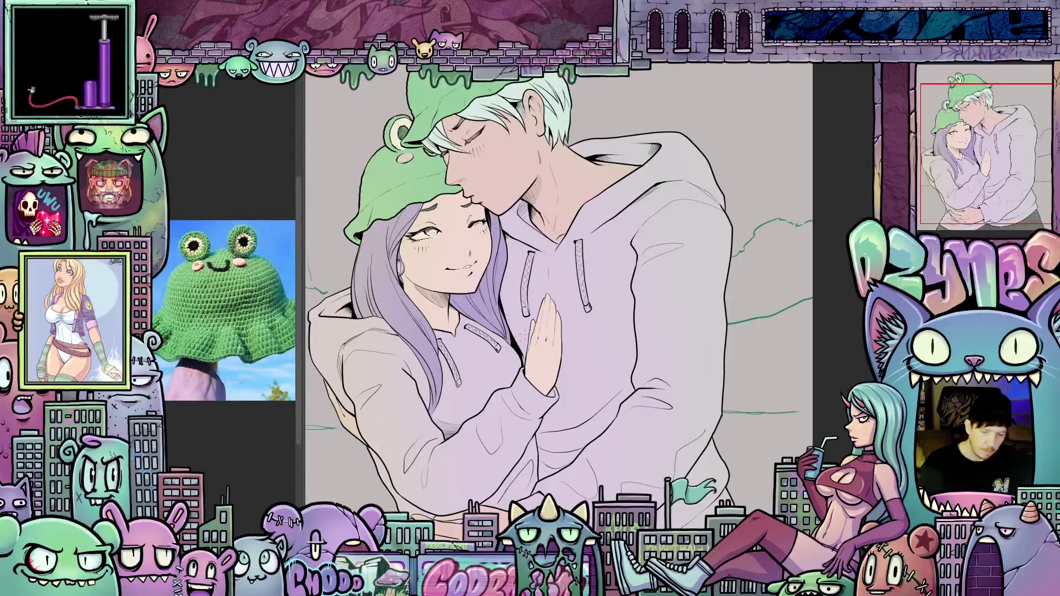
Step: Fill the man's hoodie dark grey, then recolour it a lighter grey
{"action": "left_click", "coordinate": [618, 331]}
{"action": "scroll", "coordinate": [605, 328], "scroll_direction": "down", "scroll_amount": 2}
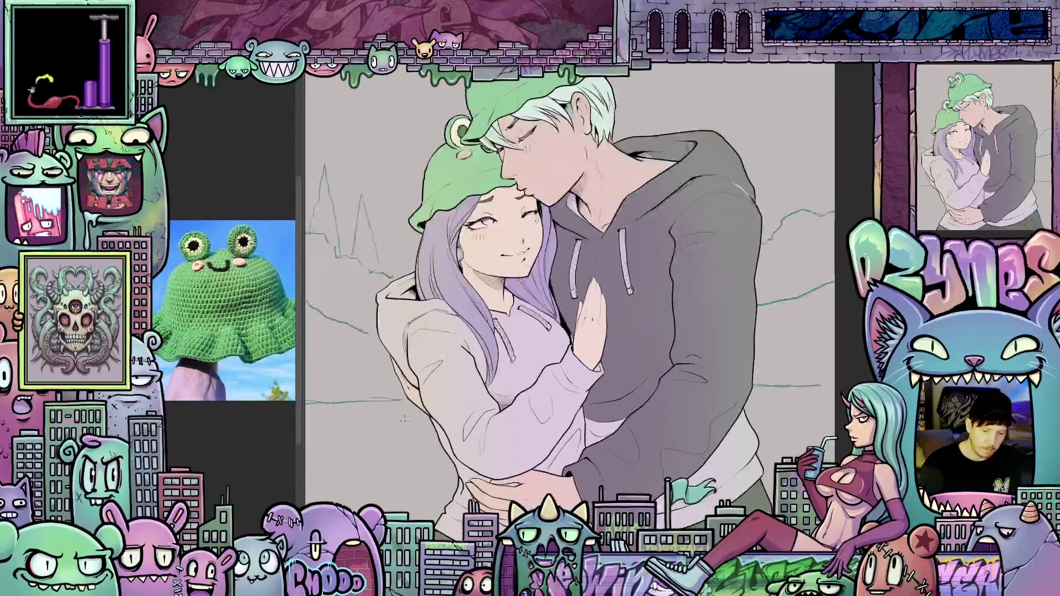
{"action": "scroll", "coordinate": [343, 443], "scroll_direction": "up", "scroll_amount": 1}
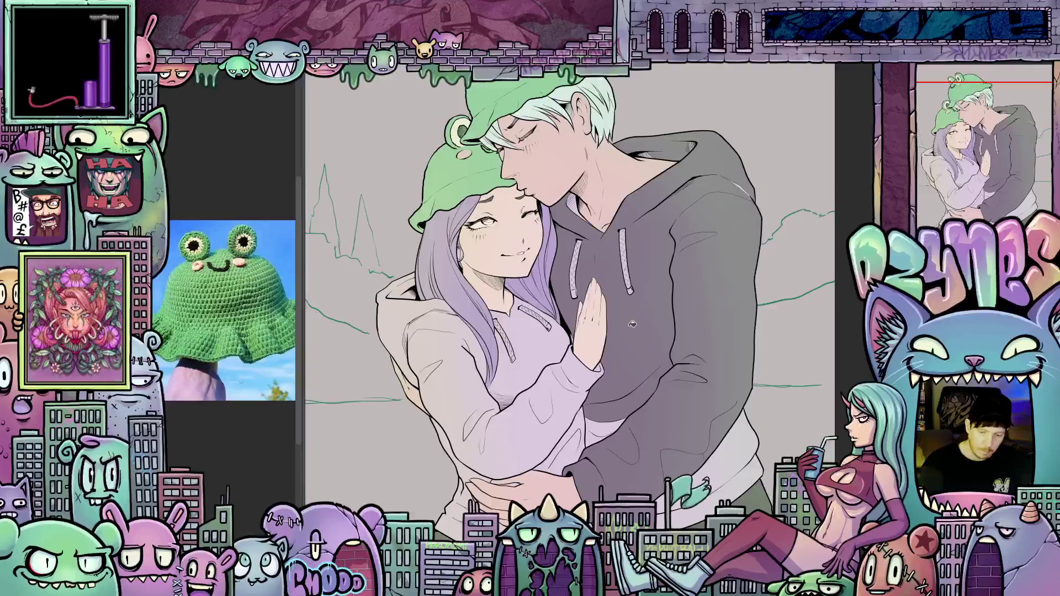
{"action": "left_click", "coordinate": [679, 370]}
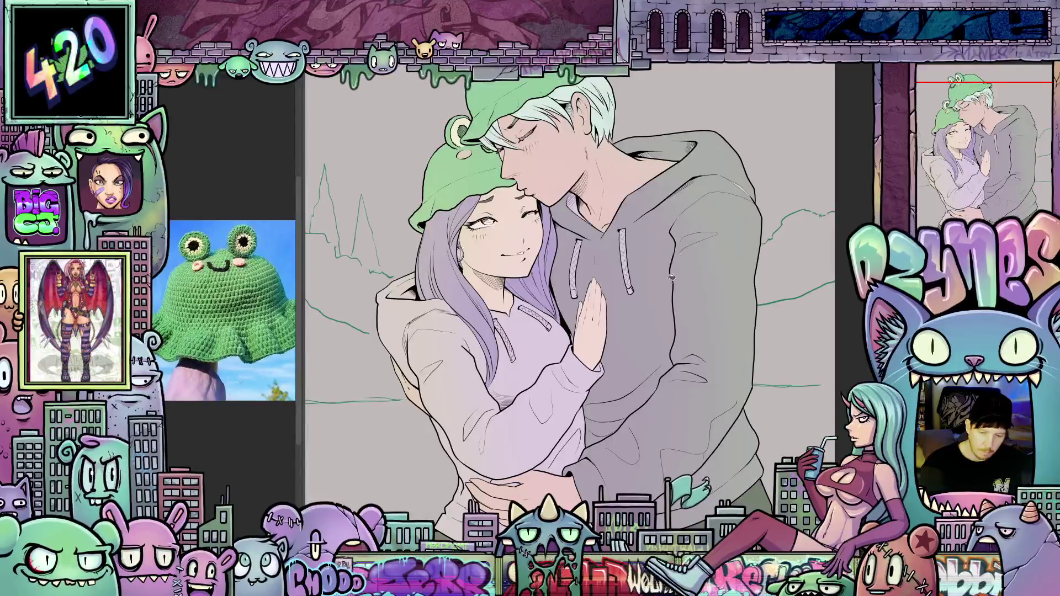
{"action": "scroll", "coordinate": [681, 278], "scroll_direction": "up", "scroll_amount": 2}
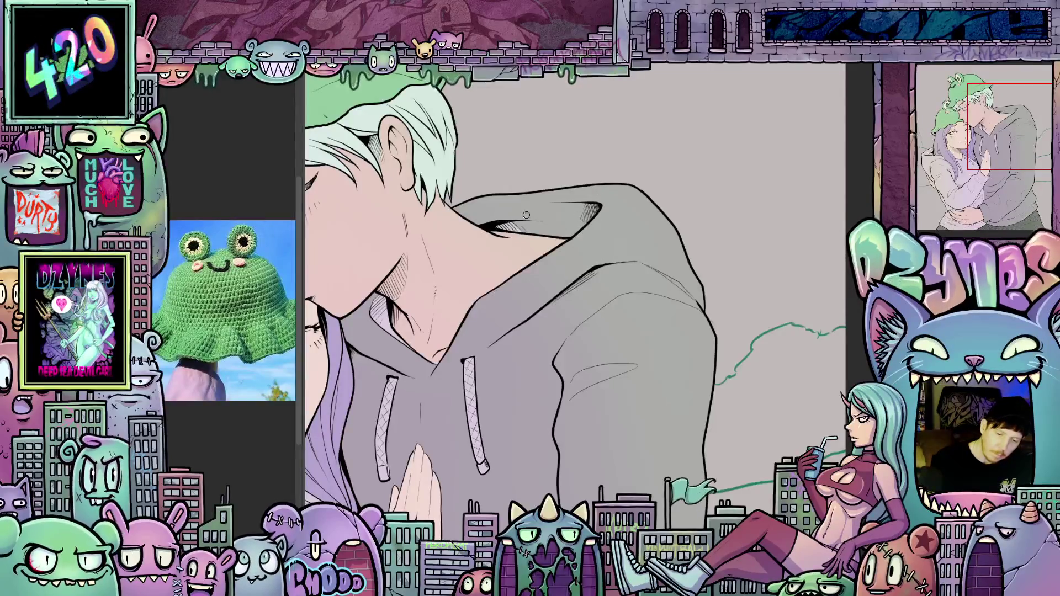
Step: Add small dark hatching strokes in the hood's shadow
{"action": "mouse_move", "coordinate": [497, 228]}
{"action": "left_mouse_down"}
{"action": "mouse_move", "coordinate": [526, 230]}
{"action": "mouse_move", "coordinate": [477, 222]}
{"action": "left_mouse_up"}
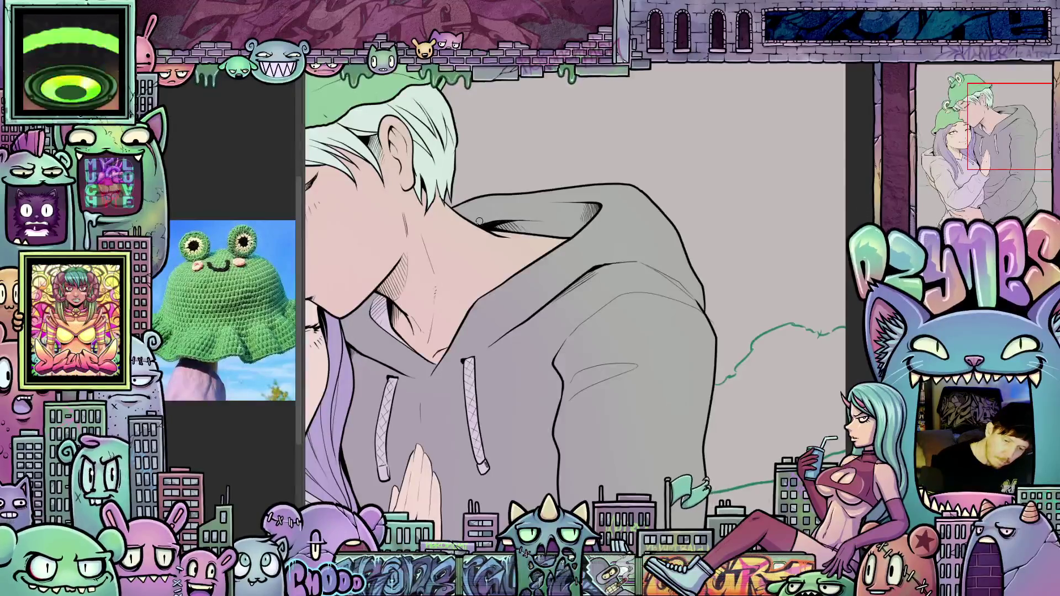
{"action": "left_click_drag", "start_coordinate": [623, 182], "coordinate": [689, 191]}
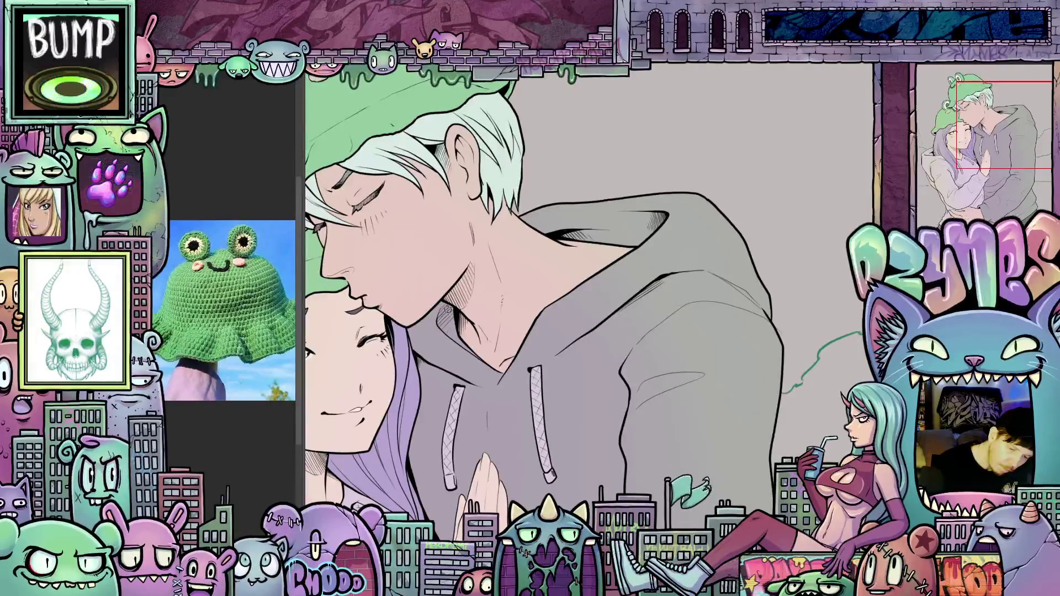
{"action": "left_click_drag", "start_coordinate": [501, 373], "coordinate": [640, 362]}
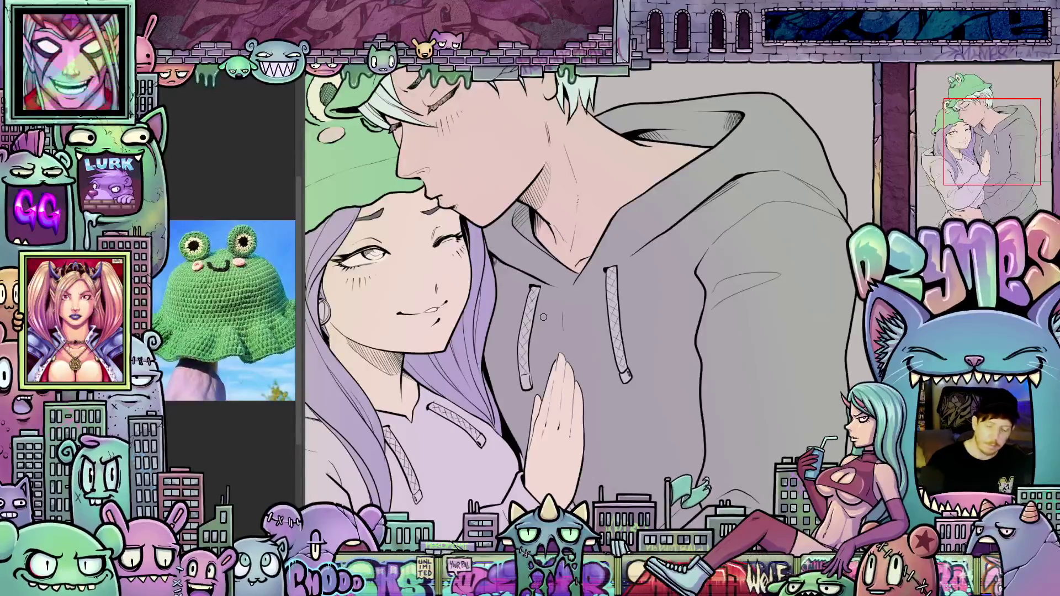
Step: Fill the girl's hoodie, sleeve and the chest area beside her hand with darker grey-lavender
{"action": "scroll", "coordinate": [544, 317], "scroll_direction": "down", "scroll_amount": 5}
{"action": "mouse_move", "coordinate": [555, 345]}
{"action": "left_mouse_down"}
{"action": "mouse_move", "coordinate": [622, 313]}
{"action": "mouse_move", "coordinate": [618, 294]}
{"action": "mouse_move", "coordinate": [636, 379]}
{"action": "mouse_move", "coordinate": [634, 334]}
{"action": "left_mouse_up"}
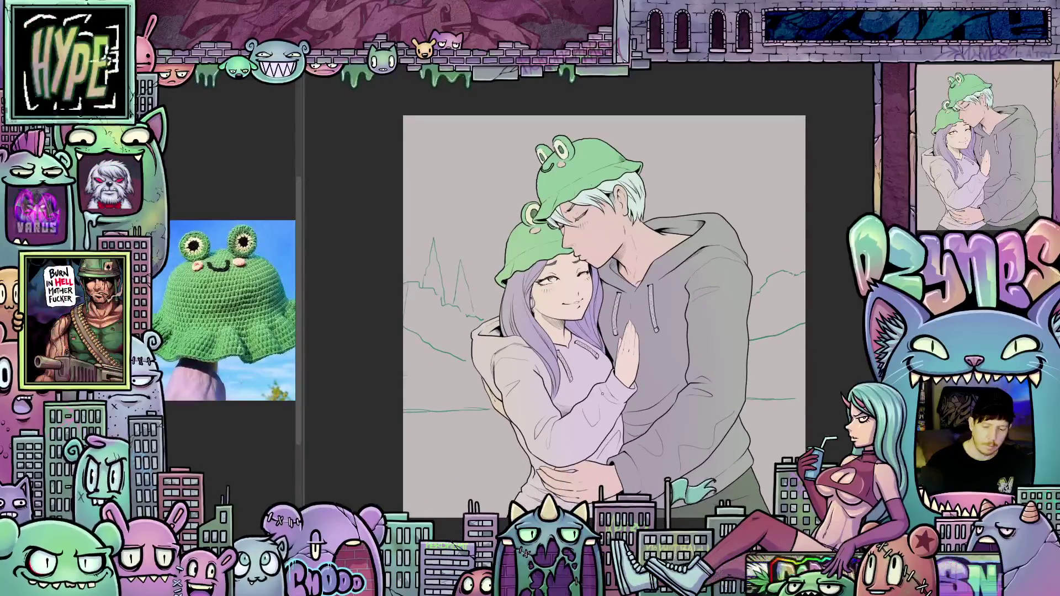
{"action": "scroll", "coordinate": [602, 393], "scroll_direction": "up", "scroll_amount": 5}
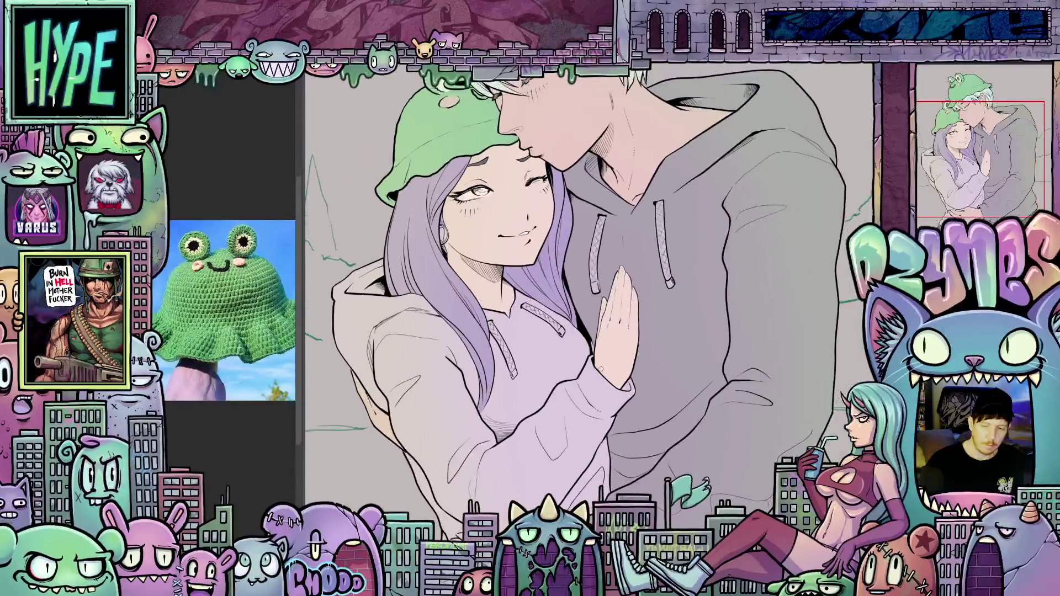
{"action": "scroll", "coordinate": [601, 369], "scroll_direction": "down", "scroll_amount": 2}
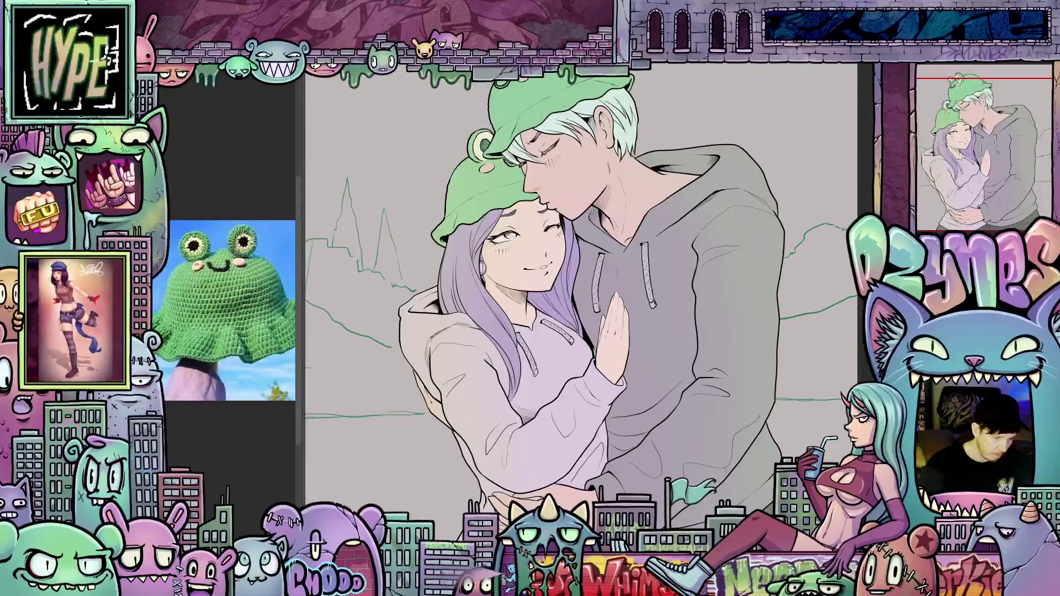
{"action": "left_click", "coordinate": [501, 407]}
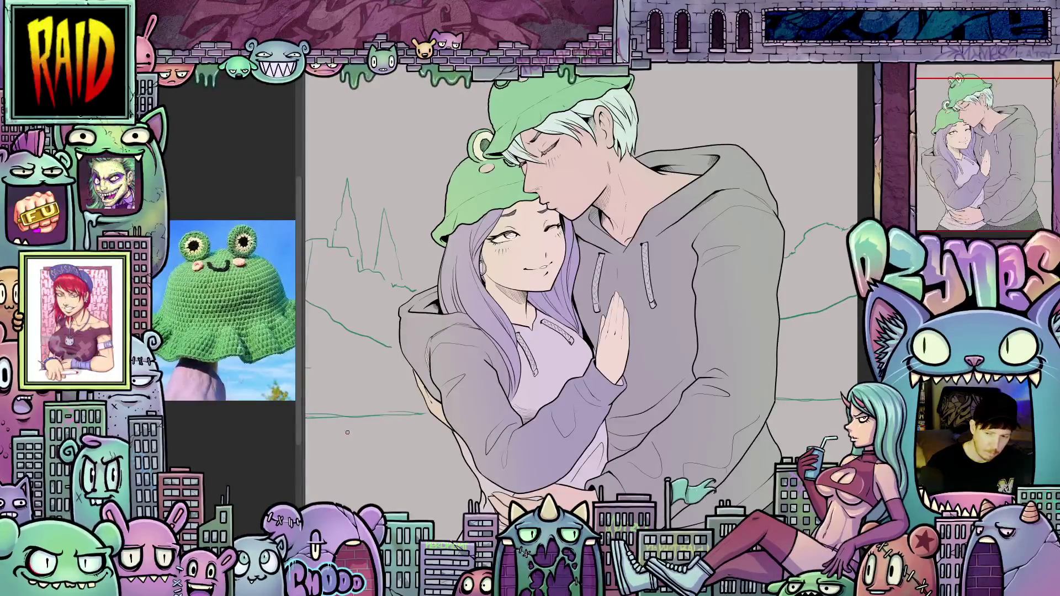
{"action": "key", "text": "ctrl+z"}
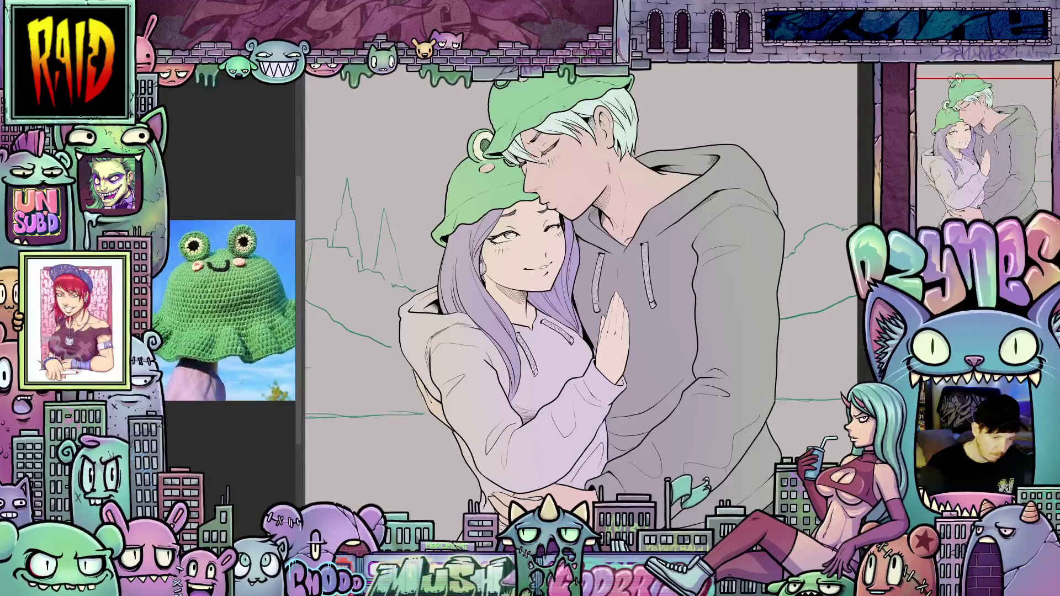
{"action": "left_click", "coordinate": [480, 405]}
{"action": "left_click", "coordinate": [559, 374]}
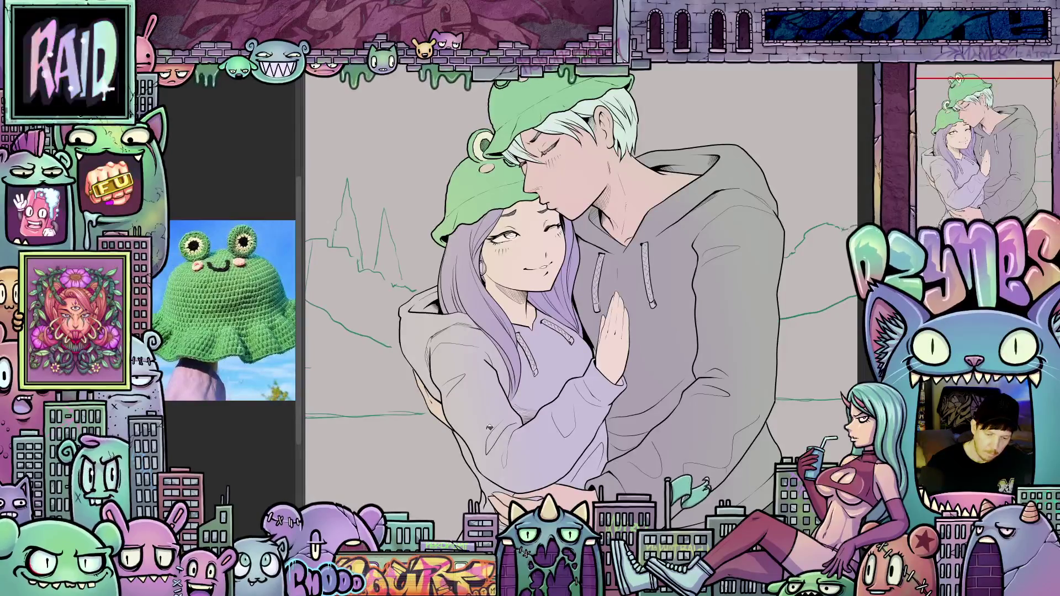
{"action": "scroll", "coordinate": [453, 362], "scroll_direction": "down", "scroll_amount": 5}
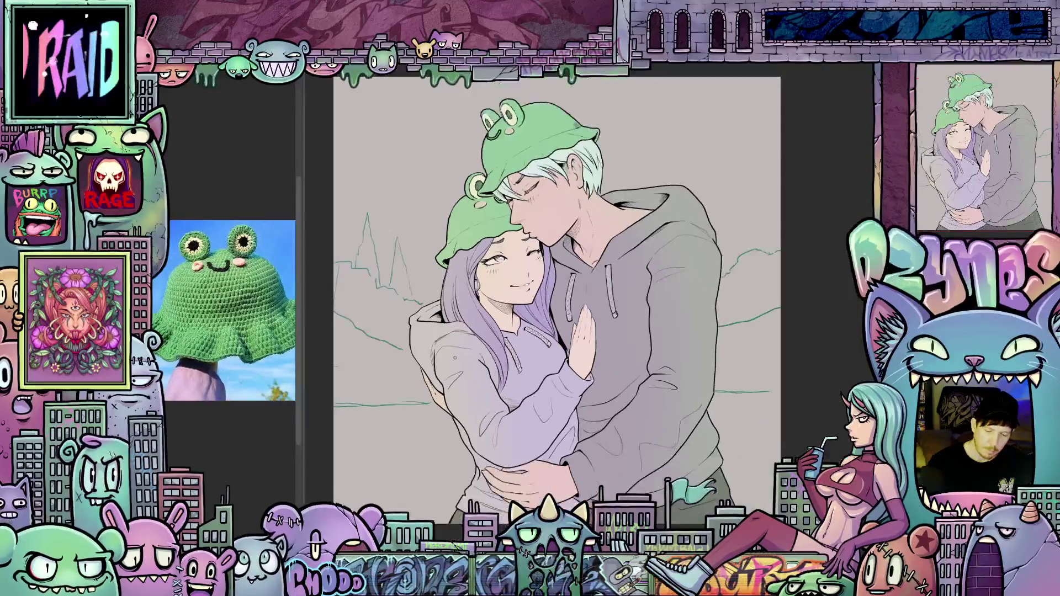
Step: Pan across the girl's hoodie, face and raised hand down to the embracing arms
{"action": "left_click_drag", "start_coordinate": [454, 364], "coordinate": [500, 376]}
{"action": "scroll", "coordinate": [502, 375], "scroll_direction": "up", "scroll_amount": 8}
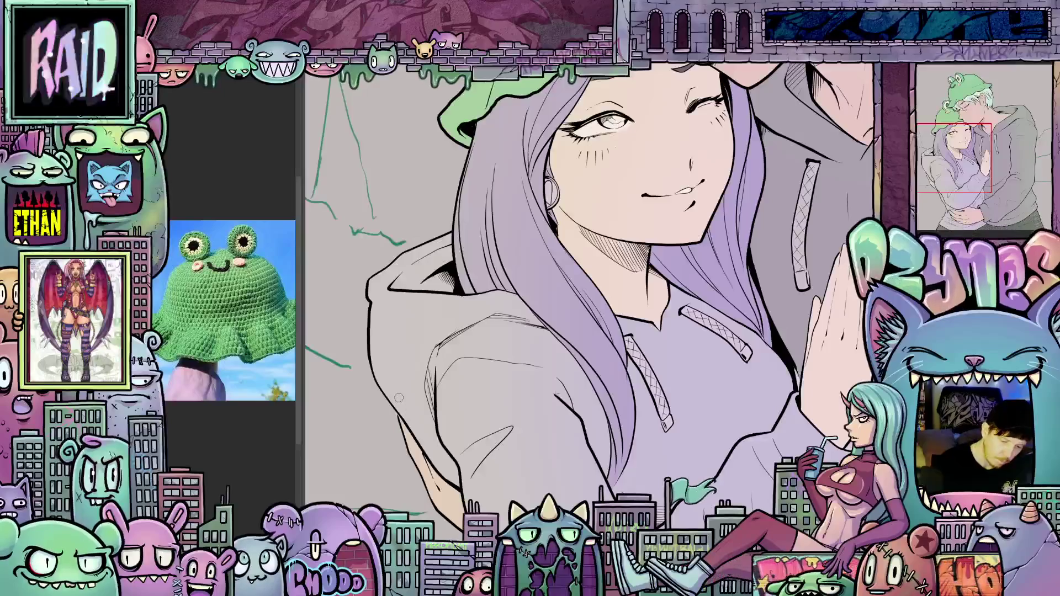
{"action": "mouse_move", "coordinate": [414, 408]}
{"action": "left_mouse_down"}
{"action": "mouse_move", "coordinate": [436, 339]}
{"action": "mouse_move", "coordinate": [457, 337]}
{"action": "left_mouse_up"}
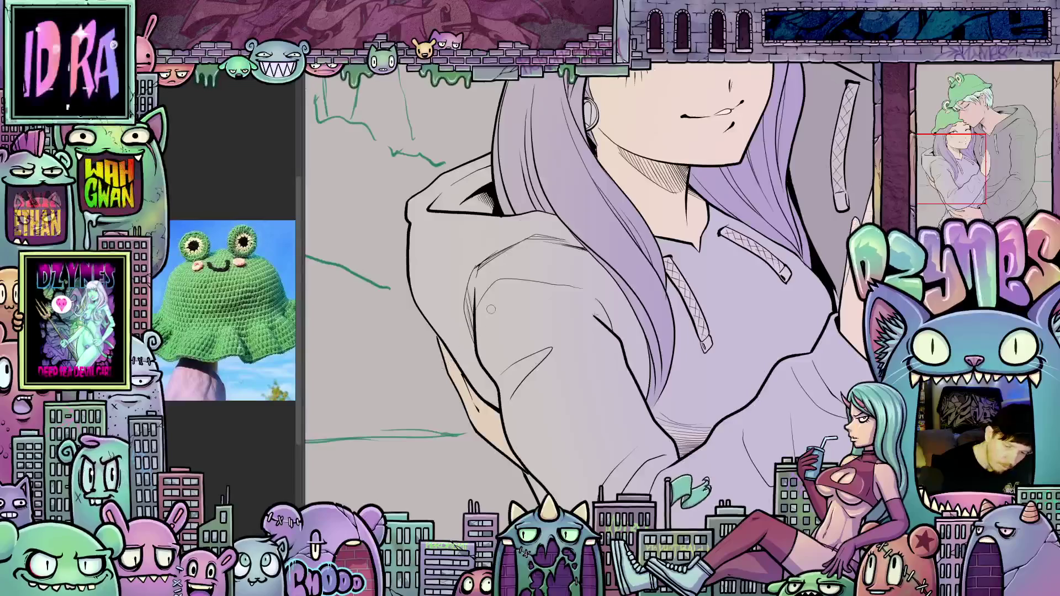
{"action": "left_click_drag", "start_coordinate": [475, 330], "coordinate": [500, 427]}
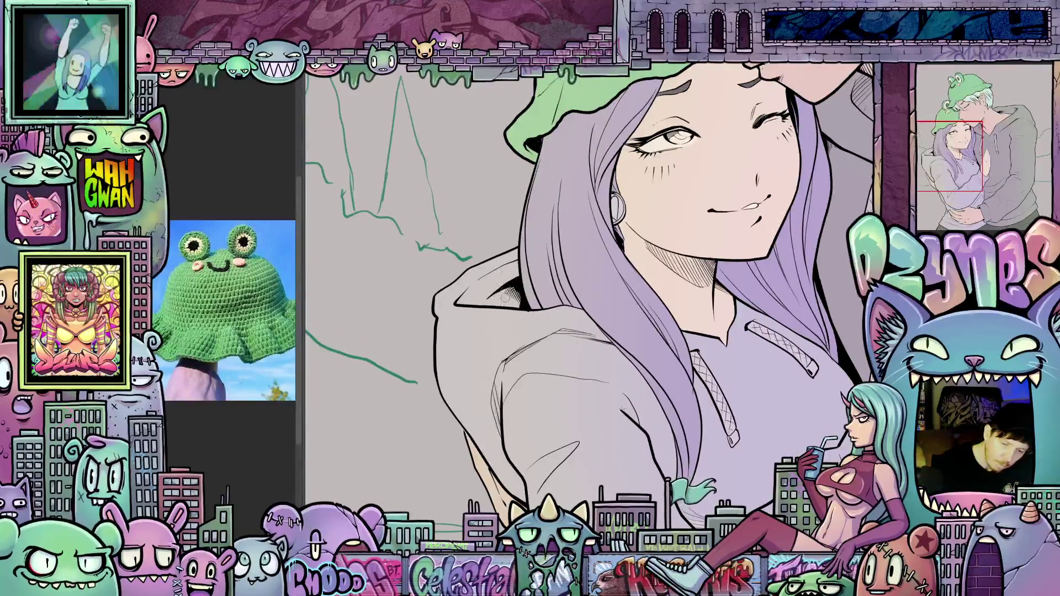
{"action": "left_click_drag", "start_coordinate": [476, 289], "coordinate": [398, 117]}
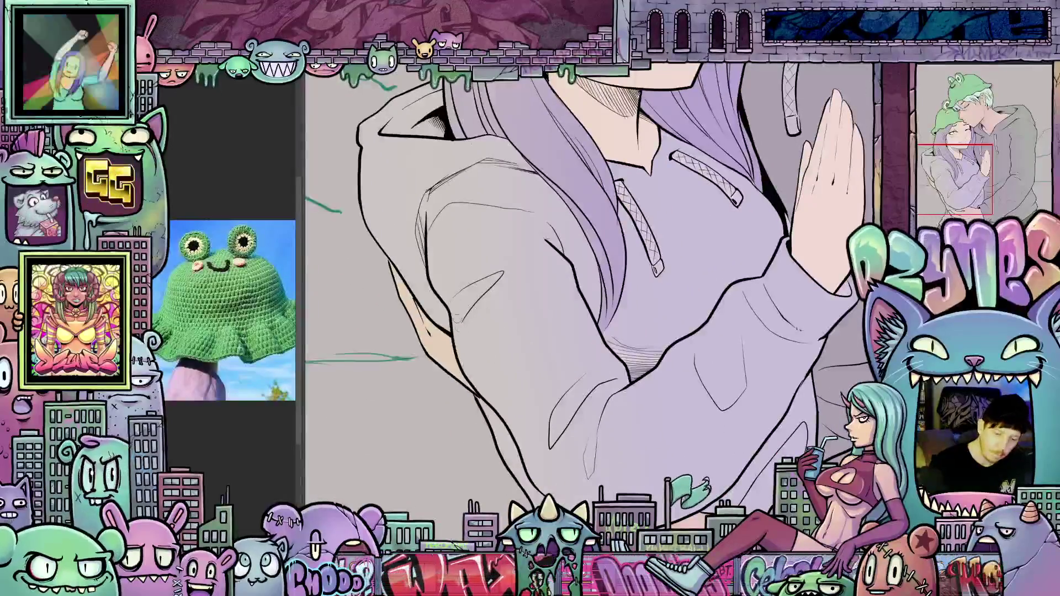
{"action": "left_click_drag", "start_coordinate": [595, 417], "coordinate": [614, 377]}
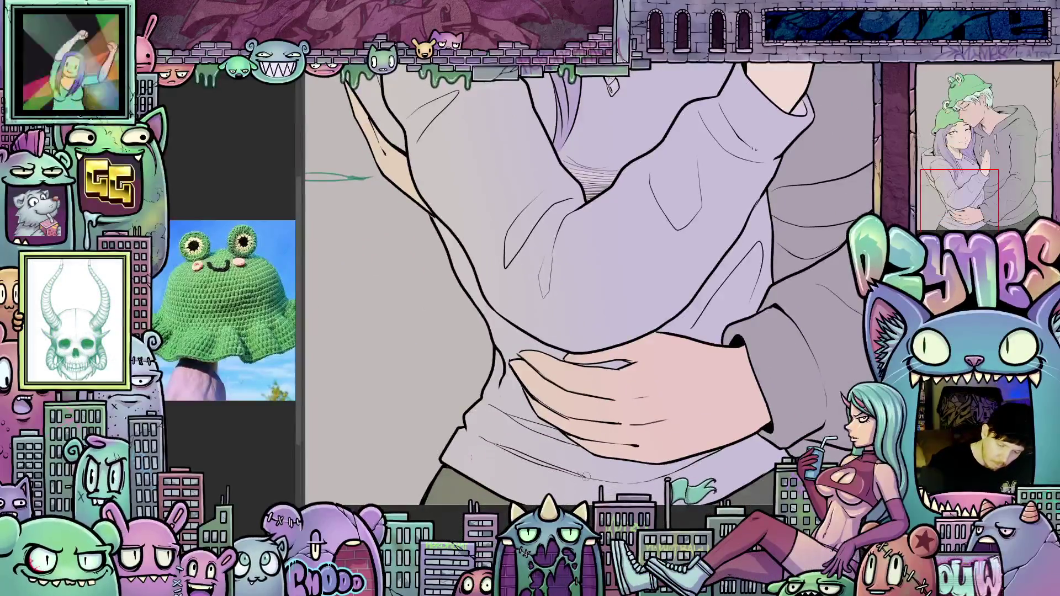
{"action": "mouse_move", "coordinate": [583, 471]}
{"action": "left_mouse_down"}
{"action": "mouse_move", "coordinate": [502, 459]}
{"action": "mouse_move", "coordinate": [702, 454]}
{"action": "mouse_move", "coordinate": [686, 452]}
{"action": "mouse_move", "coordinate": [713, 564]}
{"action": "left_mouse_up"}
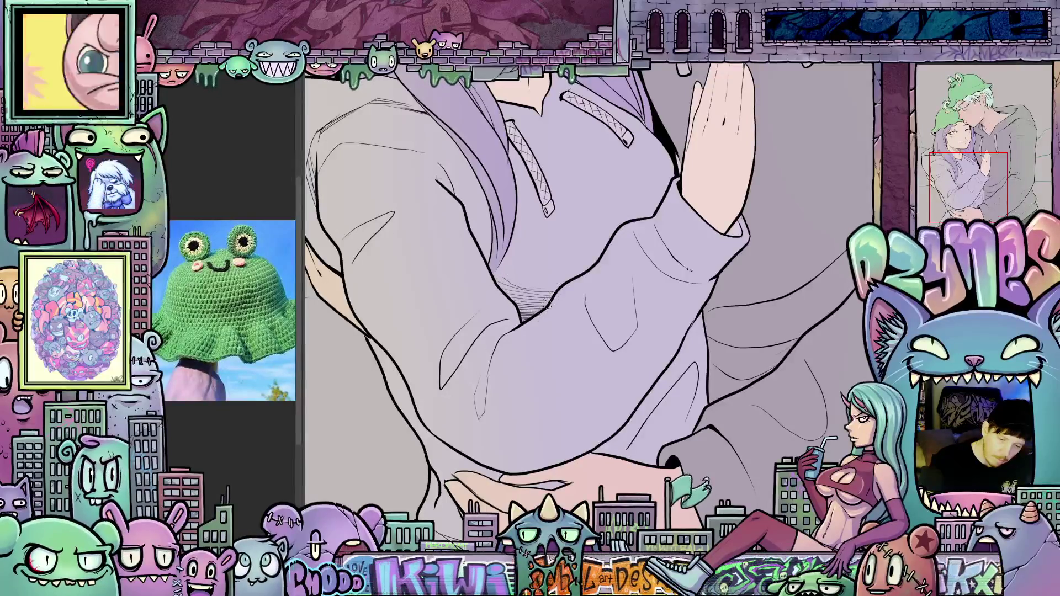
Step: Zoom around the peach hand on the lavender cuff, then pan up to the frog hats
{"action": "scroll", "coordinate": [560, 322], "scroll_direction": "down", "scroll_amount": 5}
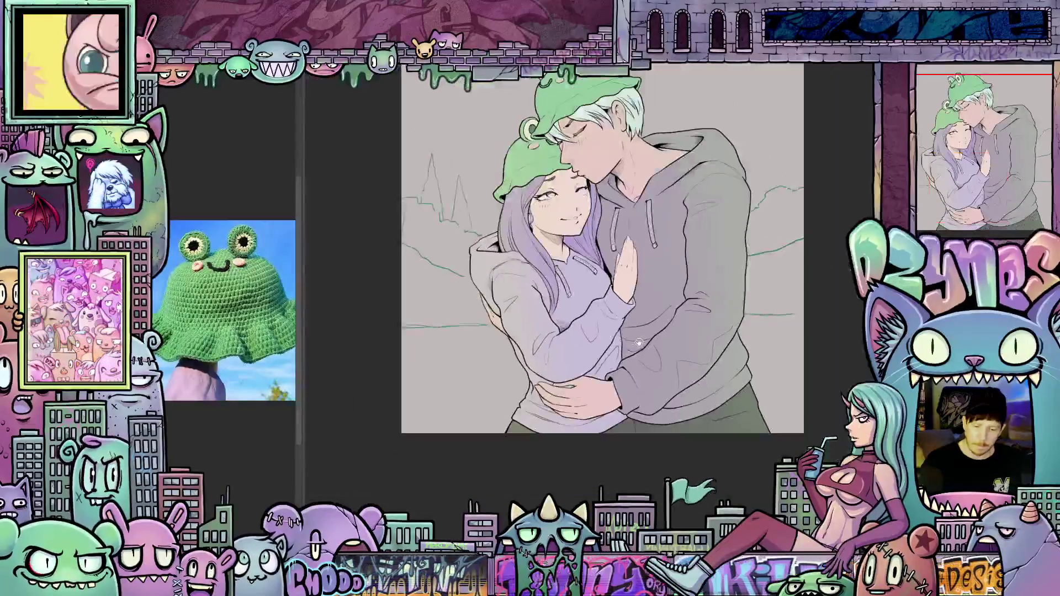
{"action": "scroll", "coordinate": [606, 420], "scroll_direction": "up", "scroll_amount": 3}
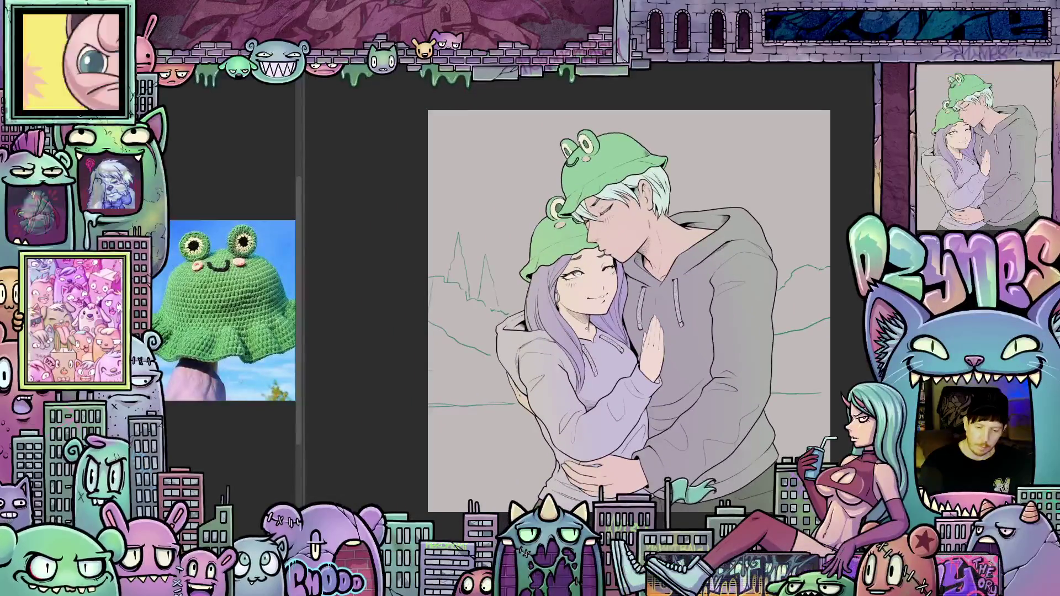
{"action": "scroll", "coordinate": [515, 336], "scroll_direction": "up", "scroll_amount": 1}
{"action": "scroll", "coordinate": [516, 336], "scroll_direction": "up", "scroll_amount": 2}
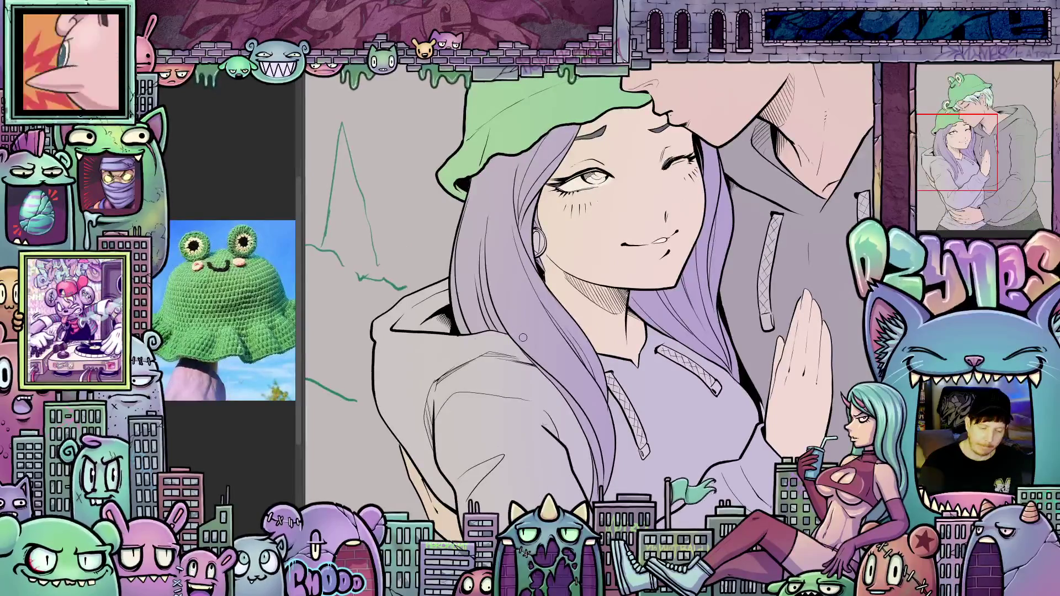
{"action": "scroll", "coordinate": [523, 337], "scroll_direction": "down", "scroll_amount": 2}
{"action": "scroll", "coordinate": [523, 337], "scroll_direction": "up", "scroll_amount": 2}
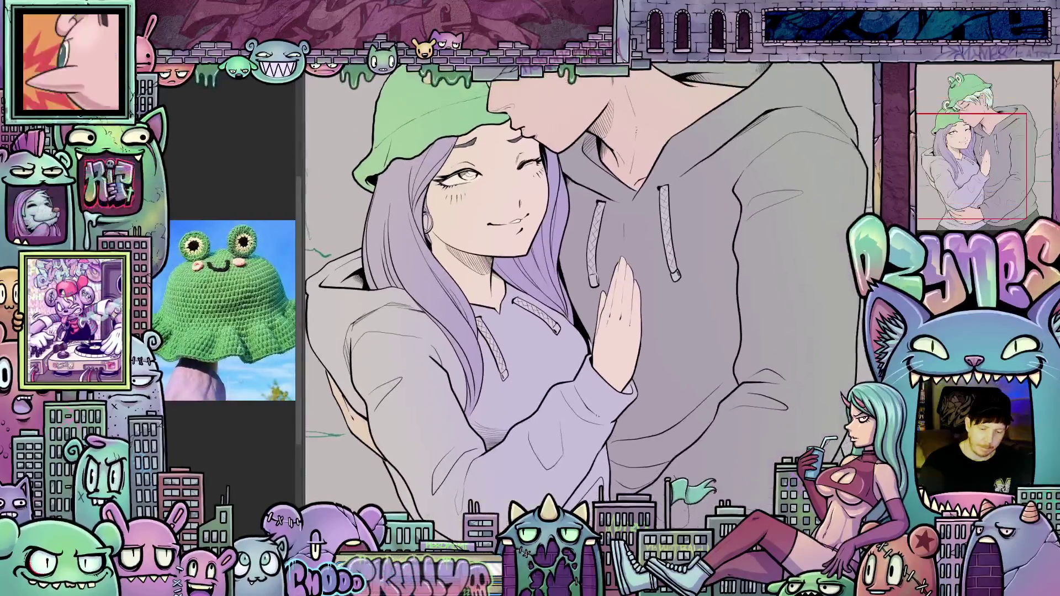
{"action": "scroll", "coordinate": [512, 368], "scroll_direction": "up", "scroll_amount": 3}
{"action": "scroll", "coordinate": [513, 368], "scroll_direction": "up", "scroll_amount": 1}
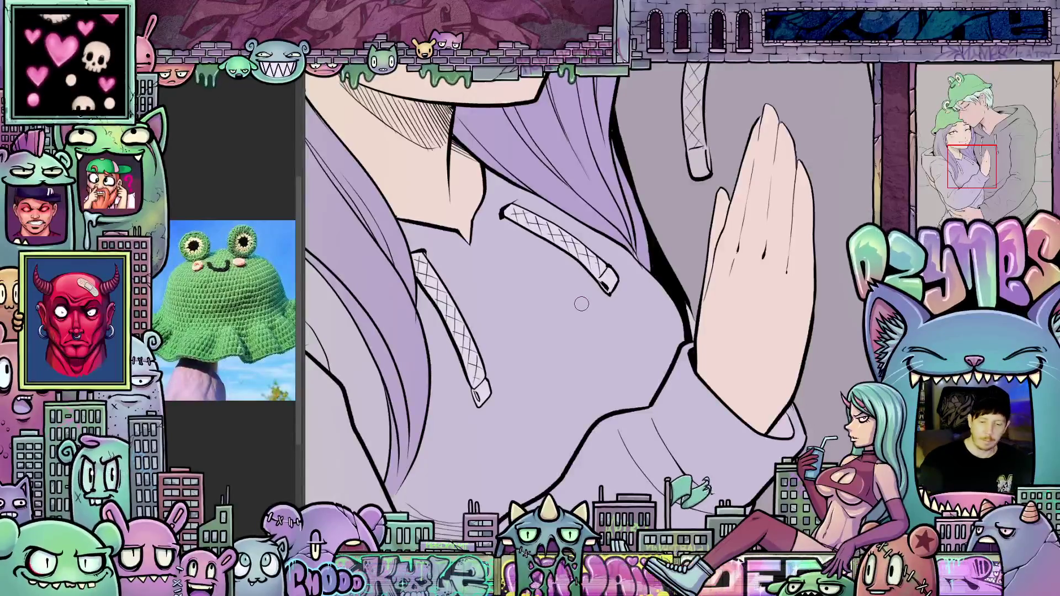
{"action": "scroll", "coordinate": [581, 304], "scroll_direction": "down", "scroll_amount": 2}
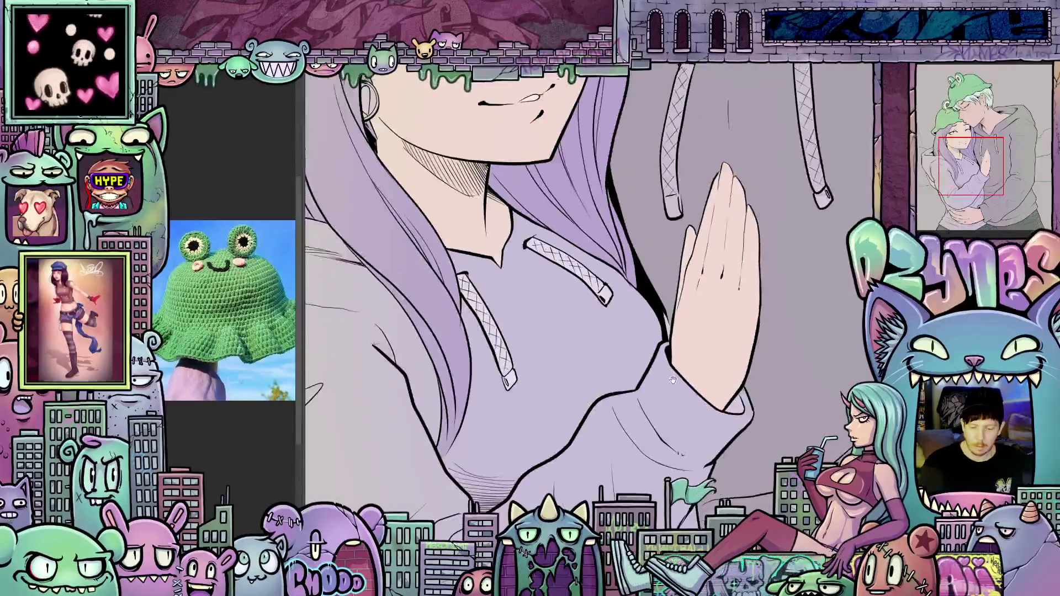
{"action": "scroll", "coordinate": [596, 378], "scroll_direction": "up", "scroll_amount": 2}
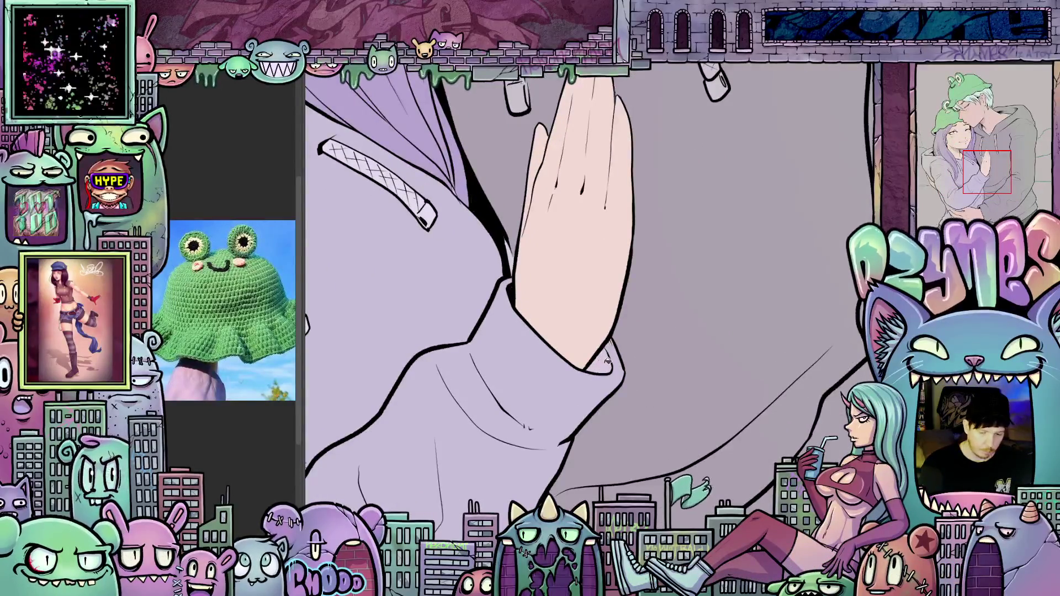
{"action": "scroll", "coordinate": [607, 361], "scroll_direction": "down", "scroll_amount": 3}
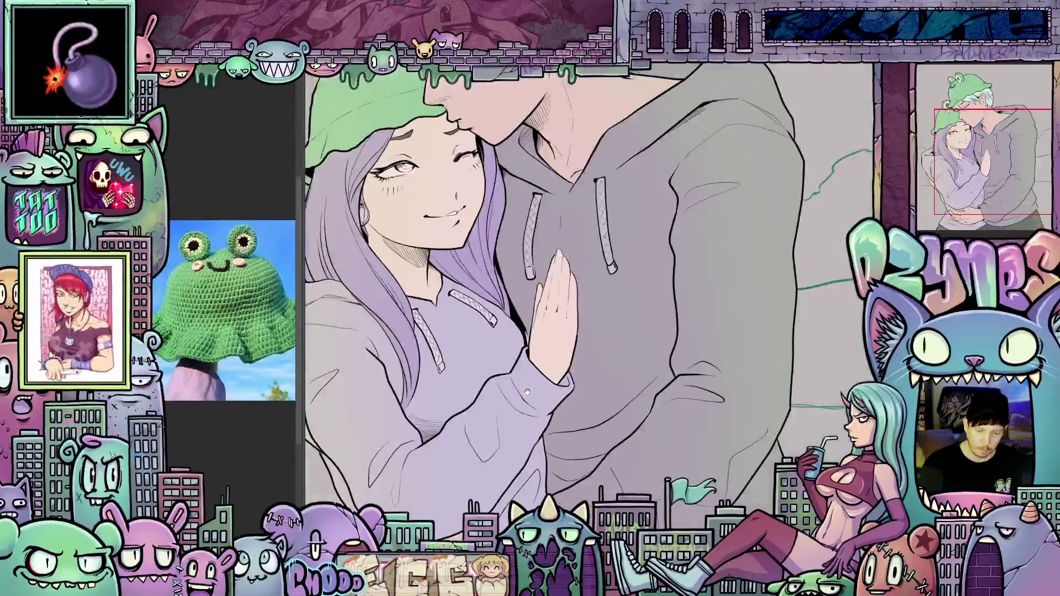
{"action": "scroll", "coordinate": [528, 392], "scroll_direction": "down", "scroll_amount": 4}
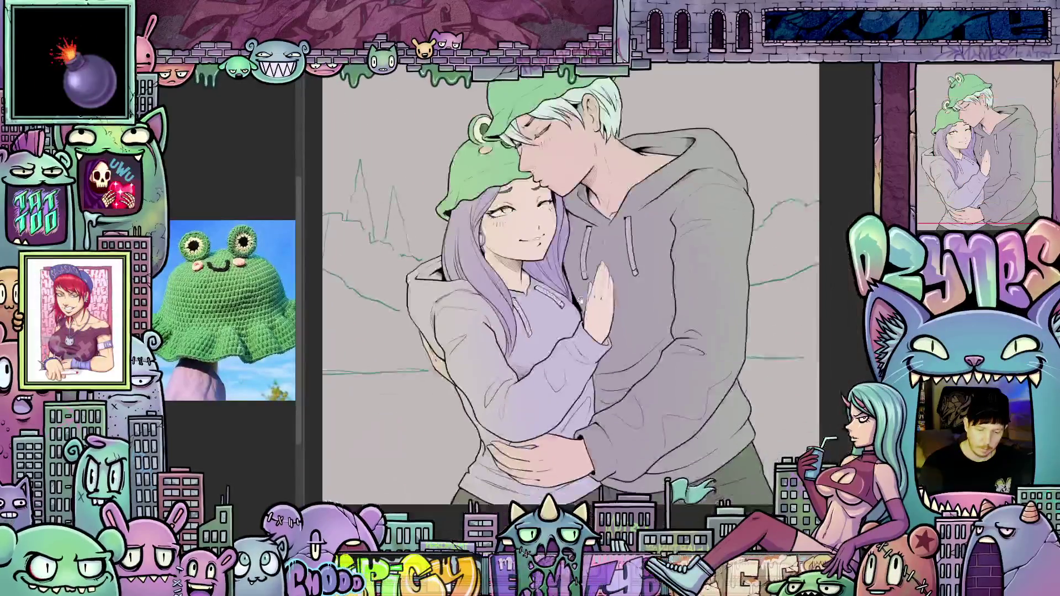
{"action": "left_click_drag", "start_coordinate": [580, 299], "coordinate": [580, 397]}
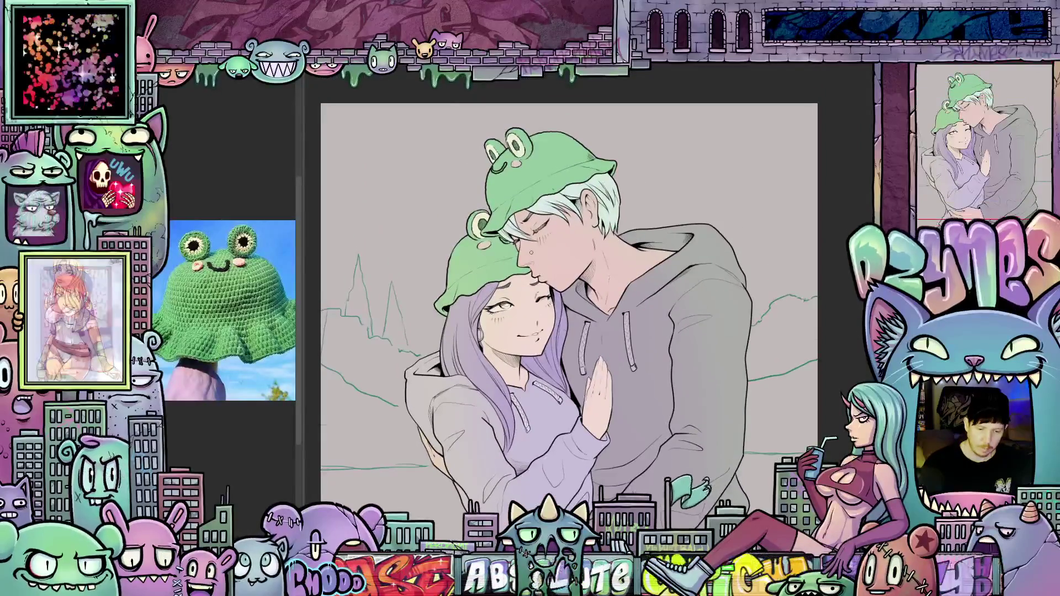
Step: Thicken and darken the boy's frog-hat mouth line with the black brush
{"action": "scroll", "coordinate": [531, 253], "scroll_direction": "up", "scroll_amount": 5}
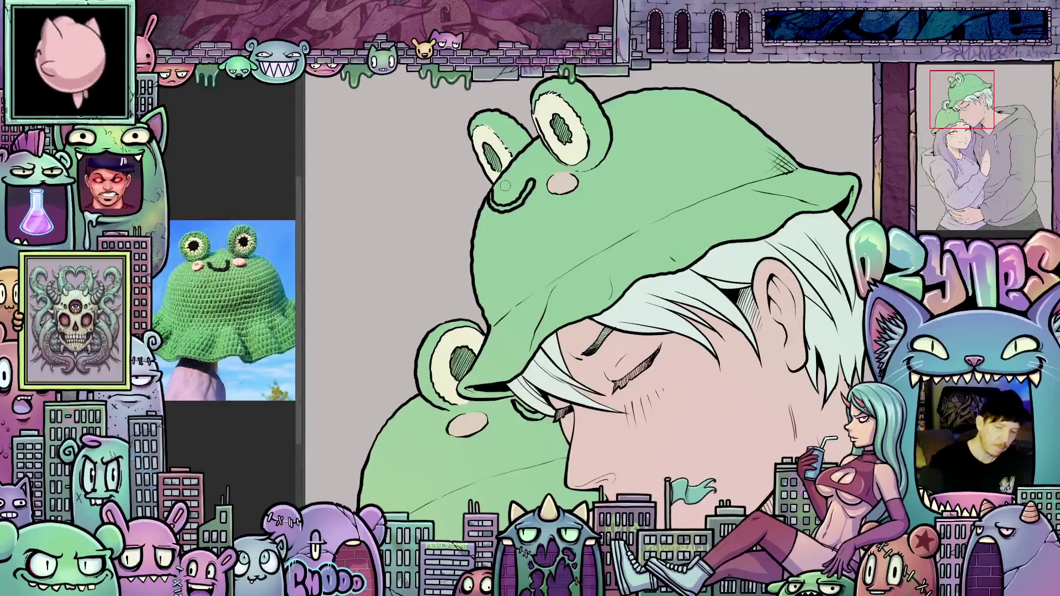
{"action": "left_click_drag", "start_coordinate": [491, 190], "coordinate": [530, 206]}
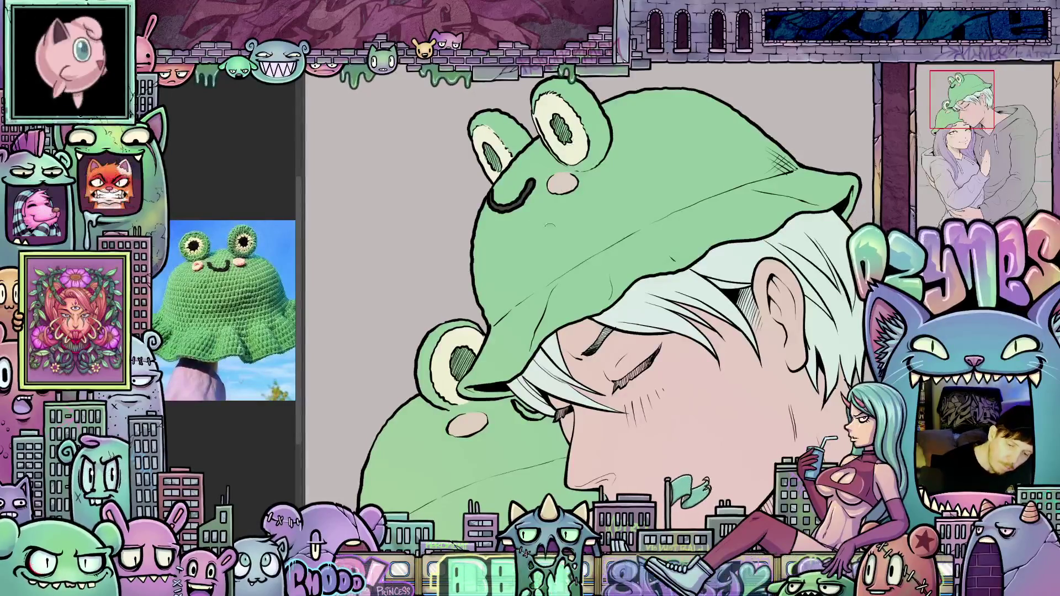
{"action": "mouse_move", "coordinate": [677, 416]}
{"action": "left_mouse_down"}
{"action": "mouse_move", "coordinate": [673, 438]}
{"action": "mouse_move", "coordinate": [675, 409]}
{"action": "mouse_move", "coordinate": [597, 385]}
{"action": "left_mouse_up"}
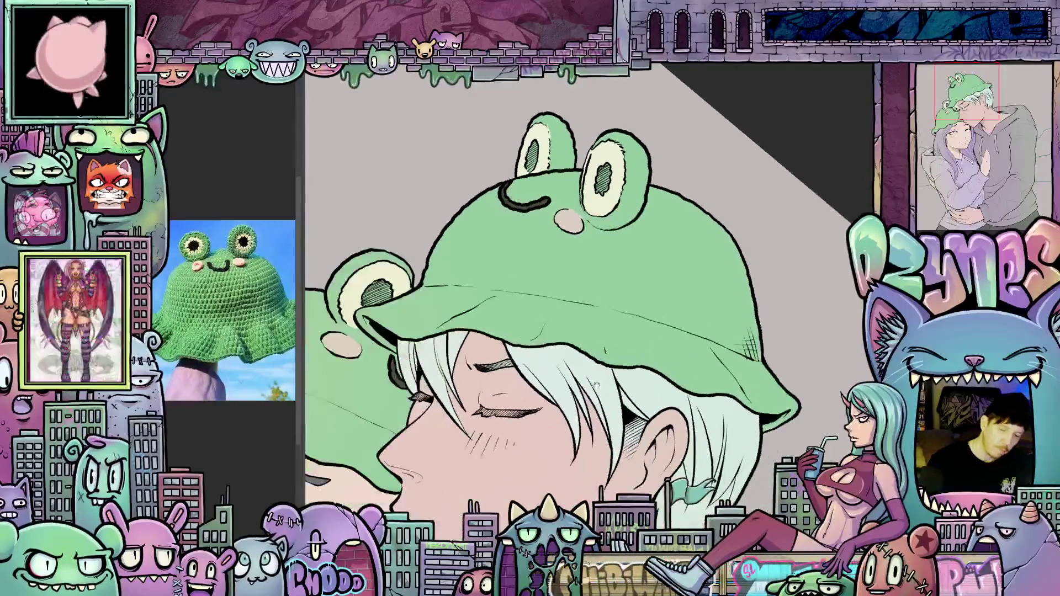
Step: Add dense dark hatching inside the left and right frog-eye pupils
{"action": "scroll", "coordinate": [597, 385], "scroll_direction": "up", "scroll_amount": 3}
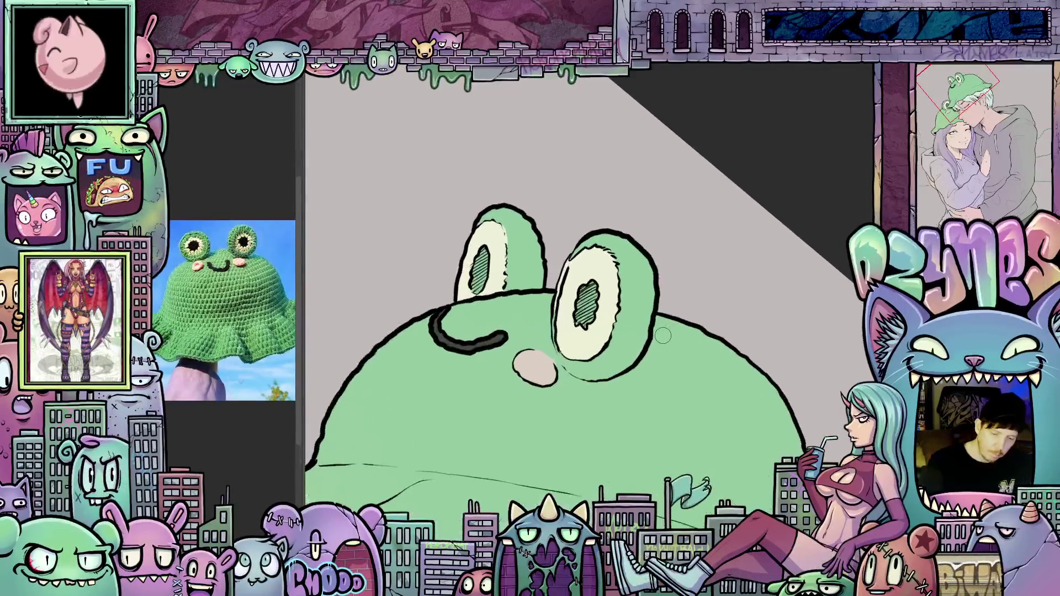
{"action": "scroll", "coordinate": [663, 335], "scroll_direction": "up", "scroll_amount": 1}
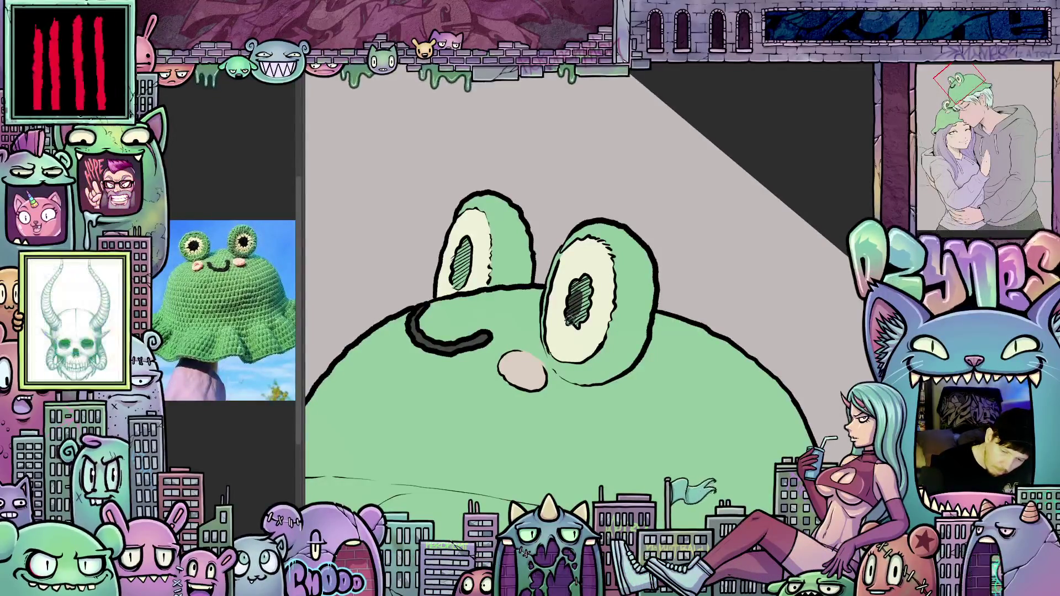
{"action": "left_click_drag", "start_coordinate": [578, 309], "coordinate": [584, 312]}
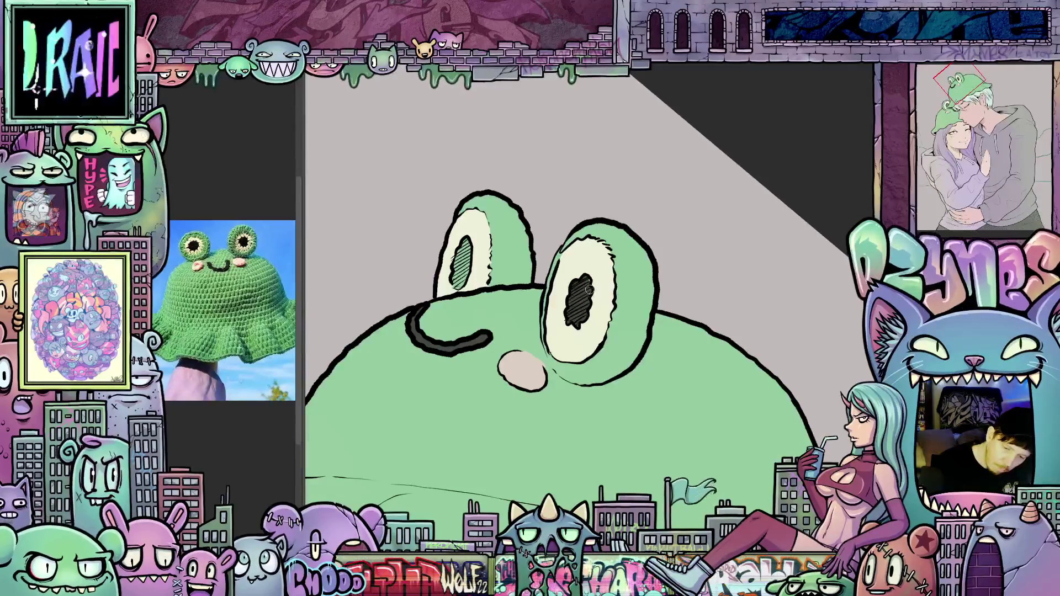
{"action": "mouse_move", "coordinate": [464, 260]}
{"action": "left_mouse_down"}
{"action": "mouse_move", "coordinate": [464, 276]}
{"action": "mouse_move", "coordinate": [467, 242]}
{"action": "left_mouse_up"}
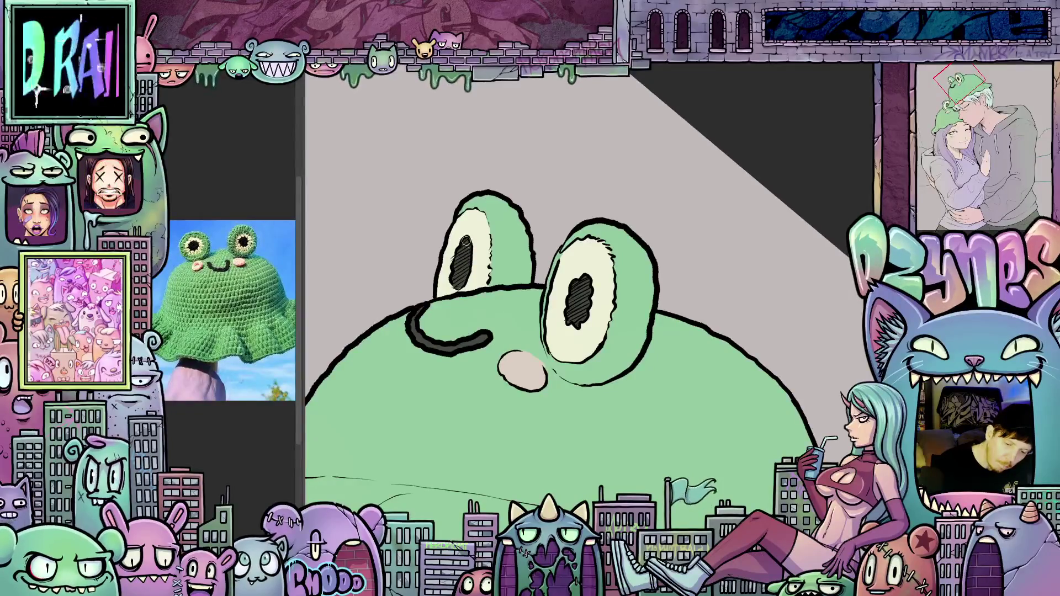
{"action": "left_click_drag", "start_coordinate": [481, 365], "coordinate": [737, 327]}
{"action": "mouse_move", "coordinate": [585, 329]}
{"action": "left_mouse_down"}
{"action": "mouse_move", "coordinate": [589, 309]}
{"action": "mouse_move", "coordinate": [601, 331]}
{"action": "mouse_move", "coordinate": [621, 301]}
{"action": "mouse_move", "coordinate": [603, 302]}
{"action": "mouse_move", "coordinate": [608, 293]}
{"action": "mouse_move", "coordinate": [590, 330]}
{"action": "mouse_move", "coordinate": [579, 327]}
{"action": "left_mouse_up"}
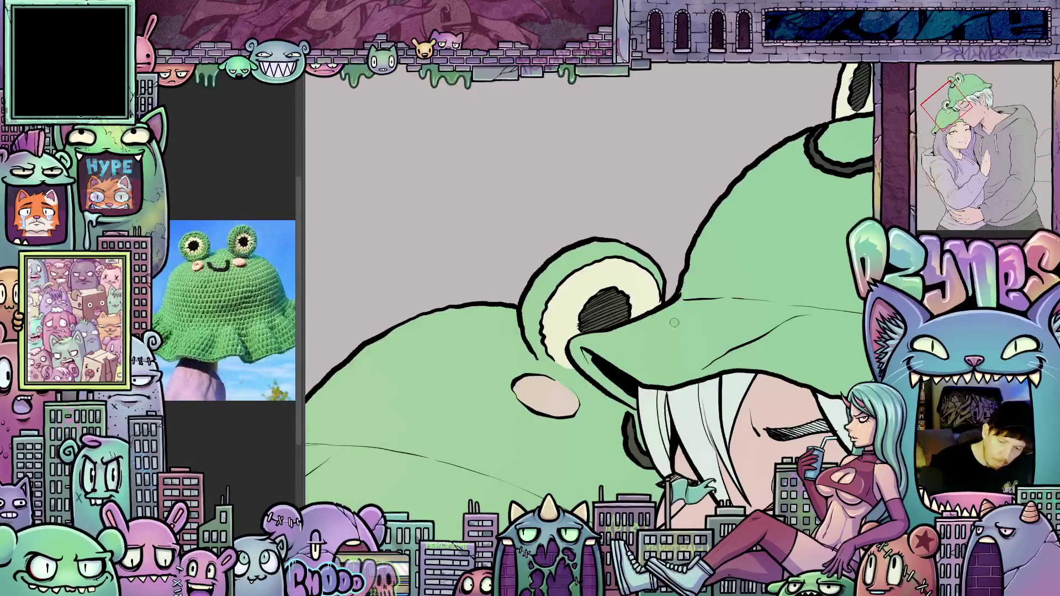
{"action": "scroll", "coordinate": [729, 329], "scroll_direction": "down", "scroll_amount": 5}
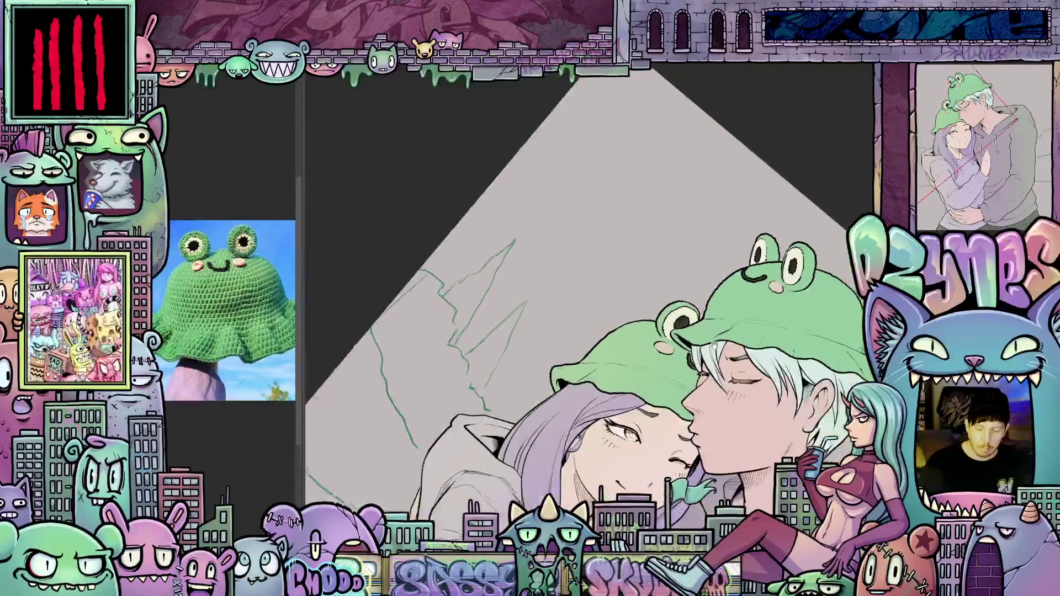
{"action": "scroll", "coordinate": [753, 328], "scroll_direction": "down", "scroll_amount": 3}
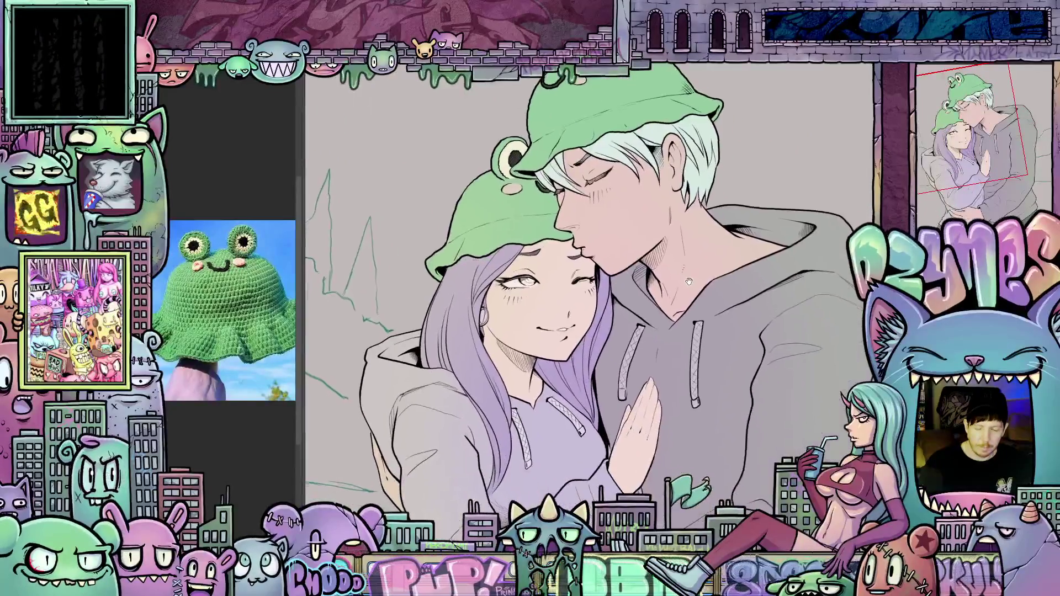
{"action": "left_click_drag", "start_coordinate": [678, 290], "coordinate": [678, 334]}
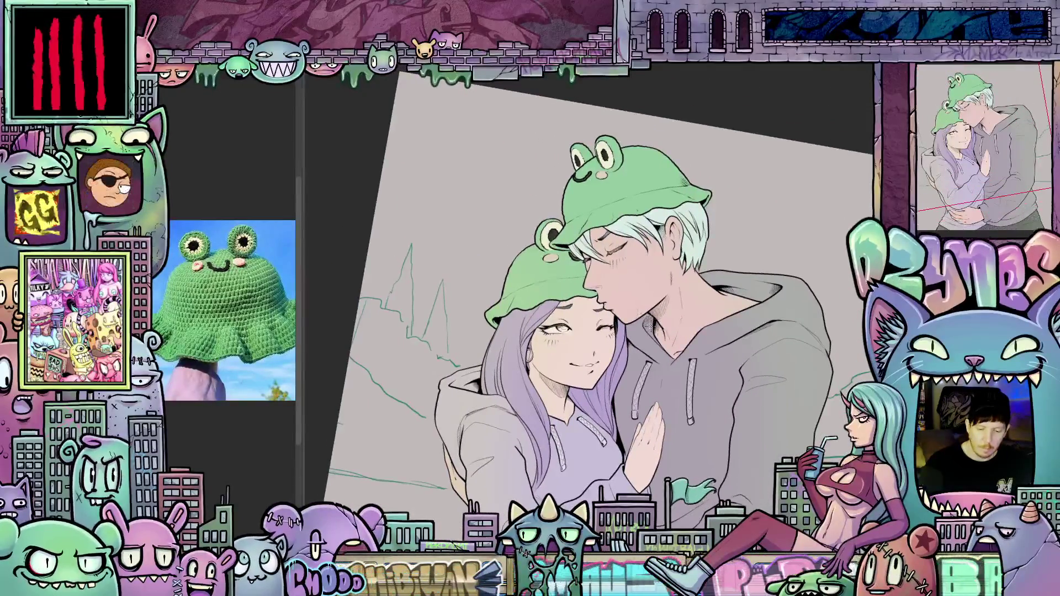
{"action": "left_click_drag", "start_coordinate": [702, 377], "coordinate": [707, 312]}
{"action": "scroll", "coordinate": [608, 277], "scroll_direction": "up", "scroll_amount": 5}
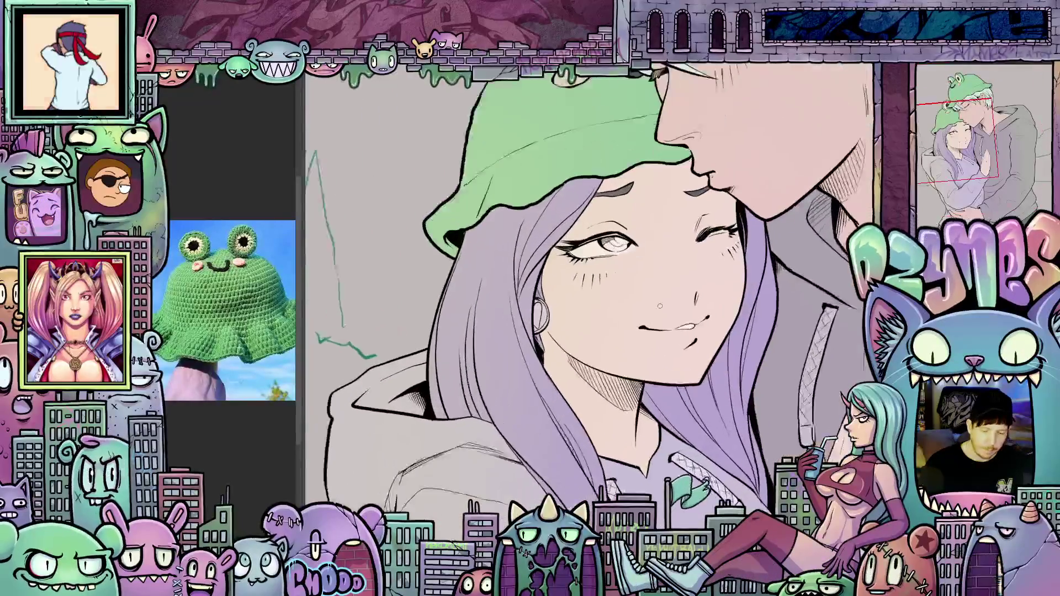
{"action": "scroll", "coordinate": [492, 332], "scroll_direction": "up", "scroll_amount": 2}
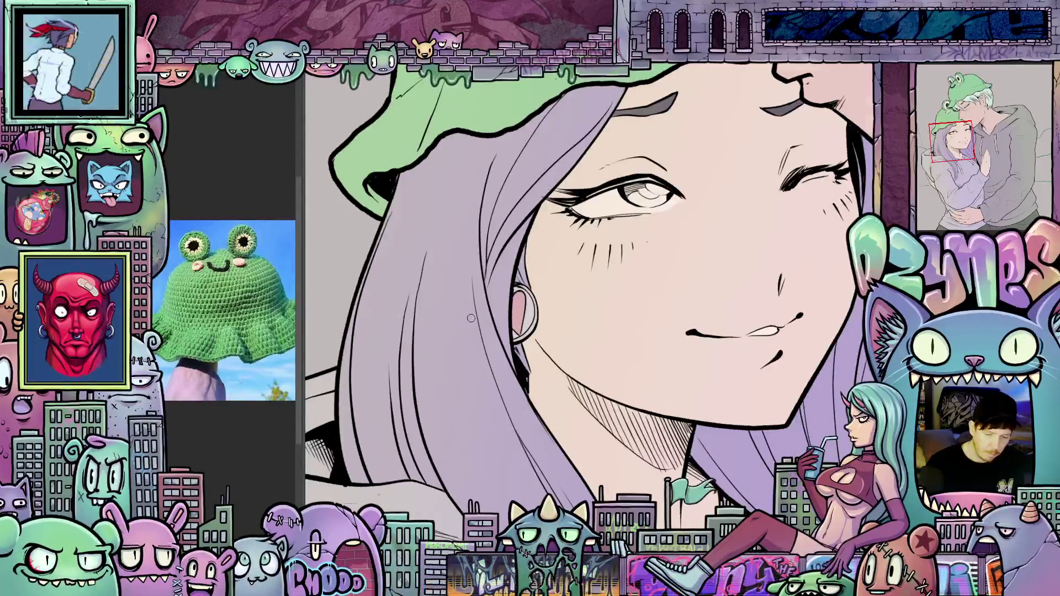
{"action": "scroll", "coordinate": [481, 321], "scroll_direction": "up", "scroll_amount": 1}
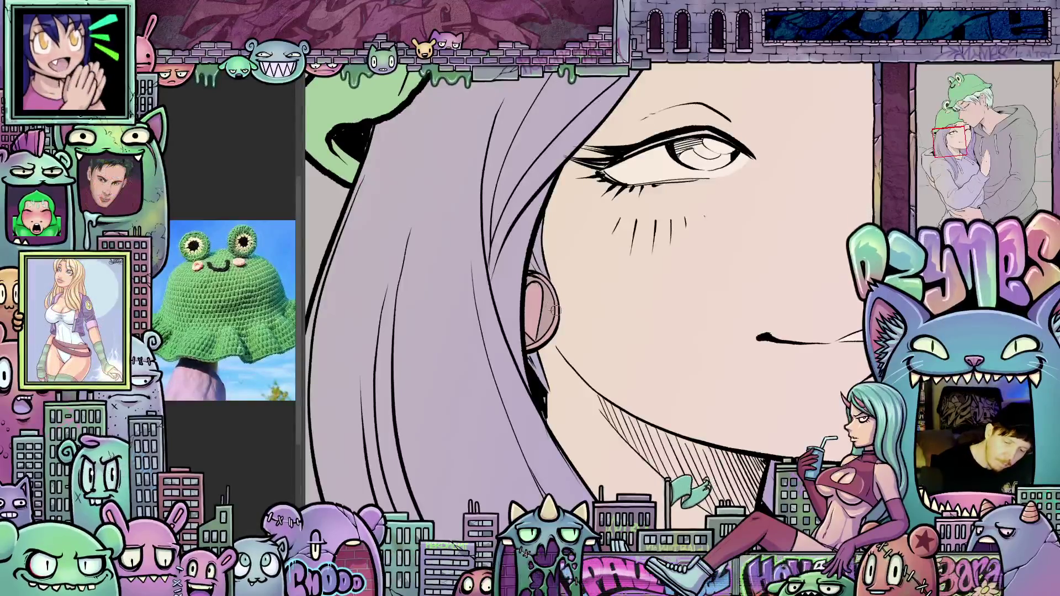
{"action": "scroll", "coordinate": [679, 334], "scroll_direction": "down", "scroll_amount": 3}
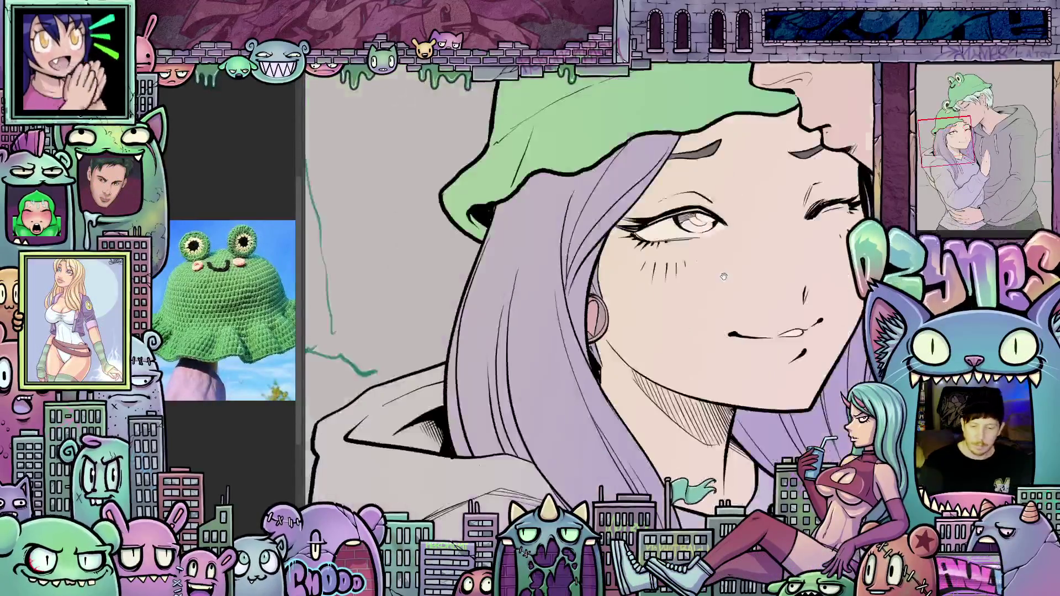
{"action": "scroll", "coordinate": [419, 380], "scroll_direction": "up", "scroll_amount": 2}
{"action": "scroll", "coordinate": [420, 379], "scroll_direction": "up", "scroll_amount": 1}
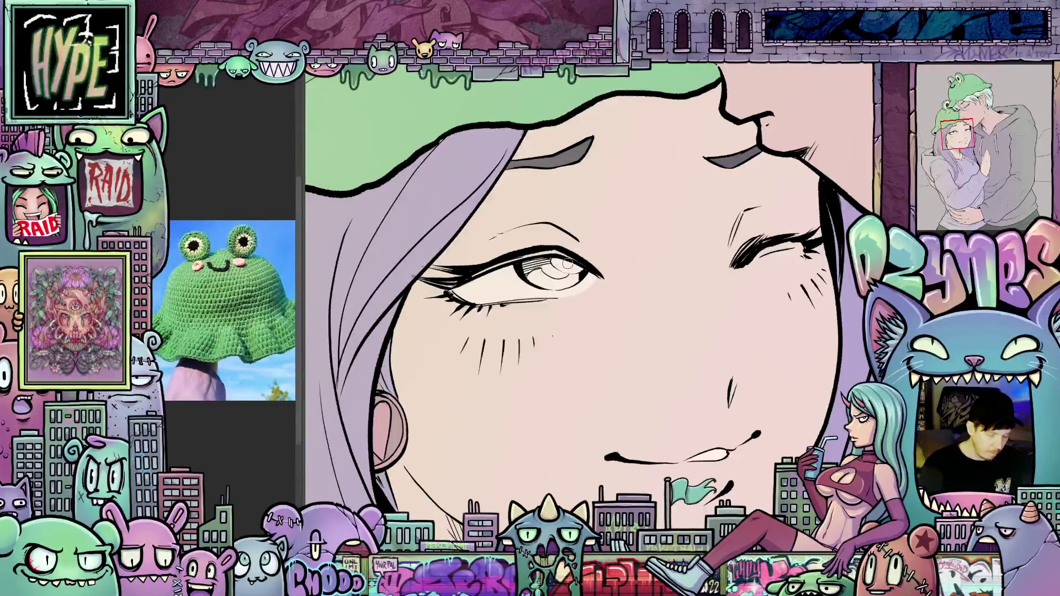
{"action": "left_click_drag", "start_coordinate": [568, 264], "coordinate": [556, 316]}
{"action": "scroll", "coordinate": [555, 316], "scroll_direction": "up", "scroll_amount": 3}
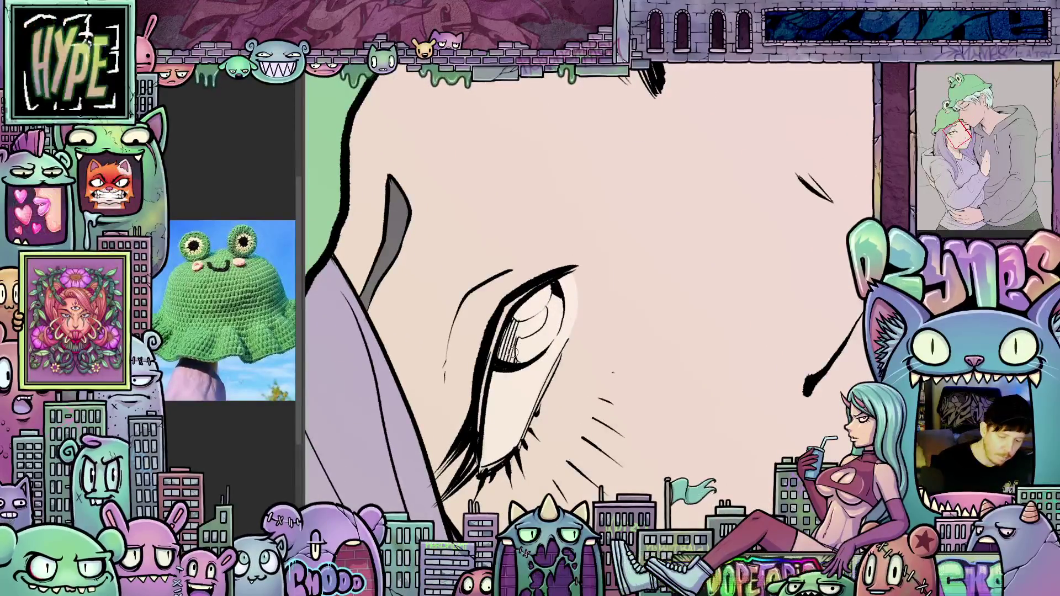
Step: Paint the girl's iris purple, then reset the view rotation and fit the illustration
{"action": "mouse_move", "coordinate": [510, 335]}
{"action": "left_mouse_down"}
{"action": "mouse_move", "coordinate": [515, 360]}
{"action": "mouse_move", "coordinate": [524, 325]}
{"action": "mouse_move", "coordinate": [519, 337]}
{"action": "mouse_move", "coordinate": [531, 347]}
{"action": "mouse_move", "coordinate": [558, 323]}
{"action": "left_mouse_up"}
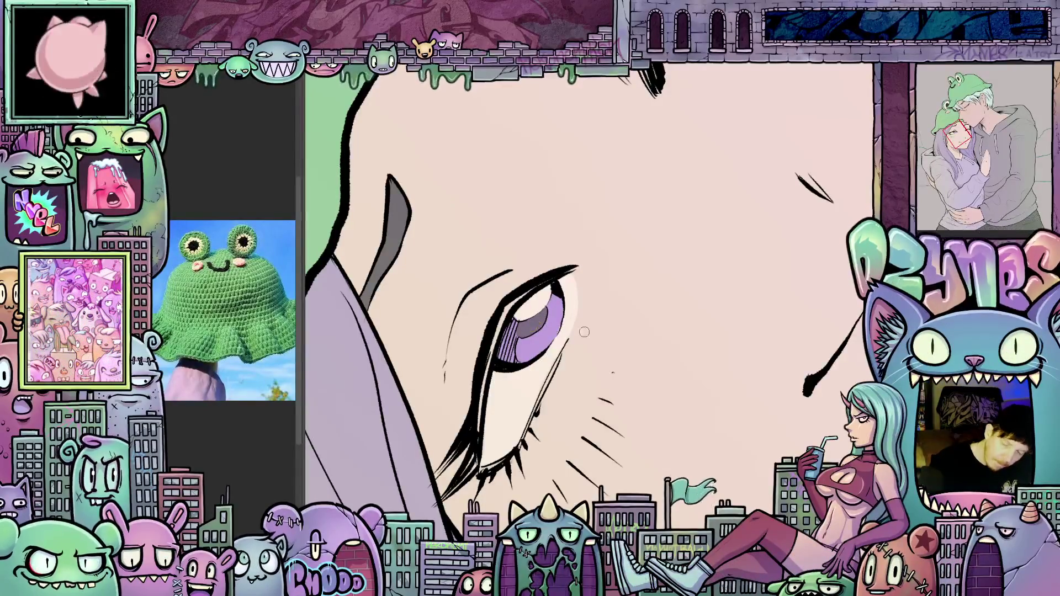
{"action": "key", "text": "5"}
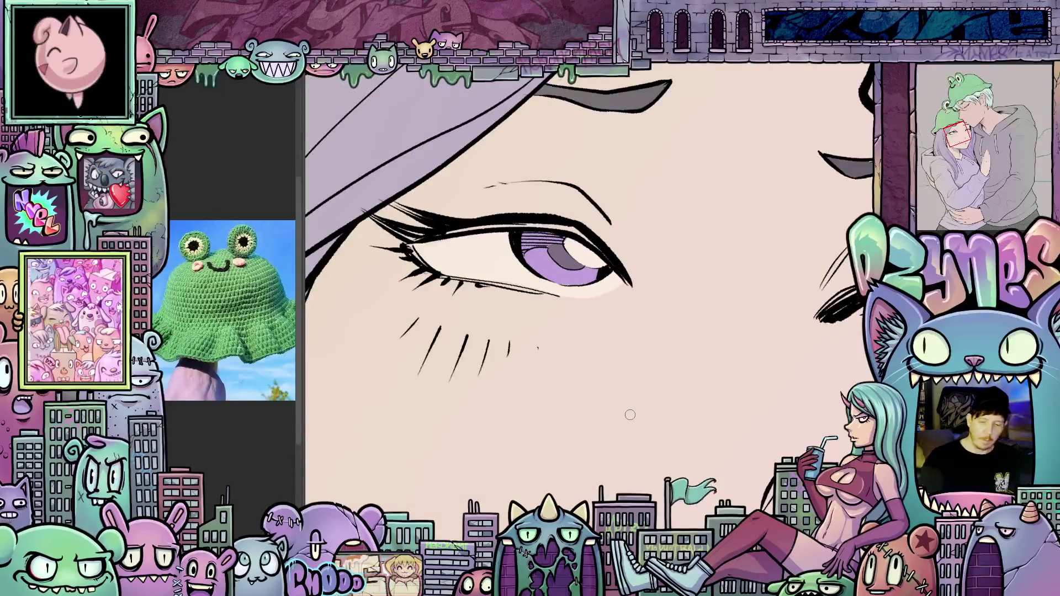
{"action": "key", "text": "ctrl+0"}
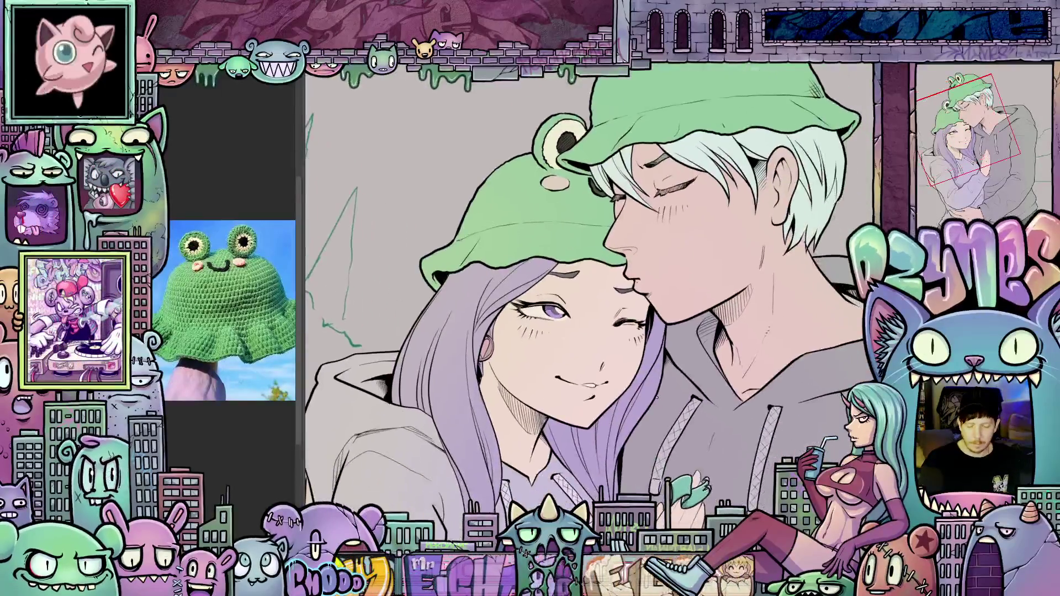
{"action": "key", "text": "5"}
{"action": "left_click_drag", "start_coordinate": [598, 355], "coordinate": [768, 430]}
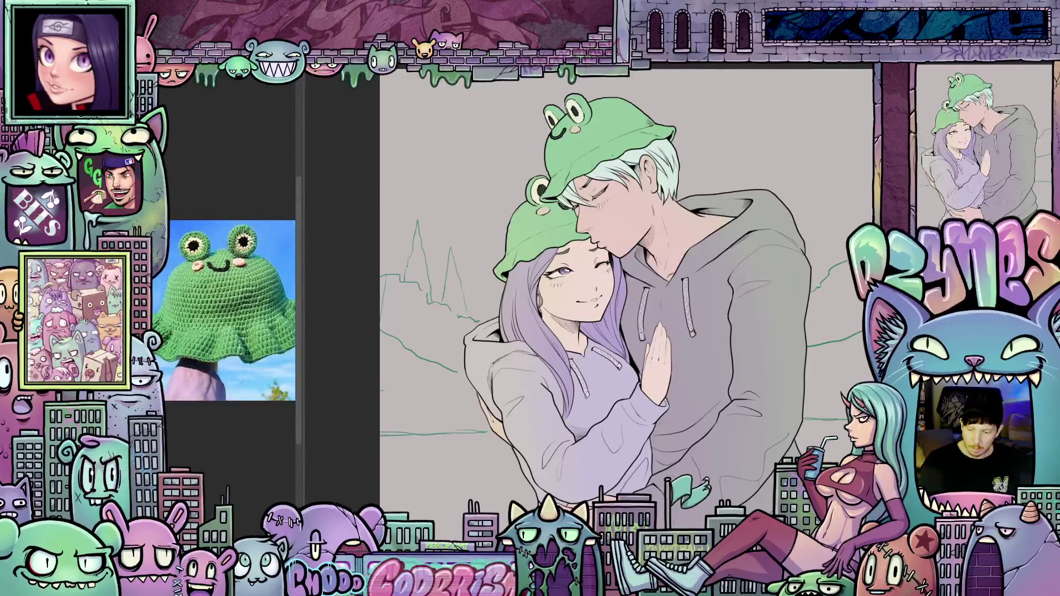
{"action": "left_click", "coordinate": [963, 173]}
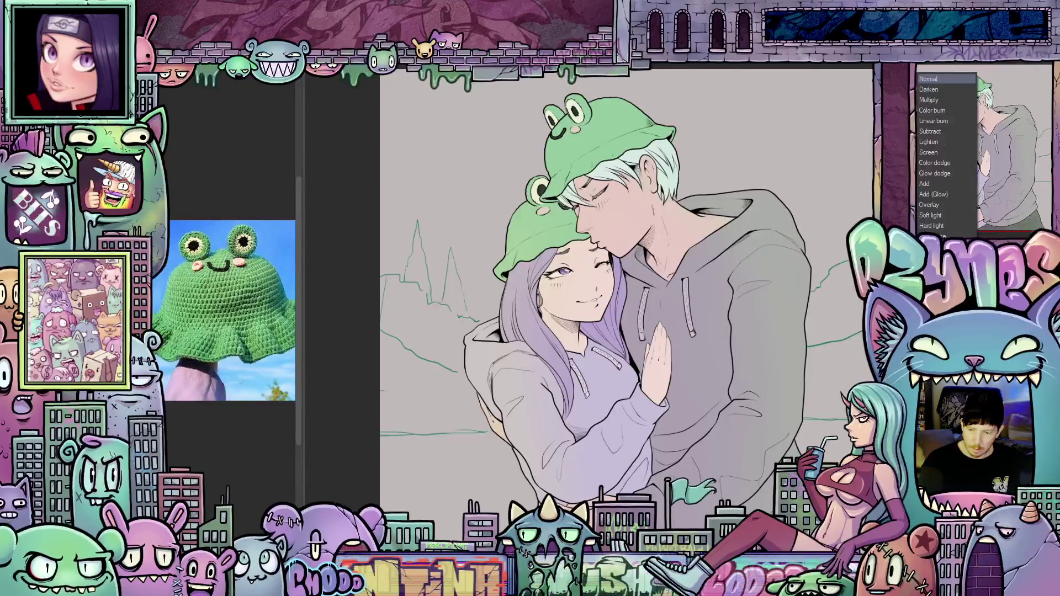
{"action": "left_click", "coordinate": [928, 104]}
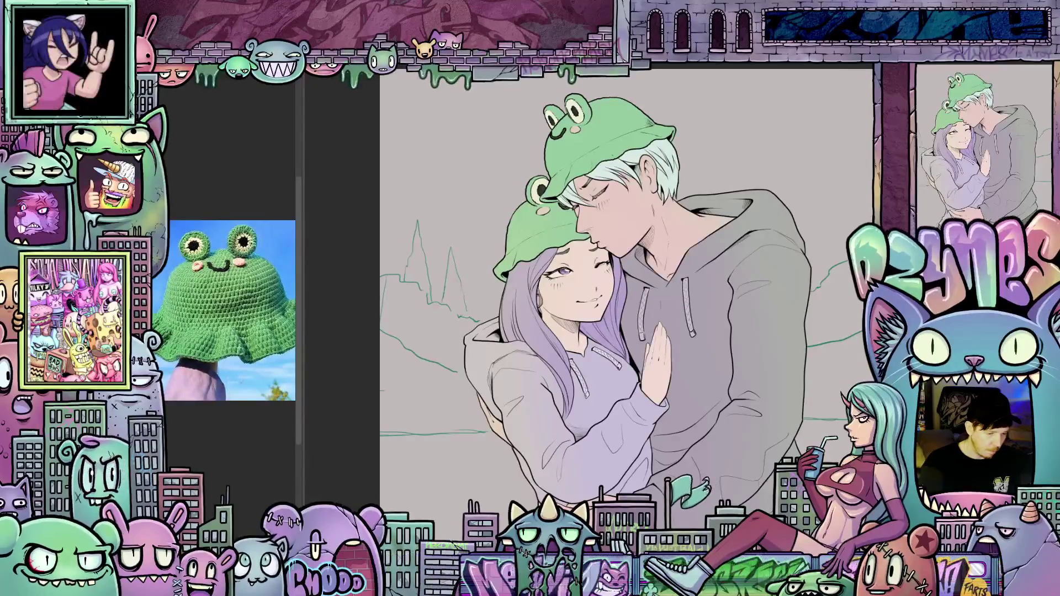
{"action": "key", "text": "ctrl+plus"}
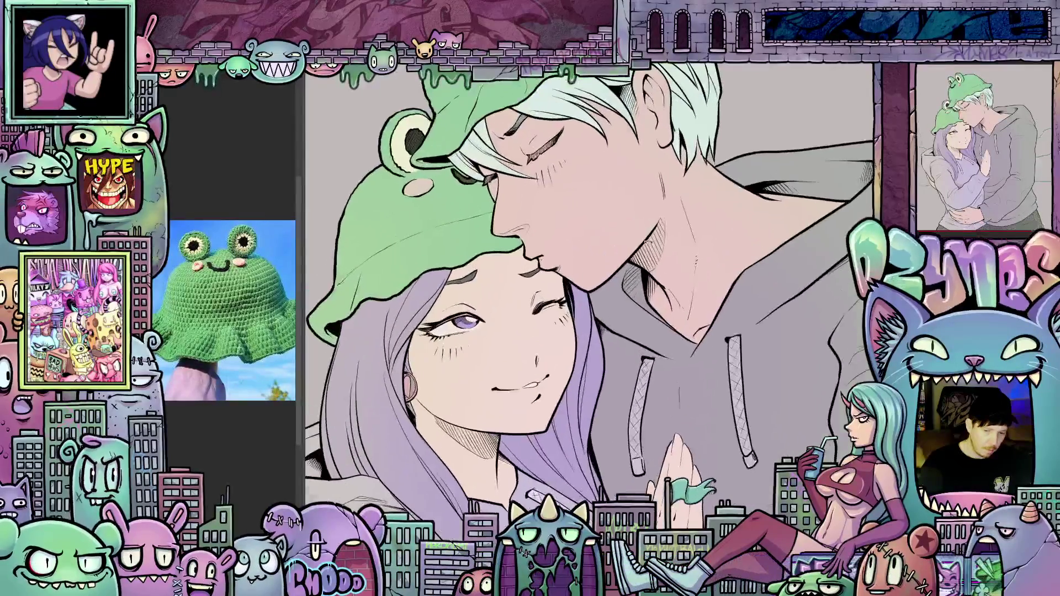
{"action": "key", "text": "ctrl+plus"}
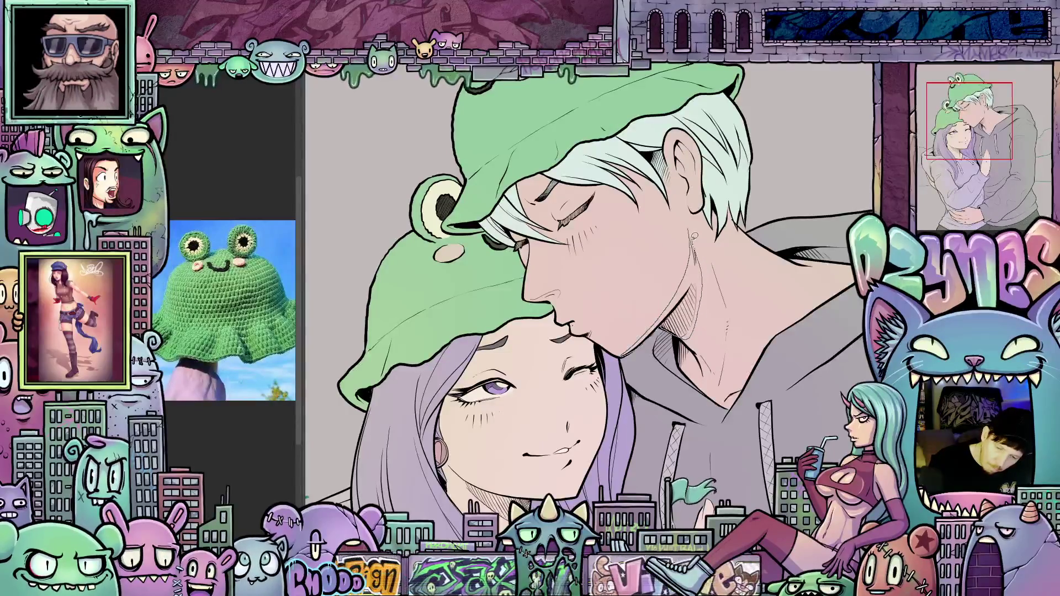
{"action": "mouse_move", "coordinate": [762, 319]}
{"action": "left_mouse_down"}
{"action": "mouse_move", "coordinate": [733, 364]}
{"action": "mouse_move", "coordinate": [597, 331]}
{"action": "left_mouse_up"}
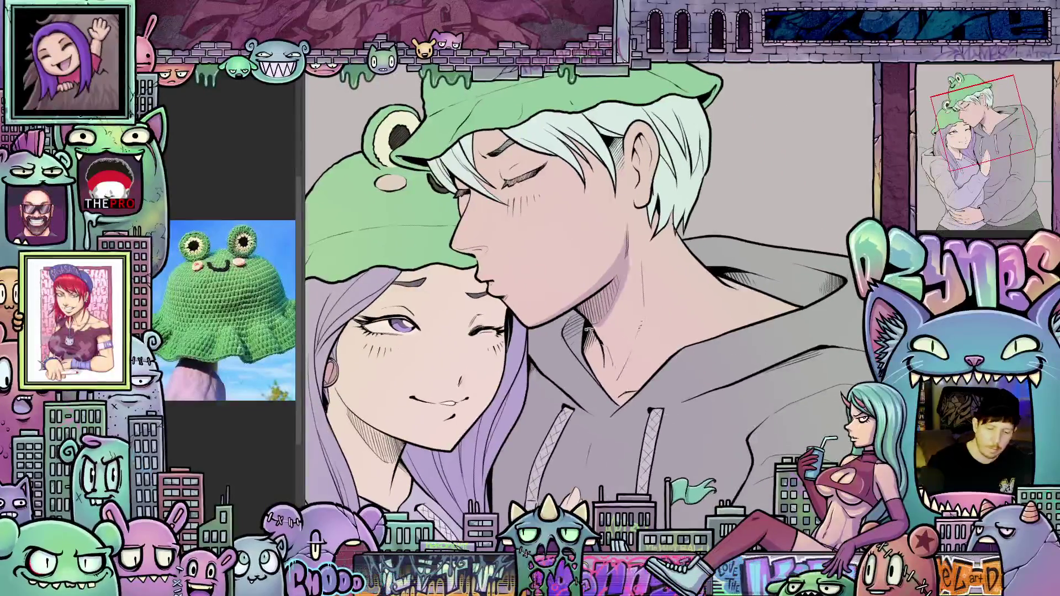
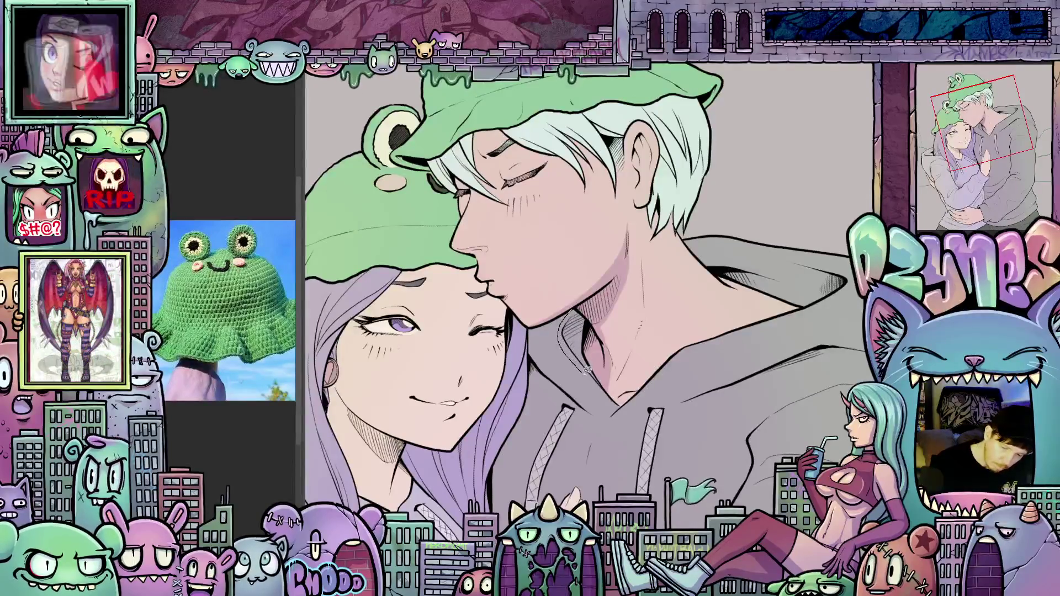
Step: Add a thin stroke near the grey hoodie's neckline, then zoom out to the full illustration
{"action": "mouse_move", "coordinate": [560, 334]}
{"action": "left_mouse_down"}
{"action": "mouse_move", "coordinate": [595, 349]}
{"action": "mouse_move", "coordinate": [577, 305]}
{"action": "left_mouse_up"}
{"action": "mouse_move", "coordinate": [734, 409]}
{"action": "left_mouse_down"}
{"action": "mouse_move", "coordinate": [788, 366]}
{"action": "mouse_move", "coordinate": [718, 428]}
{"action": "left_mouse_up"}
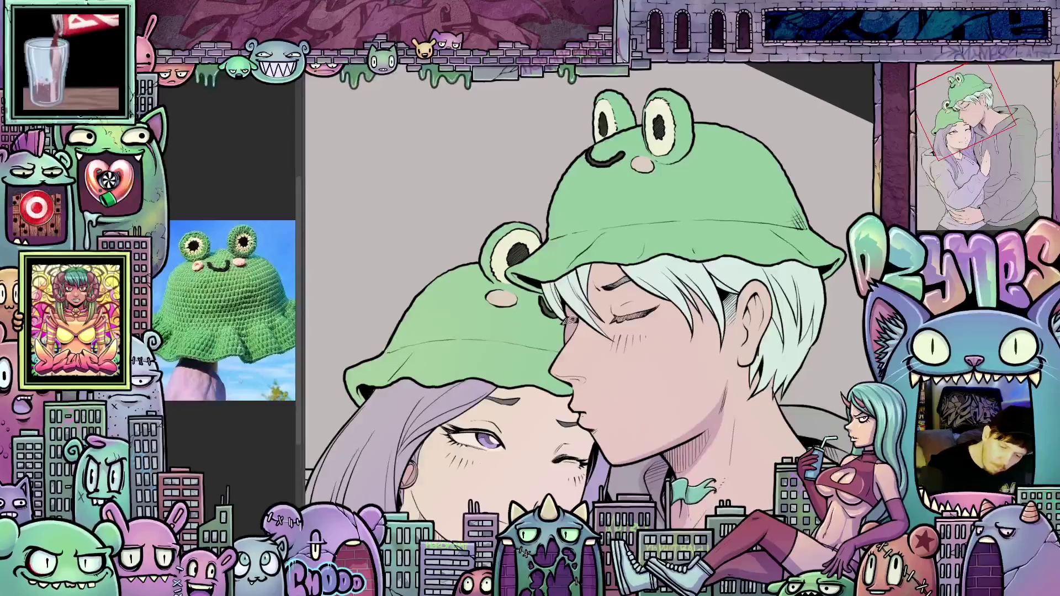
{"action": "left_click_drag", "start_coordinate": [616, 348], "coordinate": [584, 374]}
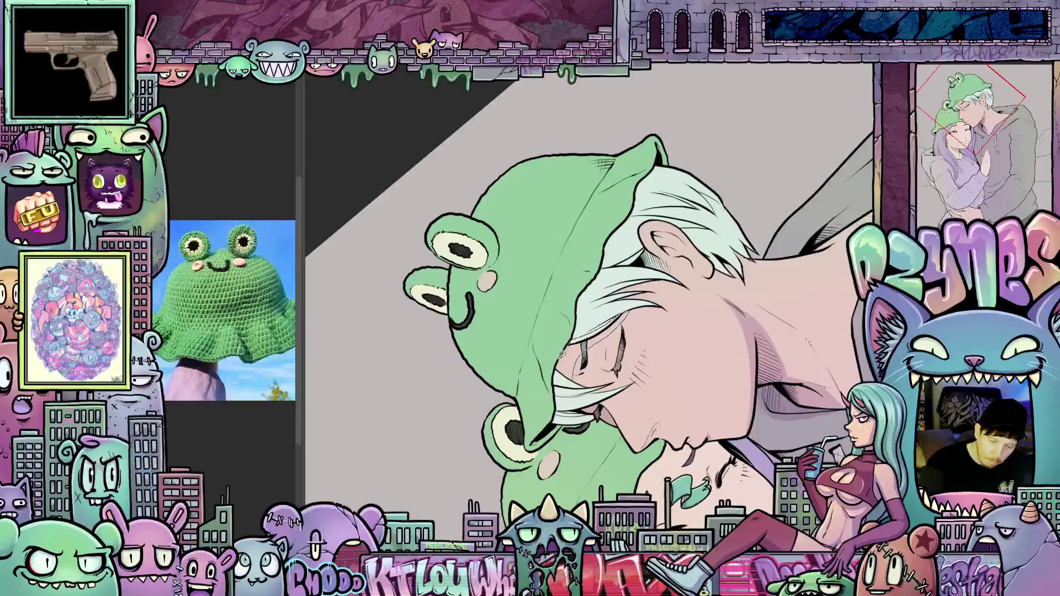
{"action": "key", "text": "Escape"}
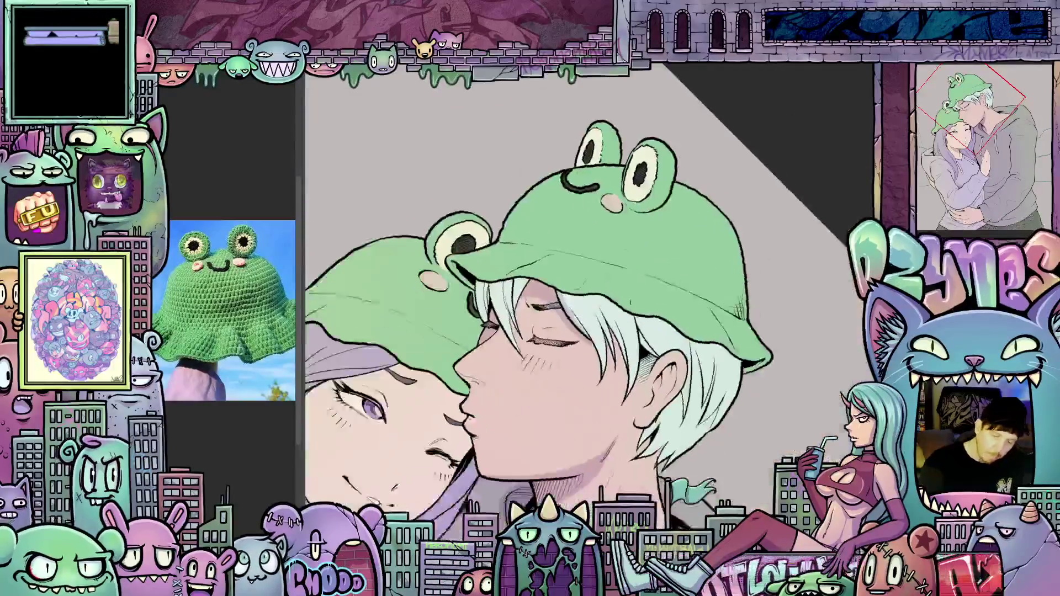
{"action": "left_click_drag", "start_coordinate": [618, 411], "coordinate": [599, 311]}
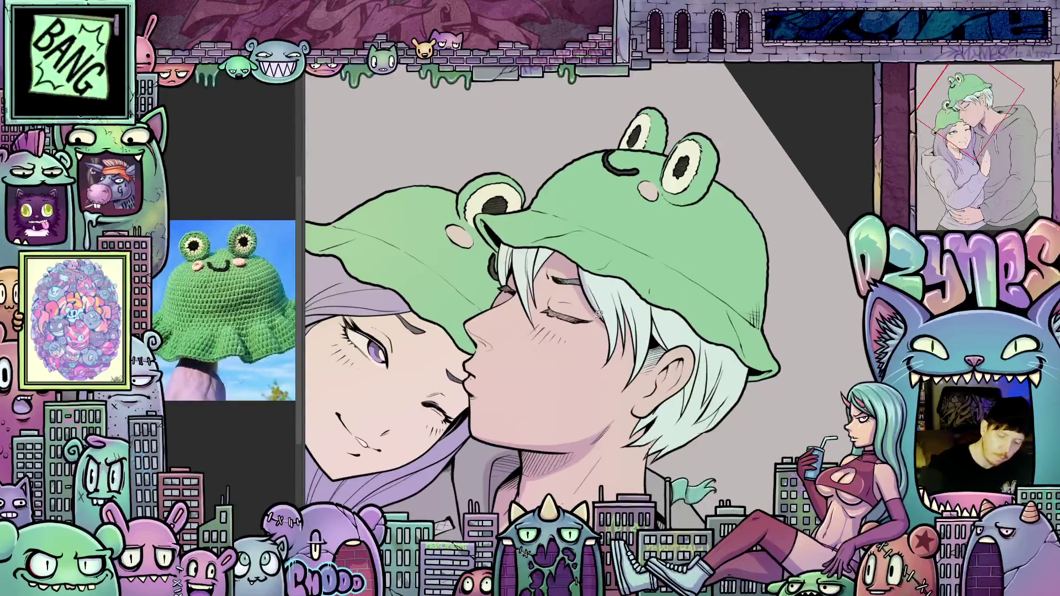
{"action": "left_click_drag", "start_coordinate": [663, 366], "coordinate": [760, 328]}
{"action": "mouse_move", "coordinate": [679, 357]}
{"action": "left_mouse_down"}
{"action": "mouse_move", "coordinate": [736, 335]}
{"action": "mouse_move", "coordinate": [747, 306]}
{"action": "left_mouse_up"}
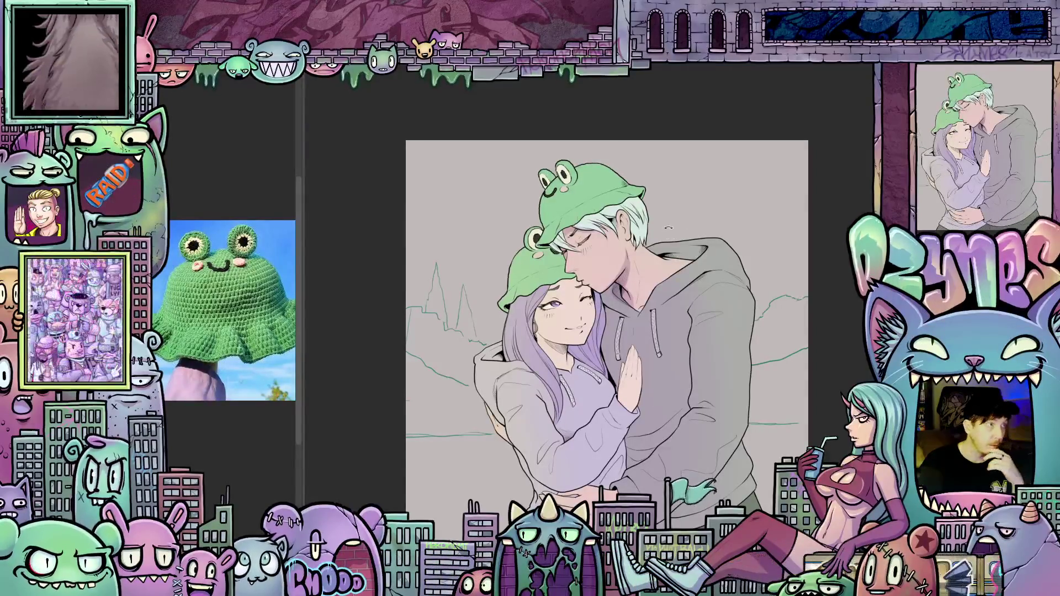
Step: Lasso-fill a grey shadow down the right edge of the boy's hoodie
{"action": "scroll", "coordinate": [670, 237], "scroll_direction": "up", "scroll_amount": 3}
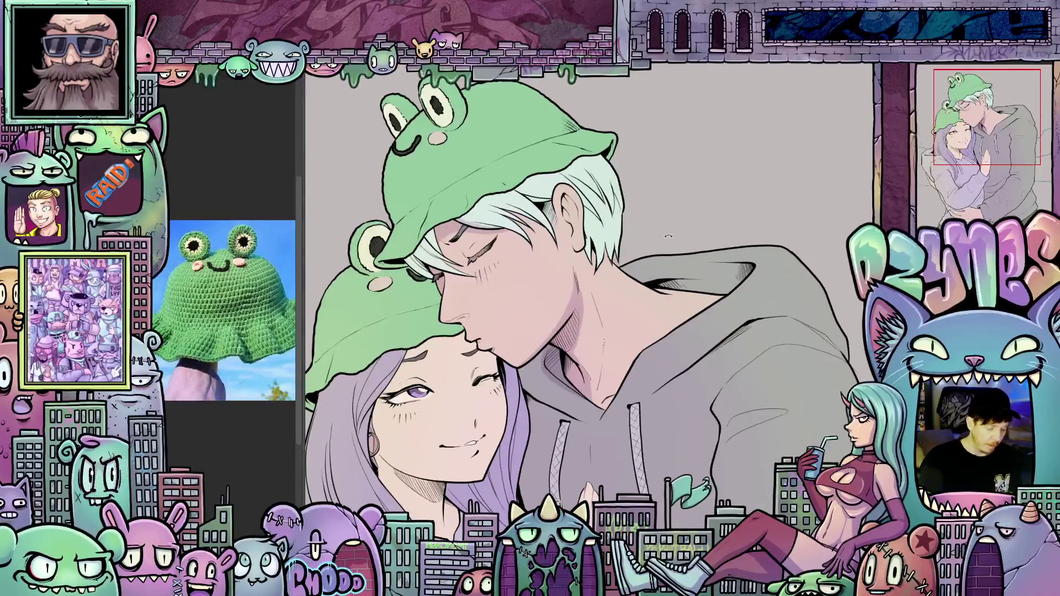
{"action": "scroll", "coordinate": [668, 236], "scroll_direction": "up", "scroll_amount": 3}
{"action": "scroll", "coordinate": [691, 288], "scroll_direction": "down", "scroll_amount": 2}
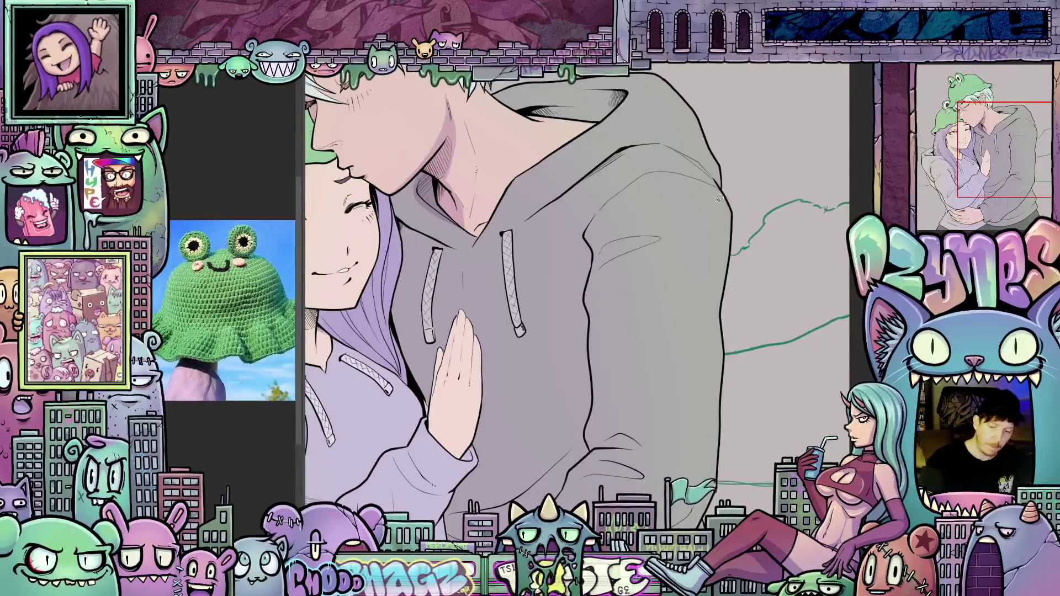
{"action": "left_click_drag", "start_coordinate": [724, 228], "coordinate": [702, 302]}
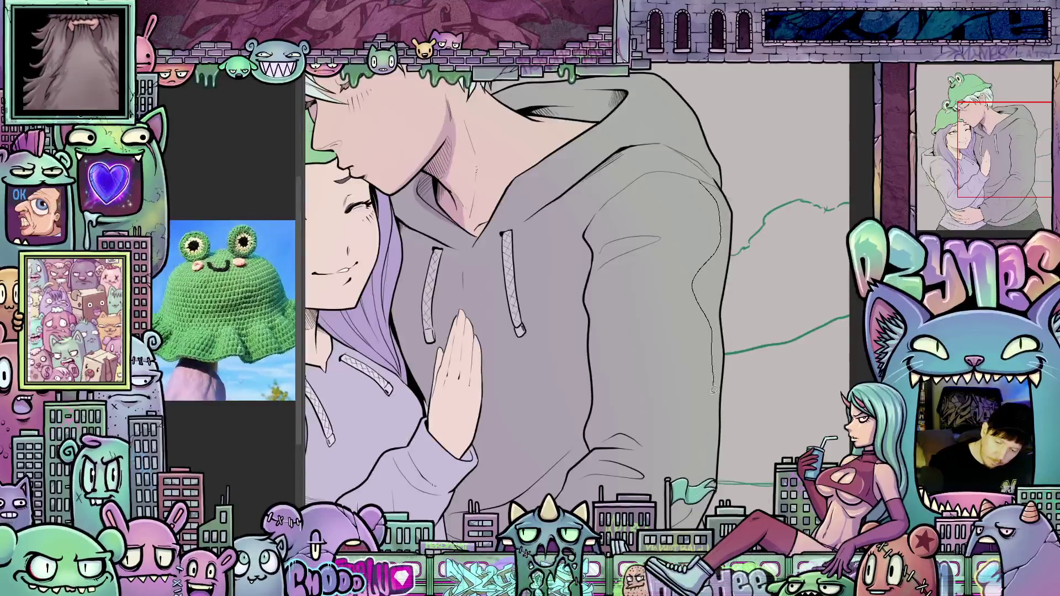
{"action": "left_click_drag", "start_coordinate": [715, 390], "coordinate": [708, 422]}
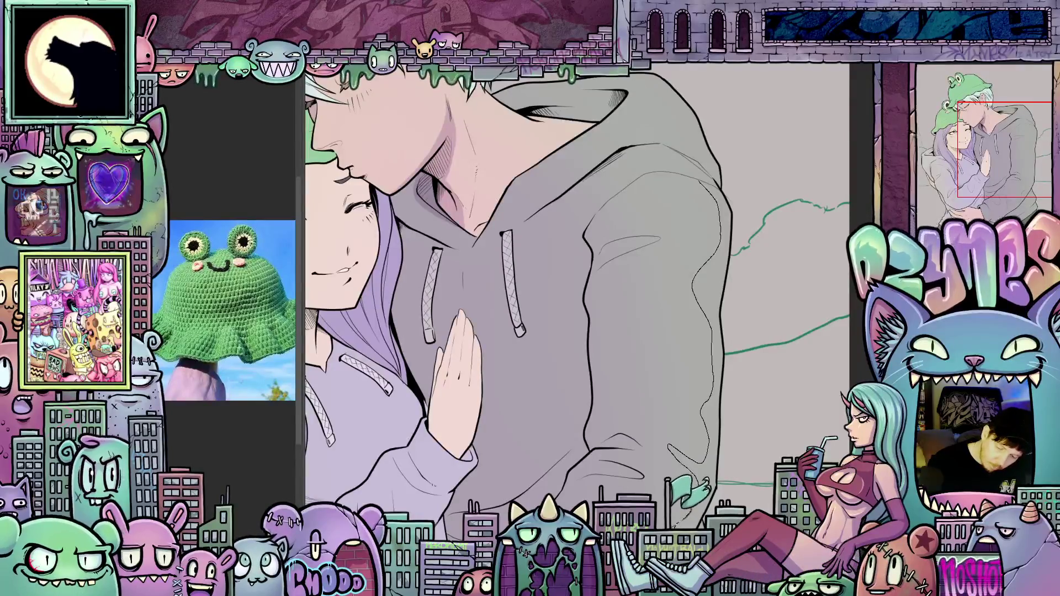
{"action": "left_click_drag", "start_coordinate": [744, 201], "coordinate": [699, 171]}
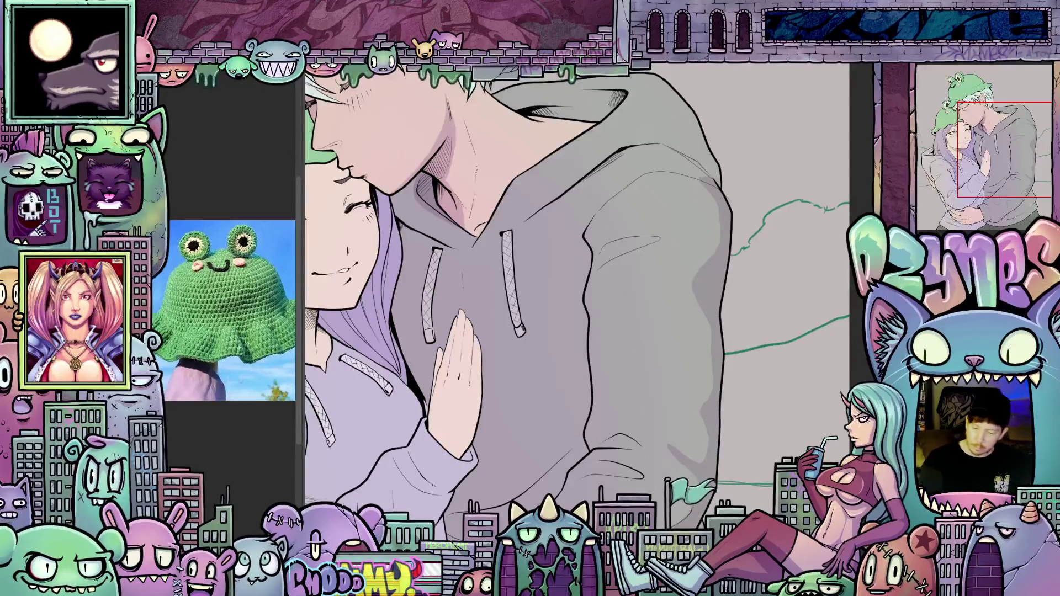
{"action": "mouse_move", "coordinate": [740, 444]}
{"action": "left_mouse_down"}
{"action": "mouse_move", "coordinate": [793, 294]}
{"action": "mouse_move", "coordinate": [780, 308]}
{"action": "left_mouse_up"}
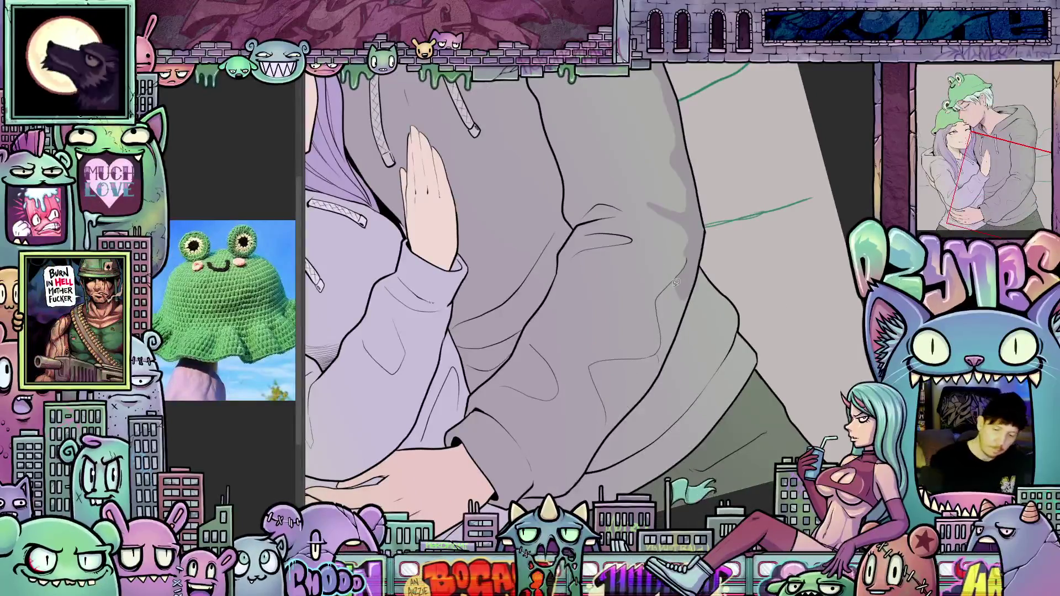
Step: Lasso-fill two darker fold shadows on the lower part of the boy's hoodie
{"action": "mouse_move", "coordinate": [661, 324]}
{"action": "left_mouse_down"}
{"action": "mouse_move", "coordinate": [657, 352]}
{"action": "mouse_move", "coordinate": [591, 368]}
{"action": "mouse_move", "coordinate": [606, 406]}
{"action": "left_mouse_up"}
{"action": "mouse_move", "coordinate": [557, 461]}
{"action": "left_mouse_down"}
{"action": "mouse_move", "coordinate": [533, 454]}
{"action": "mouse_move", "coordinate": [497, 500]}
{"action": "left_mouse_up"}
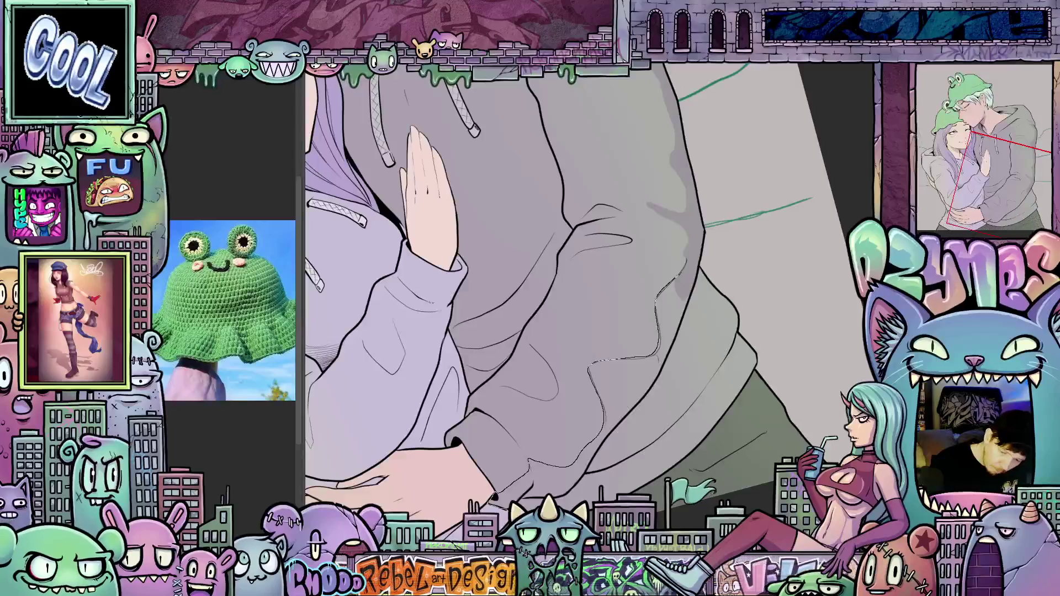
{"action": "mouse_move", "coordinate": [676, 397]}
{"action": "left_mouse_down"}
{"action": "mouse_move", "coordinate": [709, 273]}
{"action": "mouse_move", "coordinate": [690, 237]}
{"action": "left_mouse_up"}
{"action": "scroll", "coordinate": [716, 374], "scroll_direction": "down", "scroll_amount": 2}
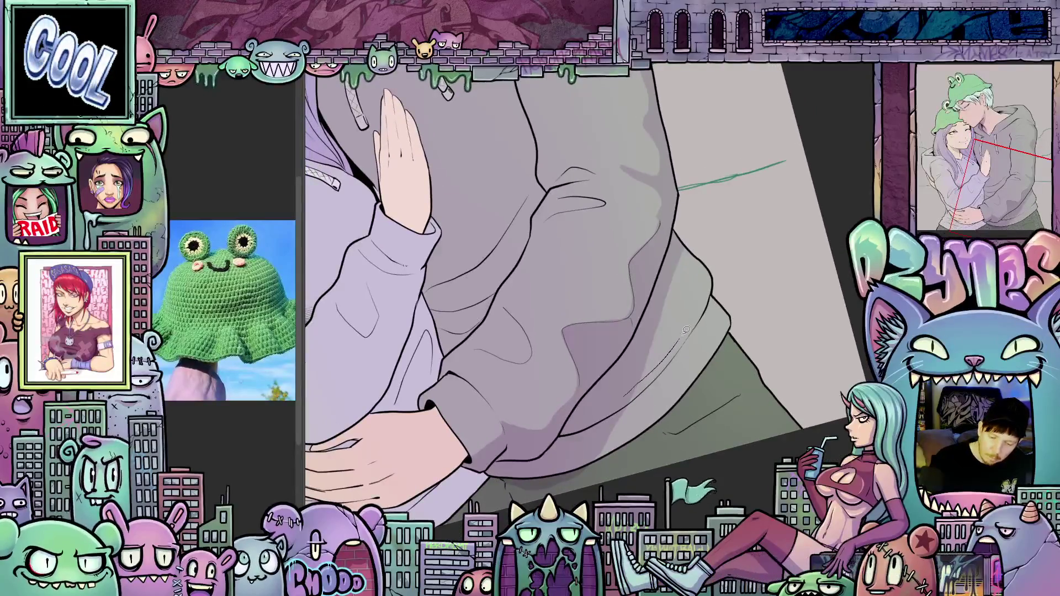
{"action": "mouse_move", "coordinate": [682, 243]}
{"action": "left_mouse_down"}
{"action": "mouse_move", "coordinate": [716, 261]}
{"action": "mouse_move", "coordinate": [714, 297]}
{"action": "left_mouse_up"}
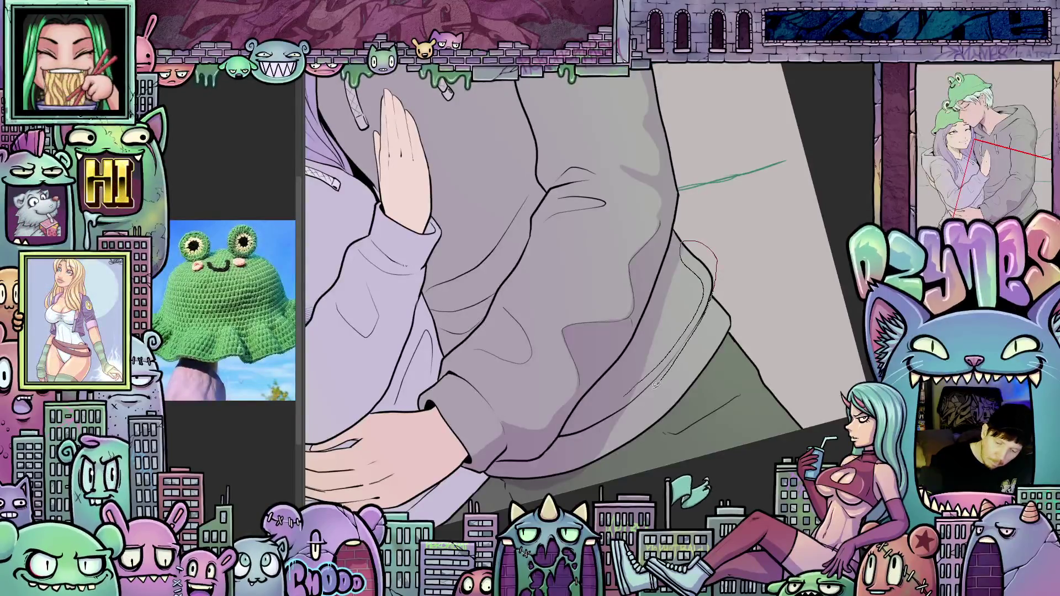
{"action": "left_click_drag", "start_coordinate": [636, 373], "coordinate": [732, 407]}
{"action": "scroll", "coordinate": [648, 348], "scroll_direction": "down", "scroll_amount": 2}
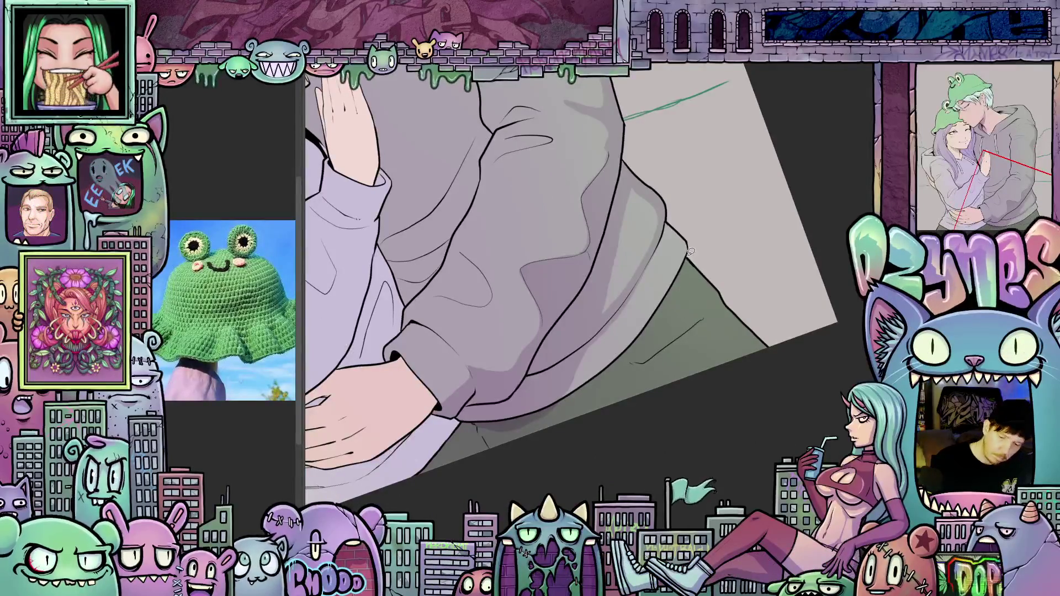
Step: Fill more darker shadows on the lower hoodie, including a small fold and the pocket area
{"action": "left_click_drag", "start_coordinate": [691, 251], "coordinate": [673, 300]}
{"action": "mouse_move", "coordinate": [542, 460]}
{"action": "left_mouse_down"}
{"action": "mouse_move", "coordinate": [421, 489]}
{"action": "mouse_move", "coordinate": [436, 433]}
{"action": "mouse_move", "coordinate": [596, 367]}
{"action": "left_mouse_up"}
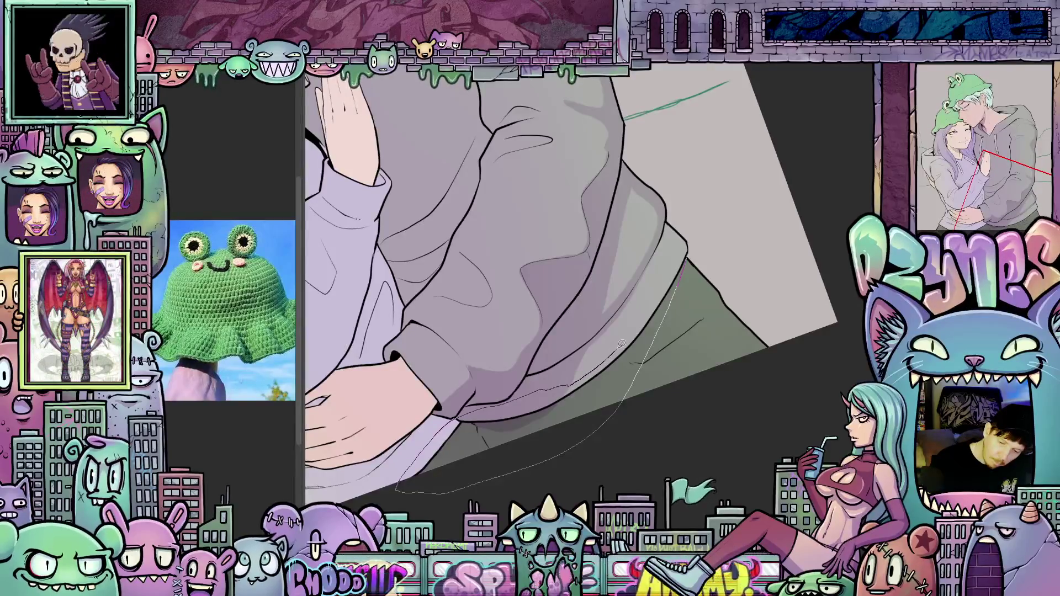
{"action": "left_click_drag", "start_coordinate": [687, 249], "coordinate": [687, 285]}
{"action": "left_click_drag", "start_coordinate": [648, 345], "coordinate": [692, 316]}
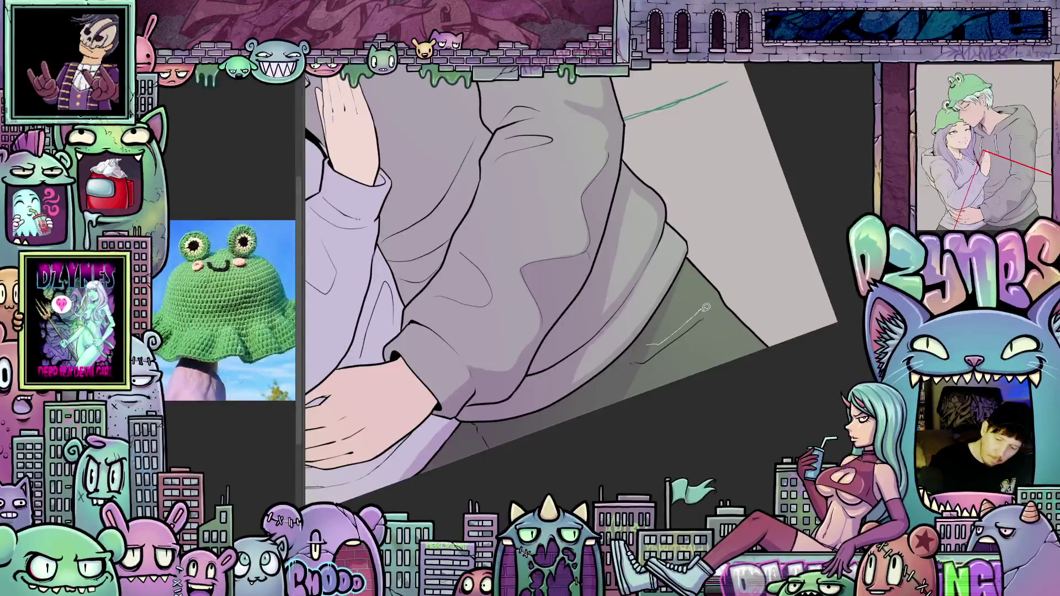
{"action": "left_click_drag", "start_coordinate": [636, 362], "coordinate": [733, 373]}
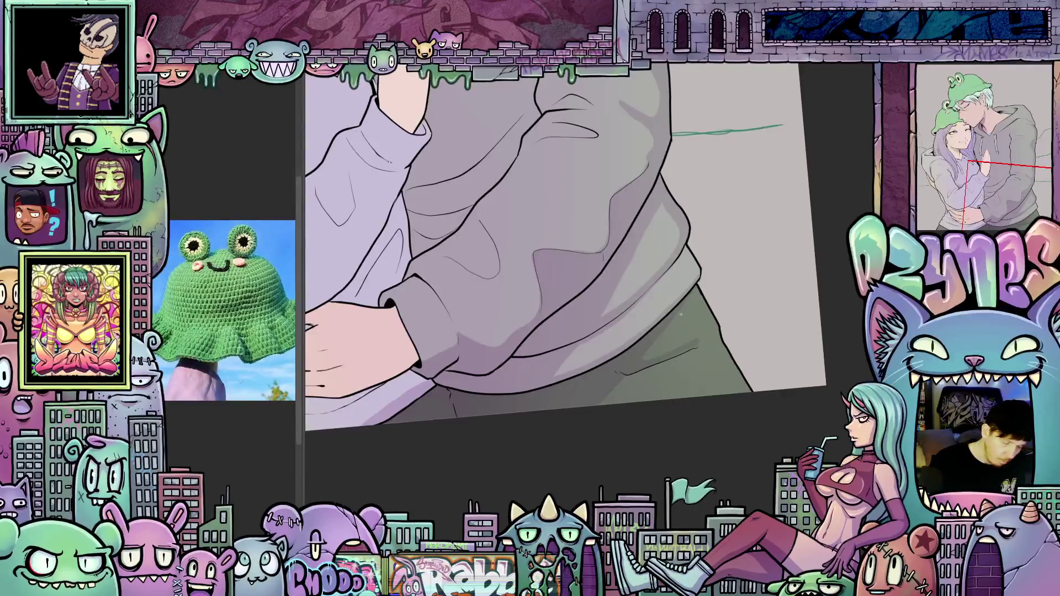
{"action": "mouse_move", "coordinate": [691, 337]}
{"action": "left_mouse_down"}
{"action": "mouse_move", "coordinate": [712, 376]}
{"action": "mouse_move", "coordinate": [695, 387]}
{"action": "mouse_move", "coordinate": [764, 407]}
{"action": "left_mouse_up"}
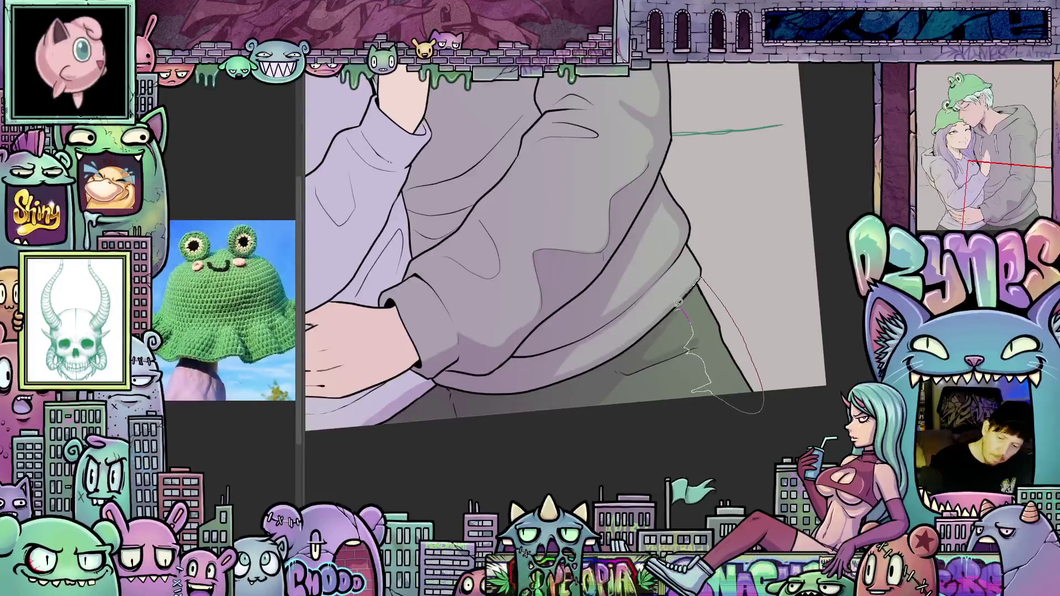
{"action": "left_click_drag", "start_coordinate": [678, 302], "coordinate": [684, 298]}
{"action": "scroll", "coordinate": [721, 348], "scroll_direction": "down", "scroll_amount": 5}
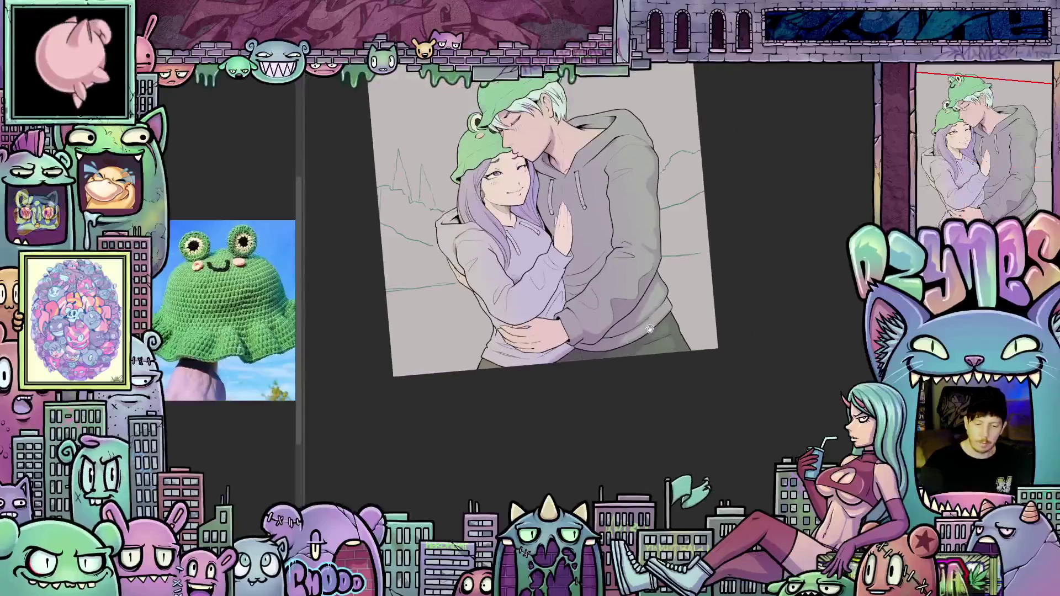
Step: Lasso-fill a darker shadow on the hoodie beside the girl's raised hand, then show both heads
{"action": "scroll", "coordinate": [632, 360], "scroll_direction": "up", "scroll_amount": 5}
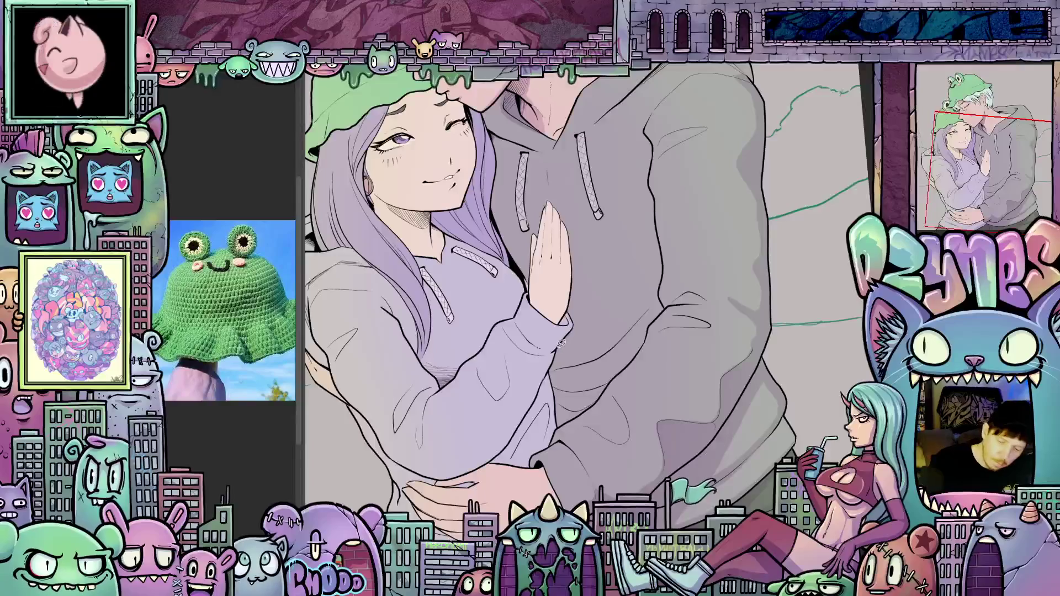
{"action": "mouse_move", "coordinate": [561, 343]}
{"action": "left_mouse_down"}
{"action": "mouse_move", "coordinate": [607, 330]}
{"action": "mouse_move", "coordinate": [663, 270]}
{"action": "mouse_move", "coordinate": [620, 290]}
{"action": "left_mouse_up"}
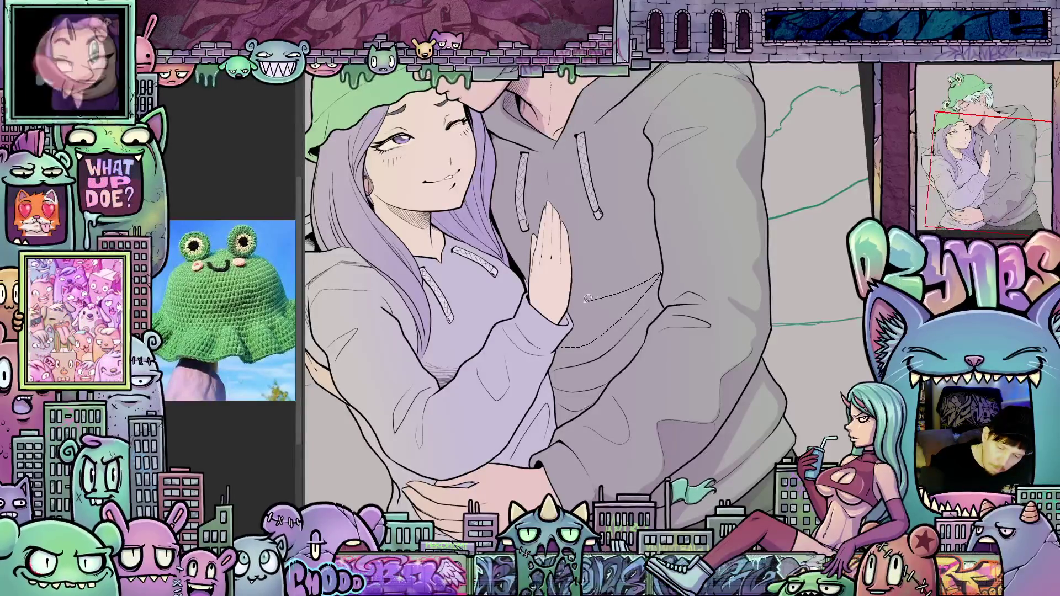
{"action": "left_click_drag", "start_coordinate": [573, 318], "coordinate": [558, 348]}
{"action": "mouse_move", "coordinate": [555, 367]}
{"action": "left_mouse_down"}
{"action": "mouse_move", "coordinate": [618, 340]}
{"action": "mouse_move", "coordinate": [651, 305]}
{"action": "left_mouse_up"}
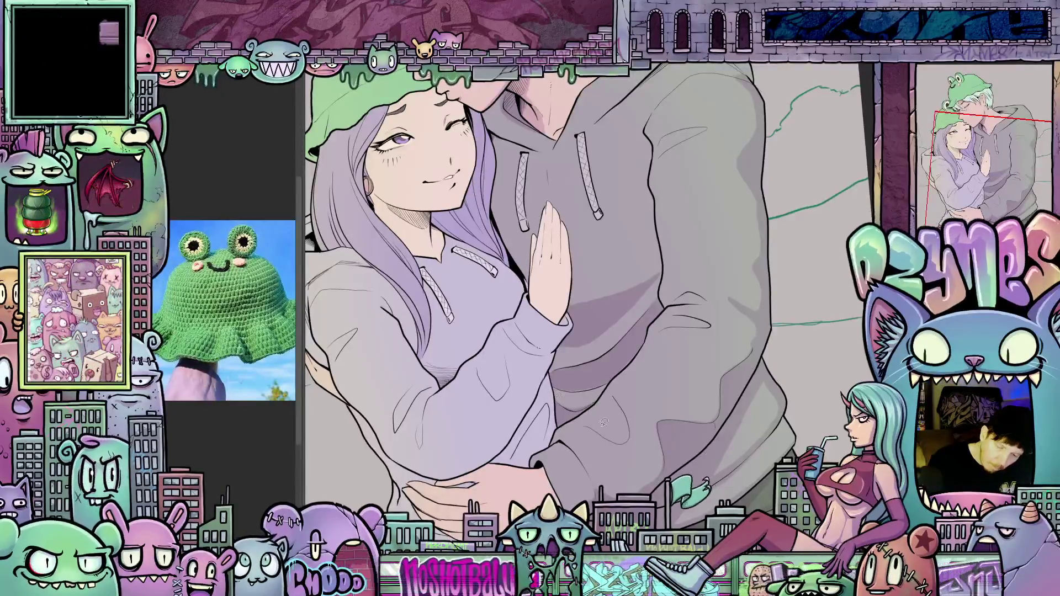
{"action": "mouse_move", "coordinate": [640, 376]}
{"action": "left_mouse_down"}
{"action": "mouse_move", "coordinate": [676, 467]}
{"action": "mouse_move", "coordinate": [634, 421]}
{"action": "mouse_move", "coordinate": [659, 356]}
{"action": "left_mouse_up"}
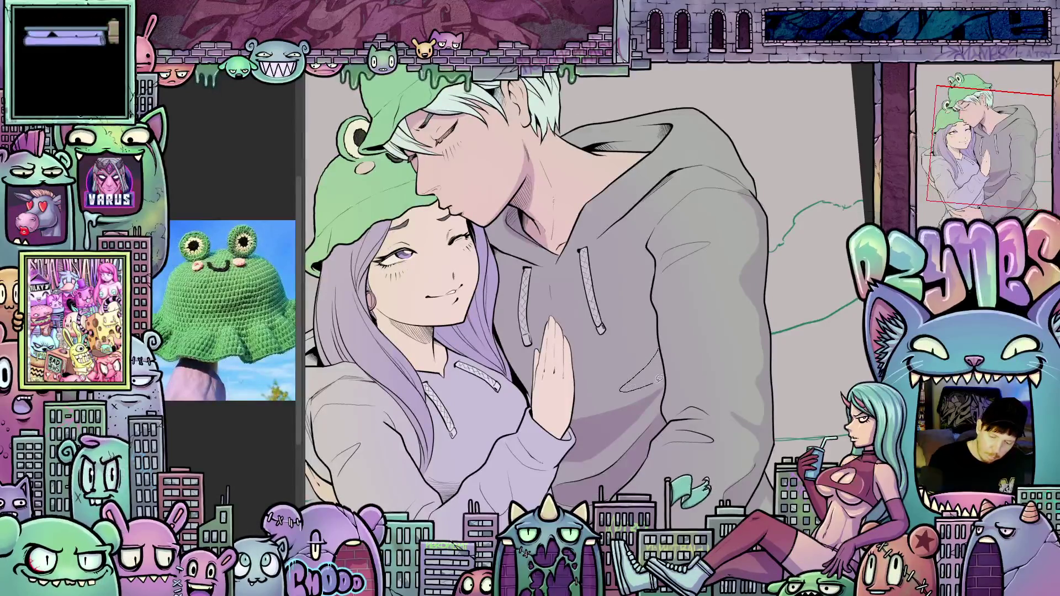
Step: Shade the hood's inner edge by the boy's neck darker grey and ink a line along the collar
{"action": "left_click_drag", "start_coordinate": [676, 412], "coordinate": [716, 373]}
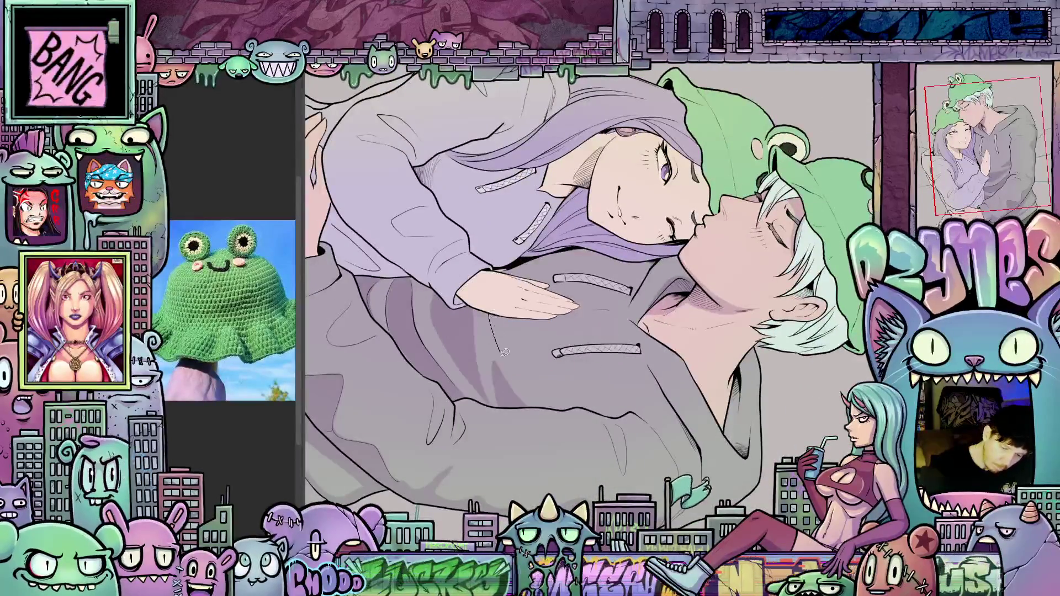
{"action": "left_click_drag", "start_coordinate": [504, 352], "coordinate": [525, 383]}
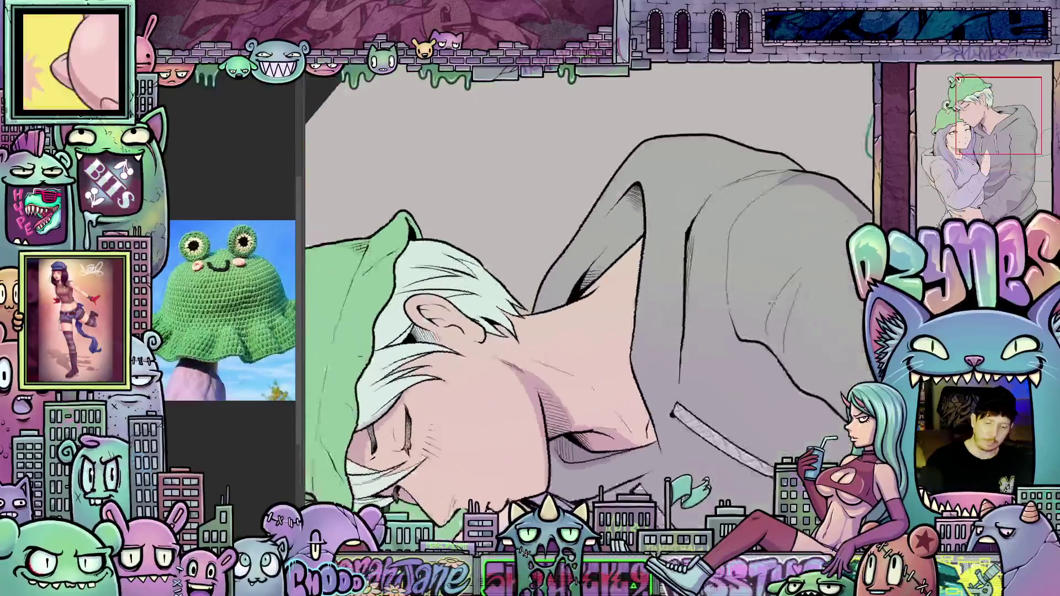
{"action": "mouse_move", "coordinate": [552, 308]}
{"action": "left_mouse_down"}
{"action": "mouse_move", "coordinate": [560, 271]}
{"action": "mouse_move", "coordinate": [626, 179]}
{"action": "mouse_move", "coordinate": [640, 238]}
{"action": "left_mouse_up"}
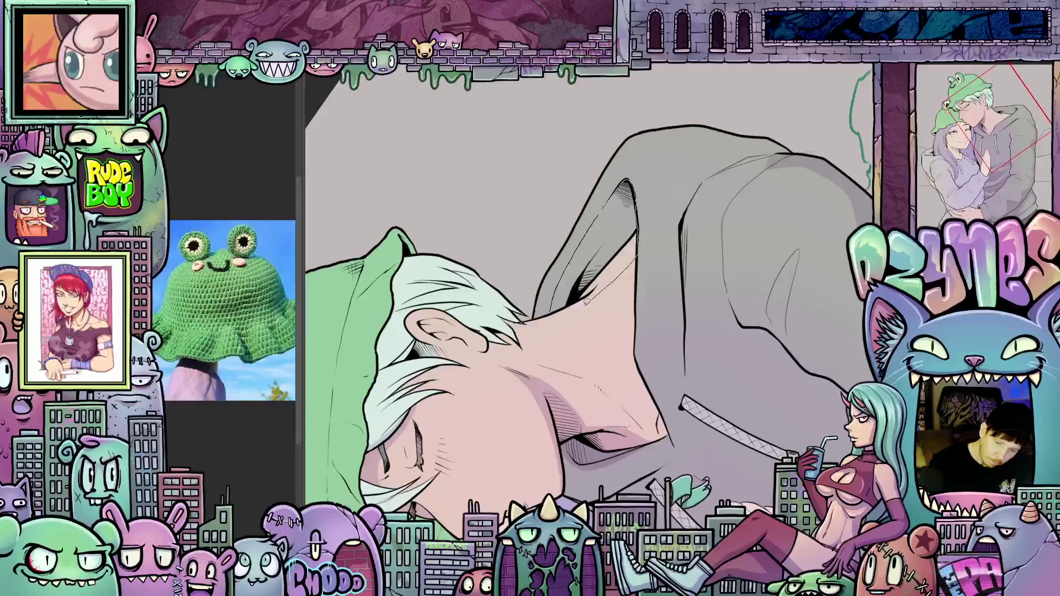
{"action": "mouse_move", "coordinate": [550, 316]}
{"action": "left_mouse_down"}
{"action": "mouse_move", "coordinate": [524, 326]}
{"action": "mouse_move", "coordinate": [515, 317]}
{"action": "left_mouse_up"}
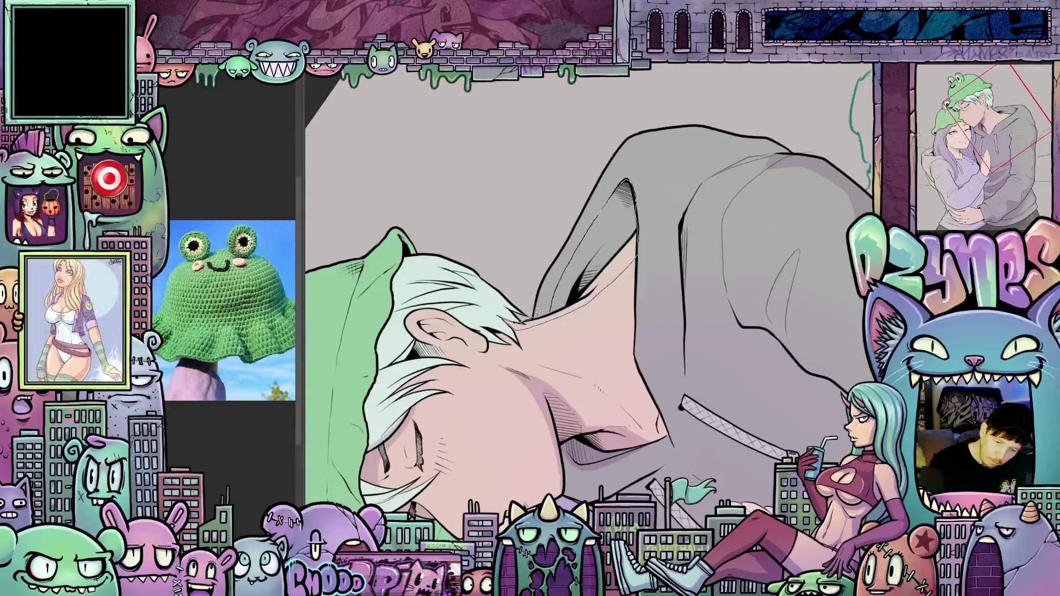
{"action": "left_click_drag", "start_coordinate": [553, 306], "coordinate": [556, 305]}
{"action": "mouse_move", "coordinate": [733, 265]}
{"action": "left_mouse_down"}
{"action": "mouse_move", "coordinate": [652, 475]}
{"action": "mouse_move", "coordinate": [628, 430]}
{"action": "mouse_move", "coordinate": [640, 457]}
{"action": "left_mouse_up"}
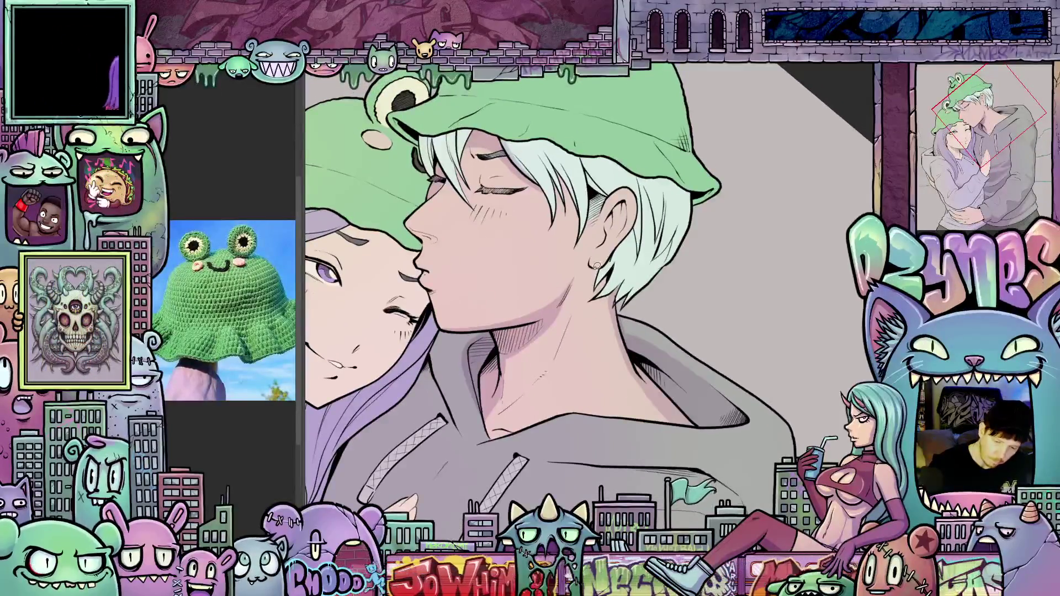
Step: Ink lines down the neck, hatch the frog hat brim, and draw a thin stroke down the hat
{"action": "left_click_drag", "start_coordinate": [596, 296], "coordinate": [611, 329]}
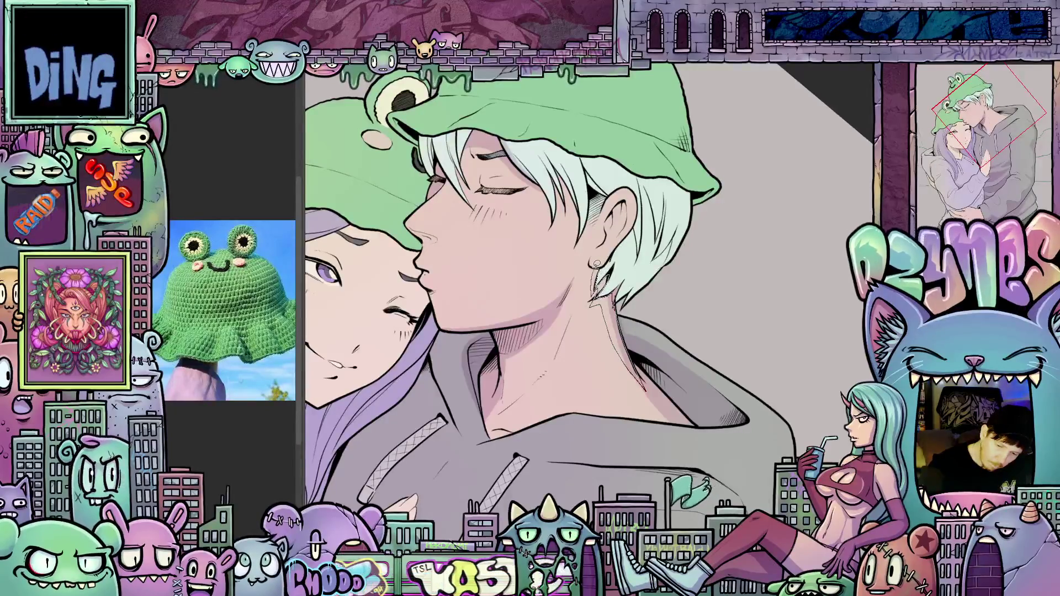
{"action": "key", "text": "minus"}
{"action": "mouse_move", "coordinate": [751, 332]}
{"action": "left_mouse_down"}
{"action": "mouse_move", "coordinate": [701, 397]}
{"action": "mouse_move", "coordinate": [662, 373]}
{"action": "left_mouse_up"}
{"action": "left_click_drag", "start_coordinate": [653, 410], "coordinate": [698, 401]}
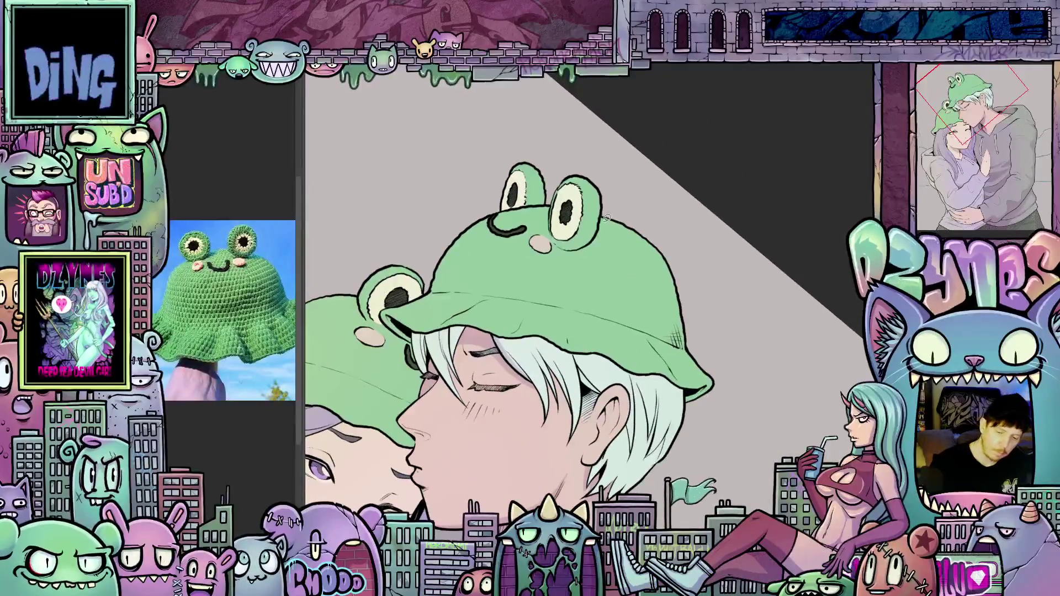
{"action": "mouse_move", "coordinate": [658, 307]}
{"action": "left_mouse_down"}
{"action": "mouse_move", "coordinate": [664, 335]}
{"action": "mouse_move", "coordinate": [694, 288]}
{"action": "mouse_move", "coordinate": [631, 213]}
{"action": "left_mouse_up"}
{"action": "left_click_drag", "start_coordinate": [652, 387], "coordinate": [685, 457]}
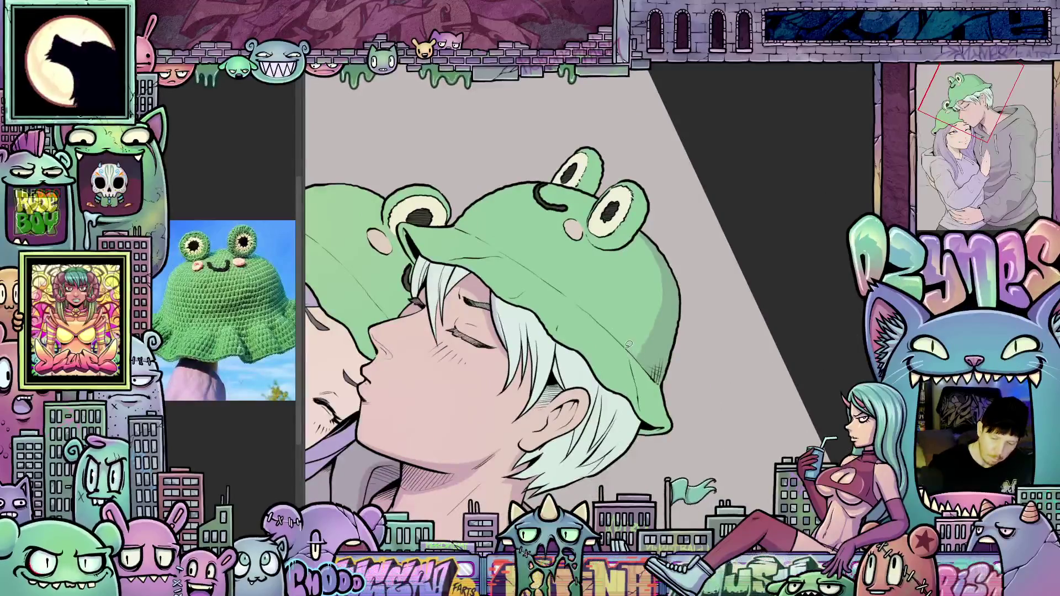
{"action": "left_click_drag", "start_coordinate": [630, 346], "coordinate": [641, 389]}
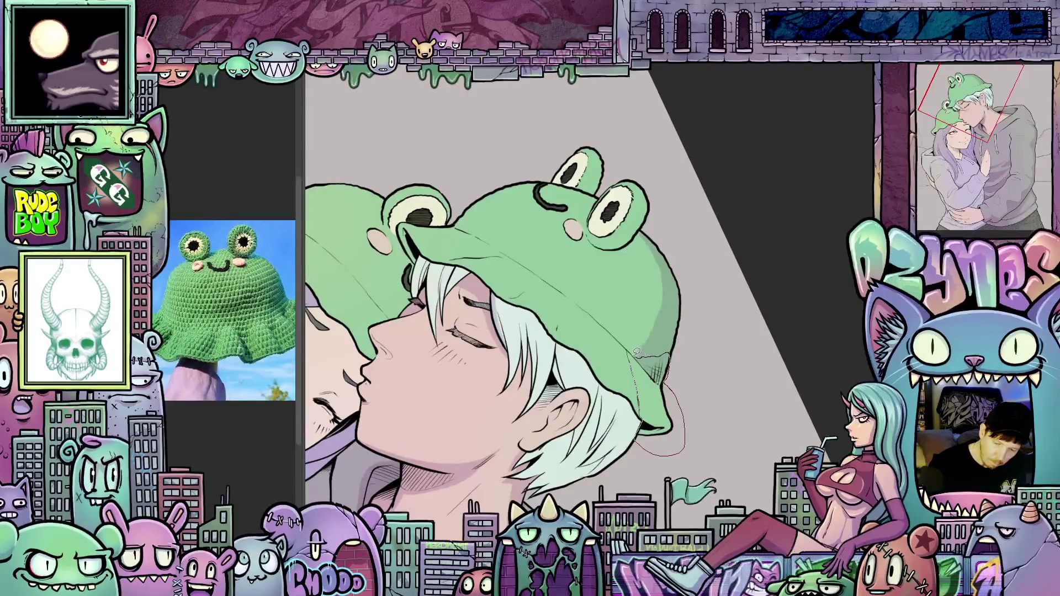
{"action": "left_click_drag", "start_coordinate": [637, 351], "coordinate": [656, 331]}
{"action": "left_click_drag", "start_coordinate": [636, 268], "coordinate": [545, 392]}
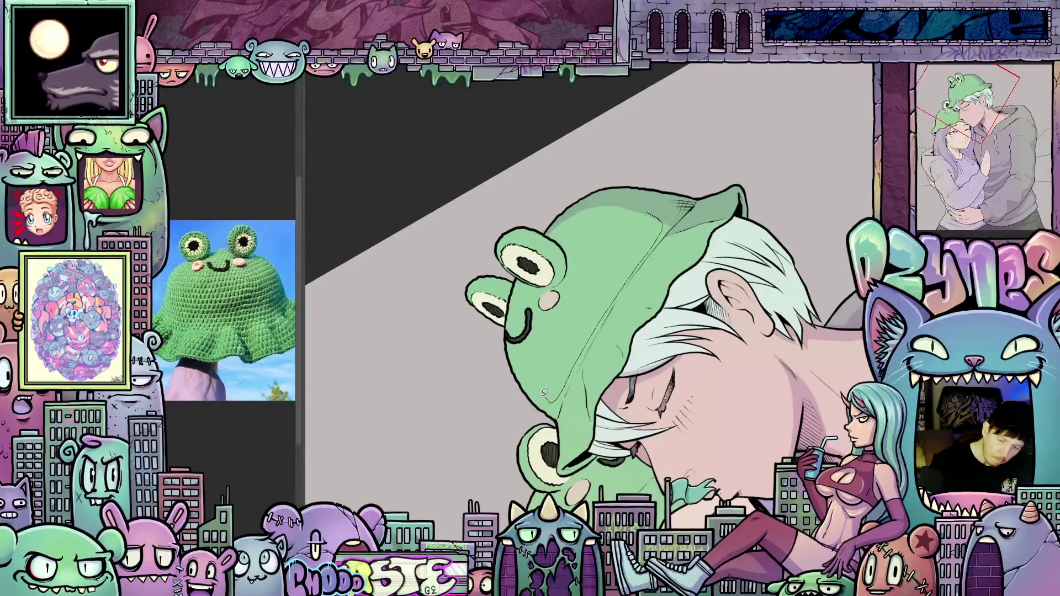
Step: Ink the frog hat's lower-left edge, undo the stray stroke, and zoom in on the boy's hat
{"action": "mouse_move", "coordinate": [509, 338]}
{"action": "left_mouse_down"}
{"action": "mouse_move", "coordinate": [528, 394]}
{"action": "mouse_move", "coordinate": [556, 417]}
{"action": "left_mouse_up"}
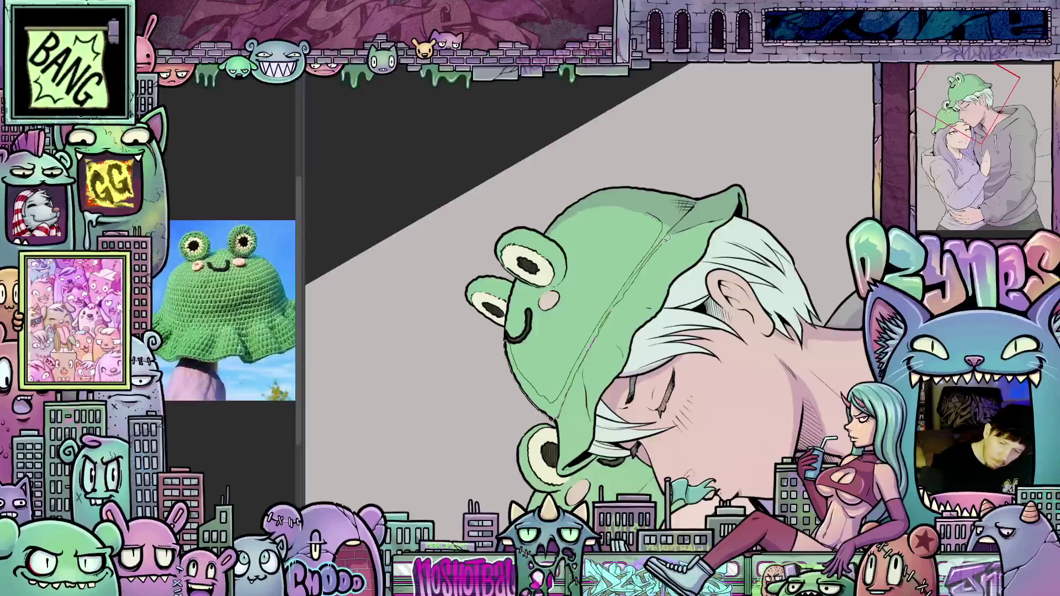
{"action": "key", "text": "ctrl+z"}
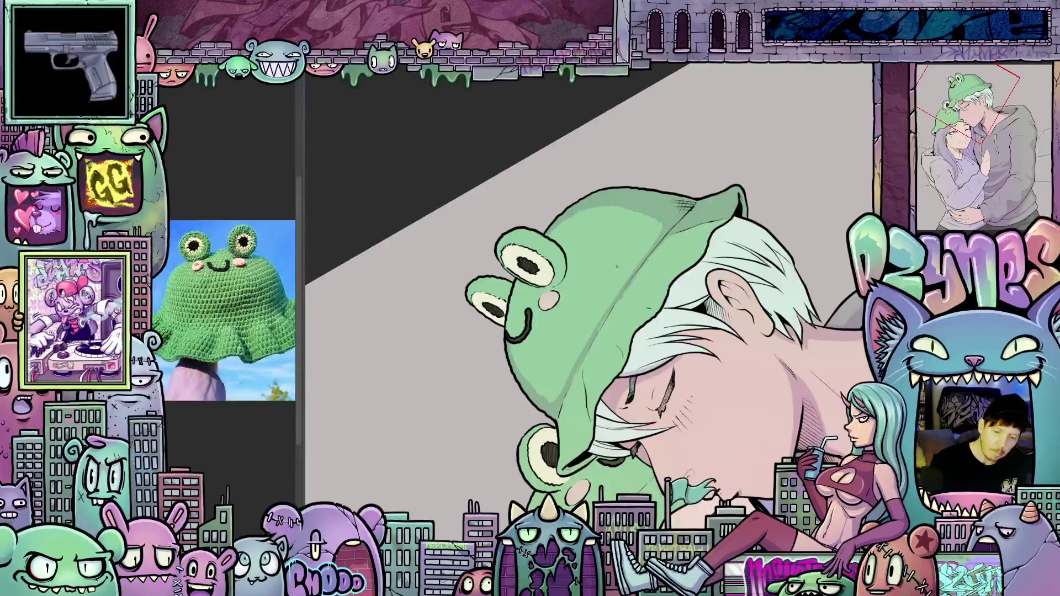
{"action": "left_click_drag", "start_coordinate": [611, 310], "coordinate": [581, 340]}
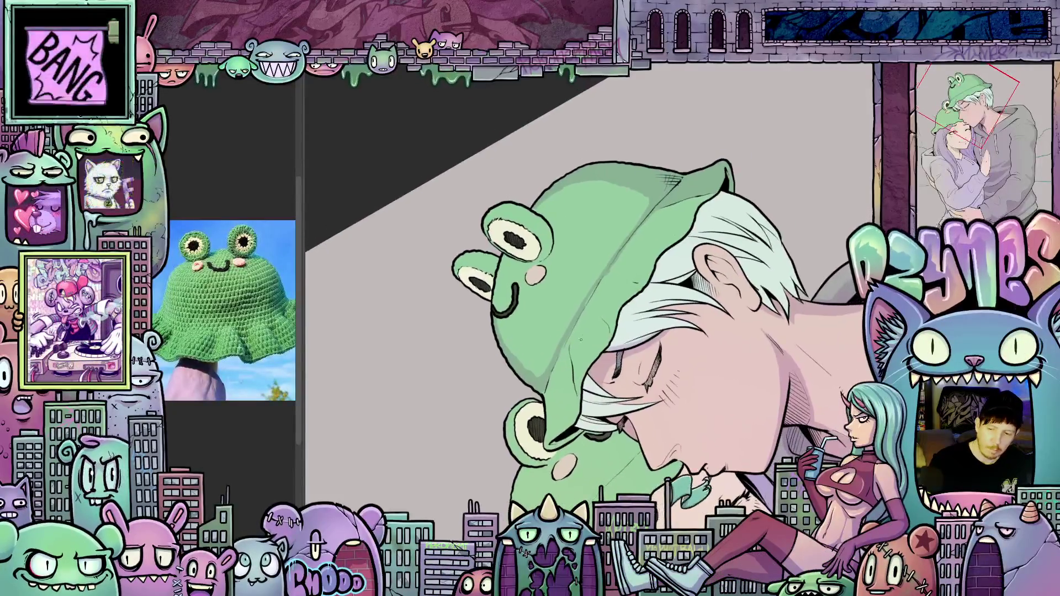
{"action": "scroll", "coordinate": [601, 297], "scroll_direction": "up", "scroll_amount": 3}
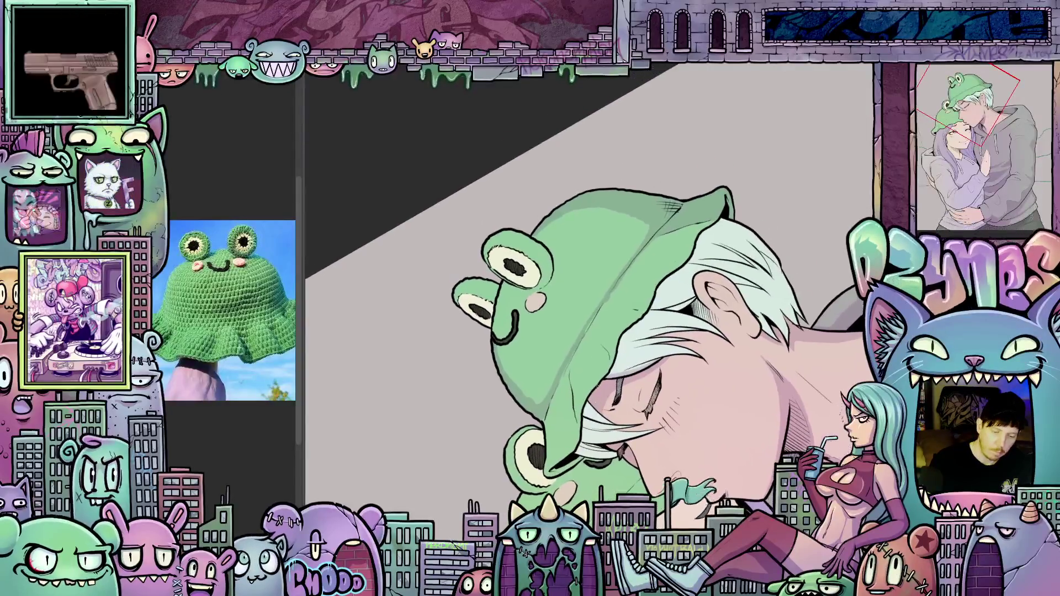
{"action": "mouse_move", "coordinate": [719, 308]}
{"action": "left_mouse_down"}
{"action": "mouse_move", "coordinate": [663, 348]}
{"action": "mouse_move", "coordinate": [585, 368]}
{"action": "left_mouse_up"}
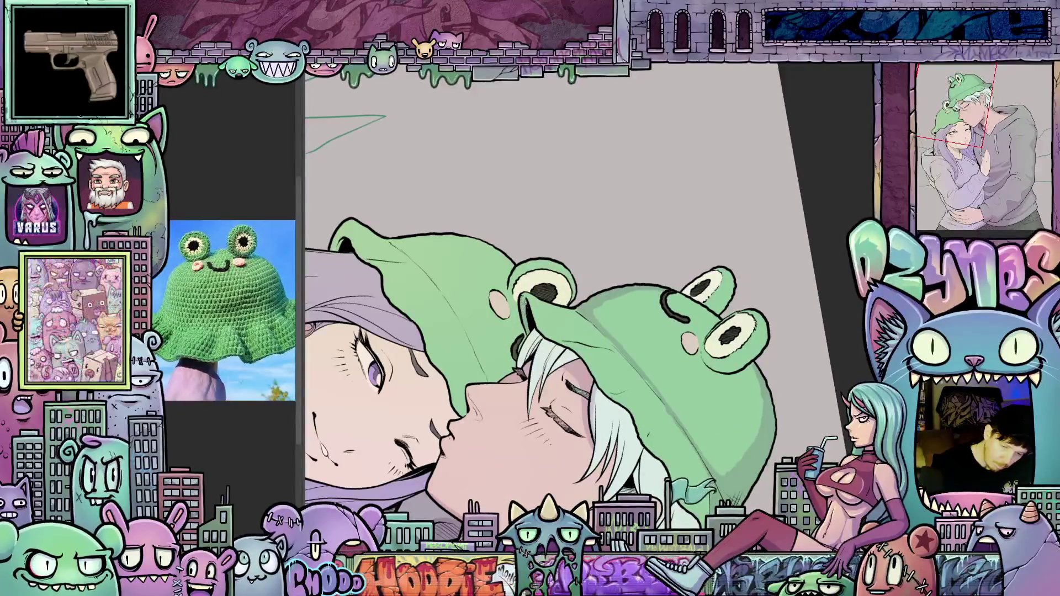
{"action": "left_click_drag", "start_coordinate": [585, 369], "coordinate": [541, 339]}
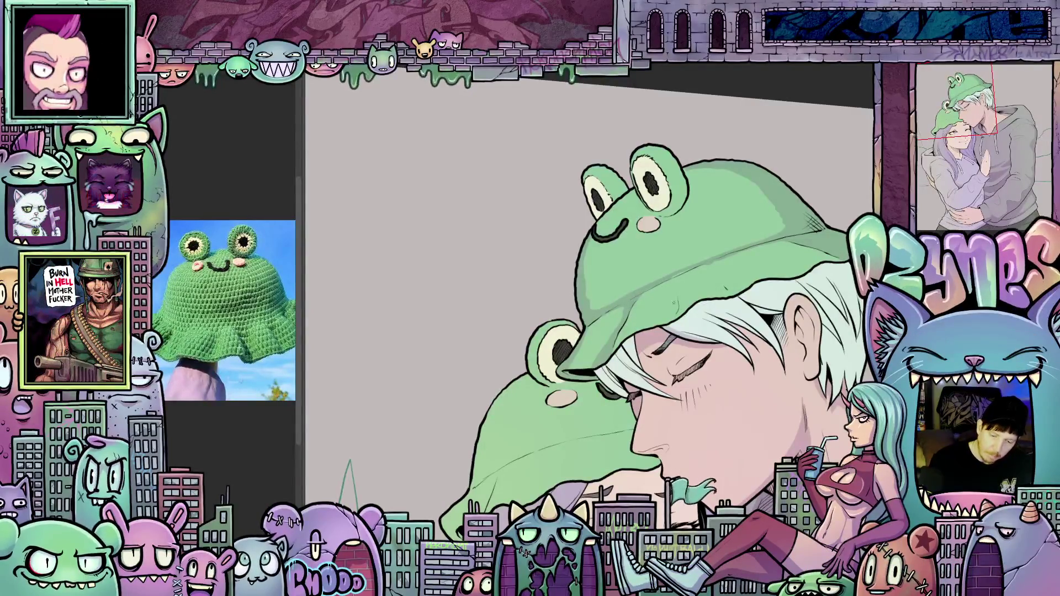
{"action": "scroll", "coordinate": [644, 309], "scroll_direction": "down", "scroll_amount": 2}
{"action": "scroll", "coordinate": [616, 362], "scroll_direction": "up", "scroll_amount": 3}
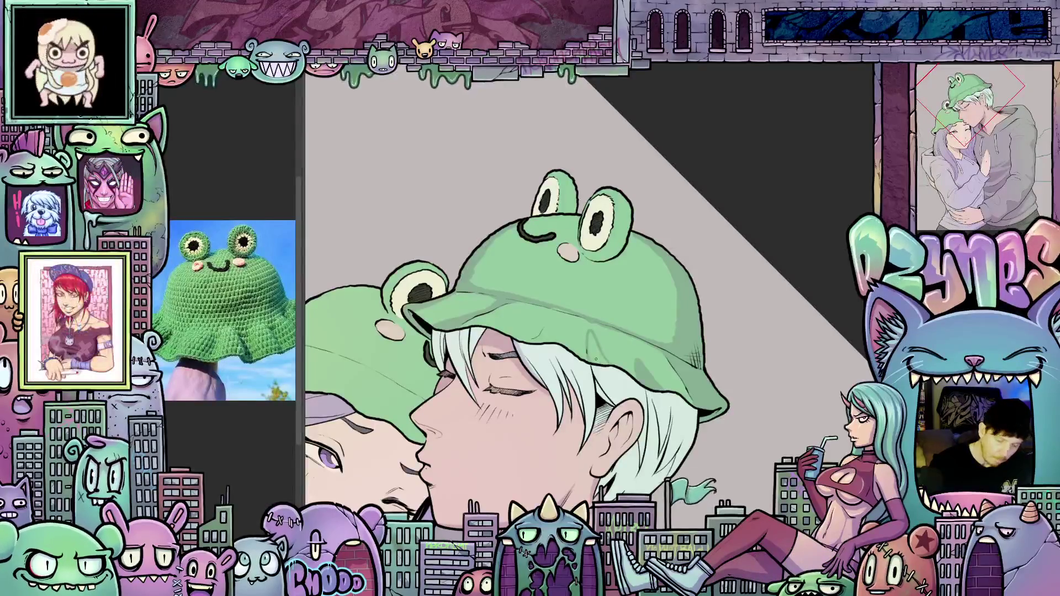
Step: Thicken the frog mouth's upturned end, trace the frog eye's outline, and sketch a stripe guide
{"action": "left_click_drag", "start_coordinate": [757, 374], "coordinate": [569, 367]}
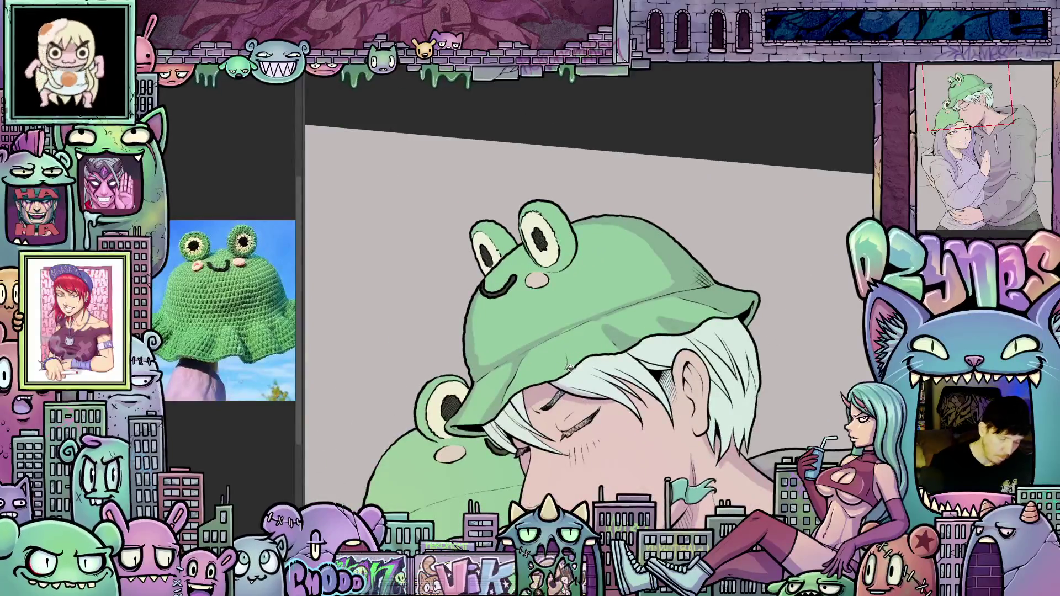
{"action": "mouse_move", "coordinate": [569, 369]}
{"action": "left_mouse_down"}
{"action": "mouse_move", "coordinate": [564, 352]}
{"action": "mouse_move", "coordinate": [545, 377]}
{"action": "mouse_move", "coordinate": [567, 369]}
{"action": "left_mouse_up"}
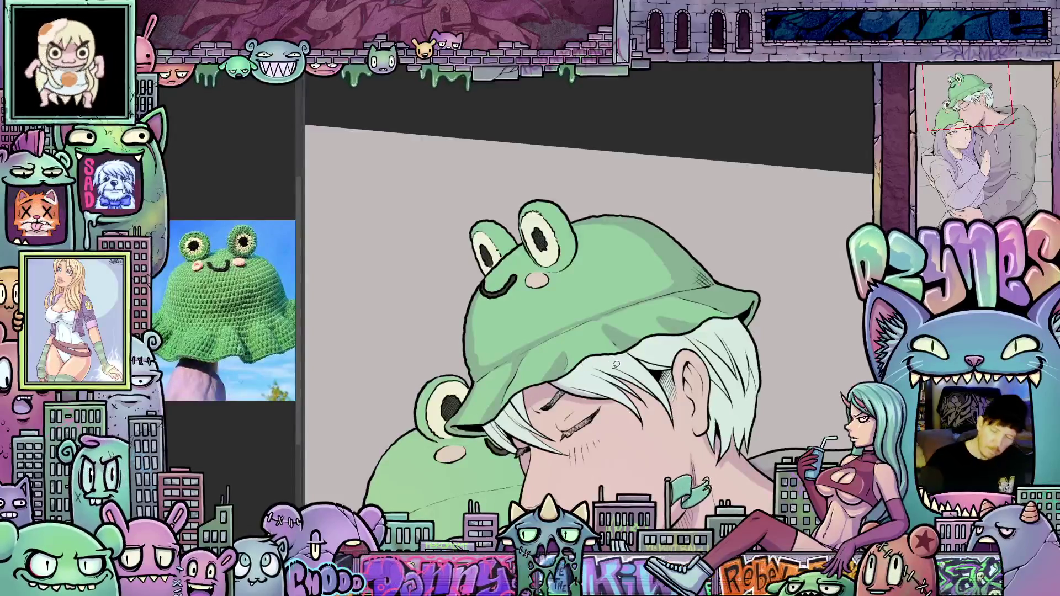
{"action": "scroll", "coordinate": [630, 367], "scroll_direction": "down", "scroll_amount": 5}
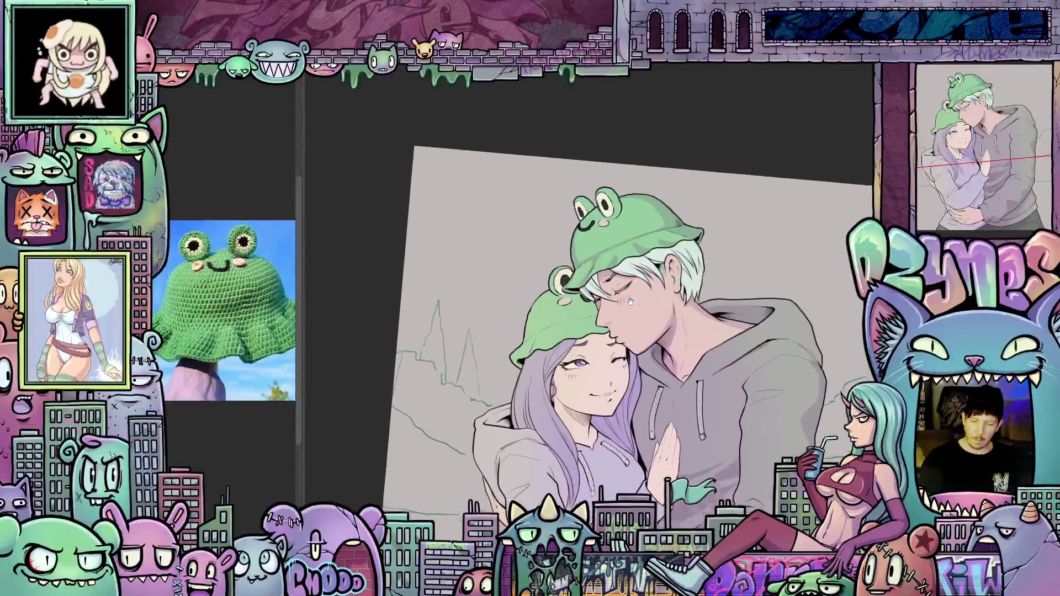
{"action": "scroll", "coordinate": [632, 355], "scroll_direction": "up", "scroll_amount": 5}
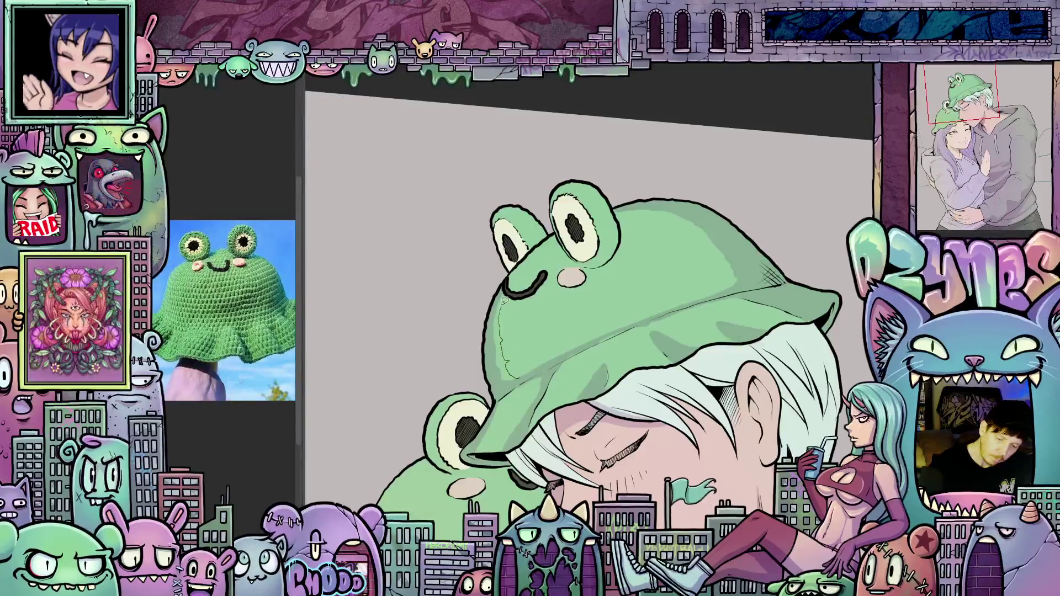
{"action": "left_click_drag", "start_coordinate": [503, 280], "coordinate": [511, 295]}
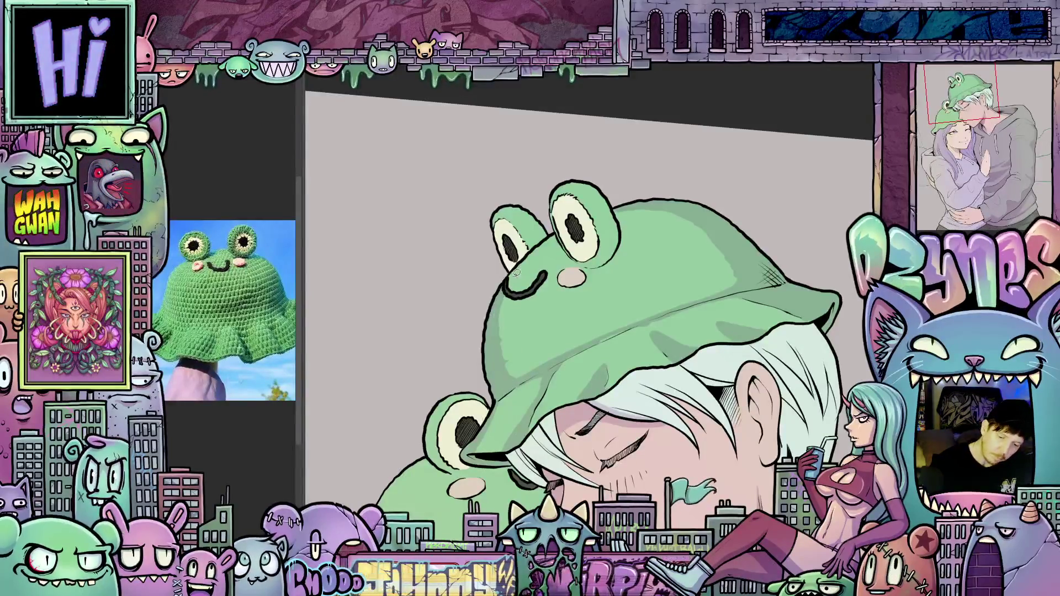
{"action": "left_click_drag", "start_coordinate": [557, 306], "coordinate": [576, 297]}
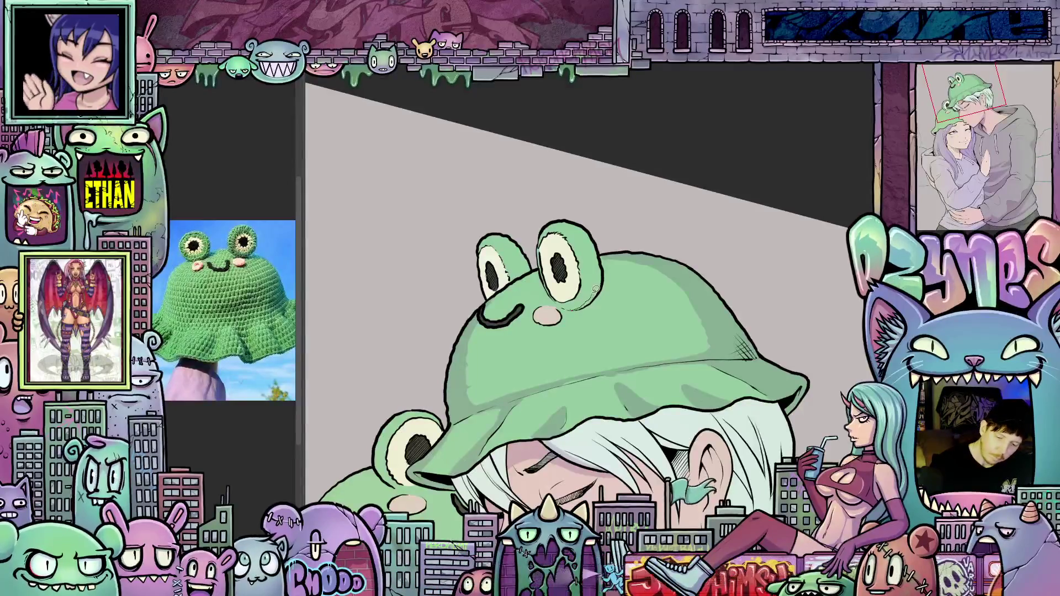
{"action": "mouse_move", "coordinate": [566, 219]}
{"action": "left_mouse_down"}
{"action": "mouse_move", "coordinate": [595, 243]}
{"action": "mouse_move", "coordinate": [604, 271]}
{"action": "mouse_move", "coordinate": [585, 309]}
{"action": "left_mouse_up"}
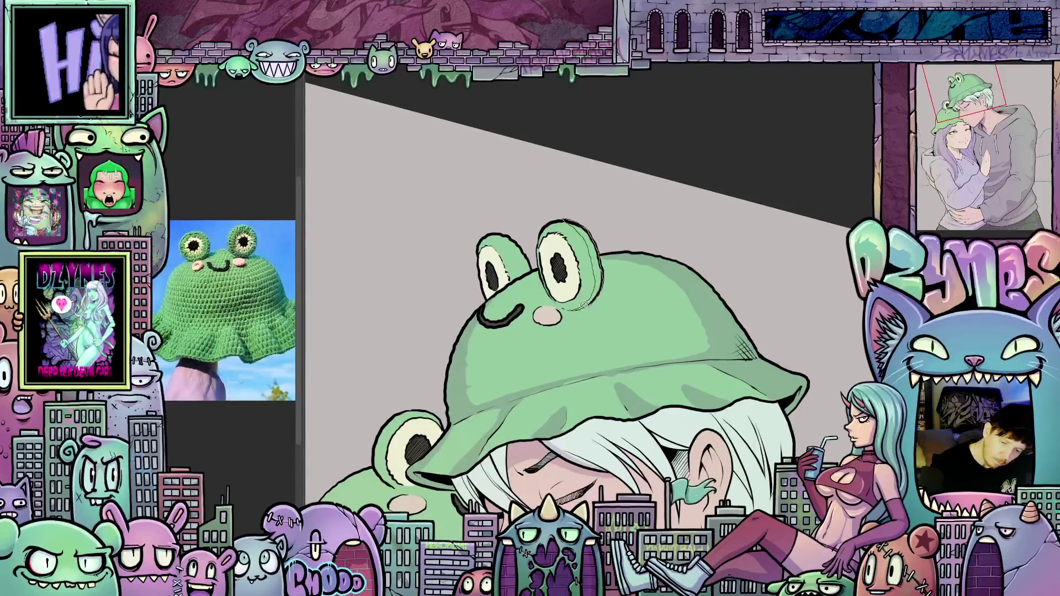
{"action": "left_click_drag", "start_coordinate": [520, 258], "coordinate": [615, 347]}
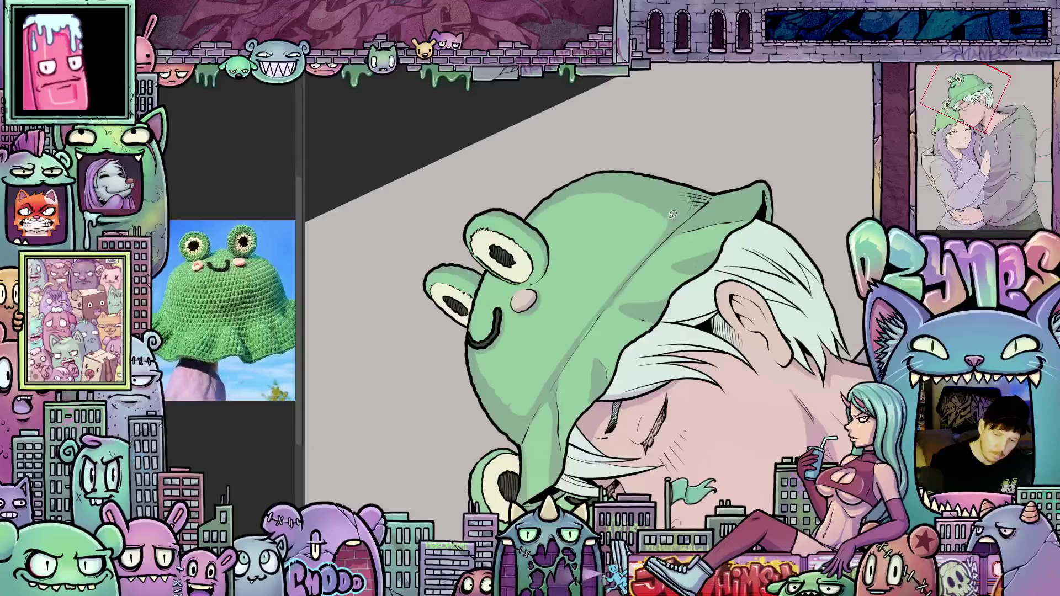
{"action": "left_click_drag", "start_coordinate": [616, 279], "coordinate": [543, 372]}
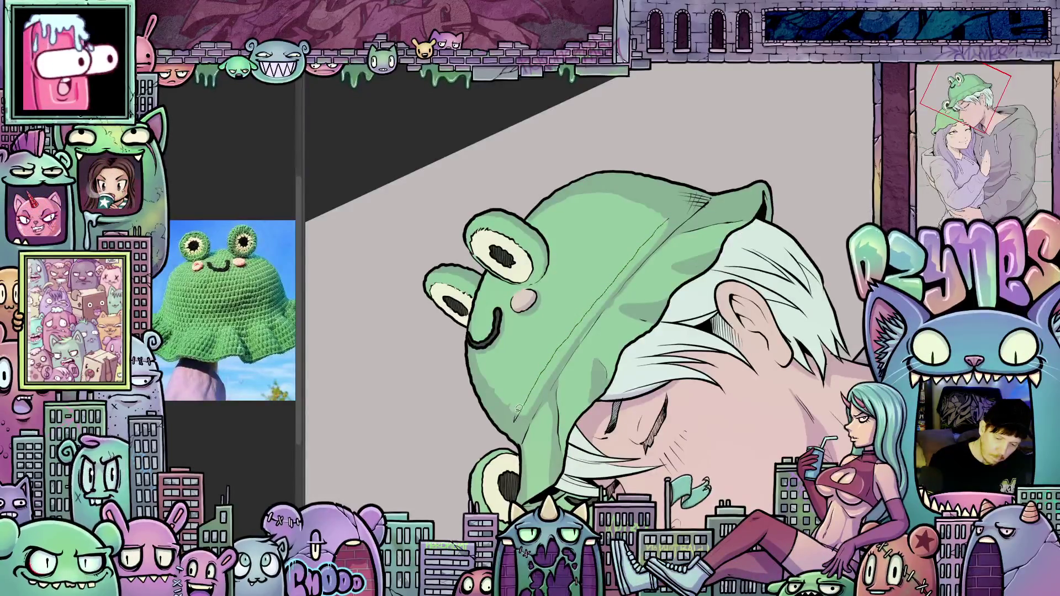
Step: Add more stripe guides and fill them as darker green stripes across the hat's crown
{"action": "left_click_drag", "start_coordinate": [519, 411], "coordinate": [553, 348]}
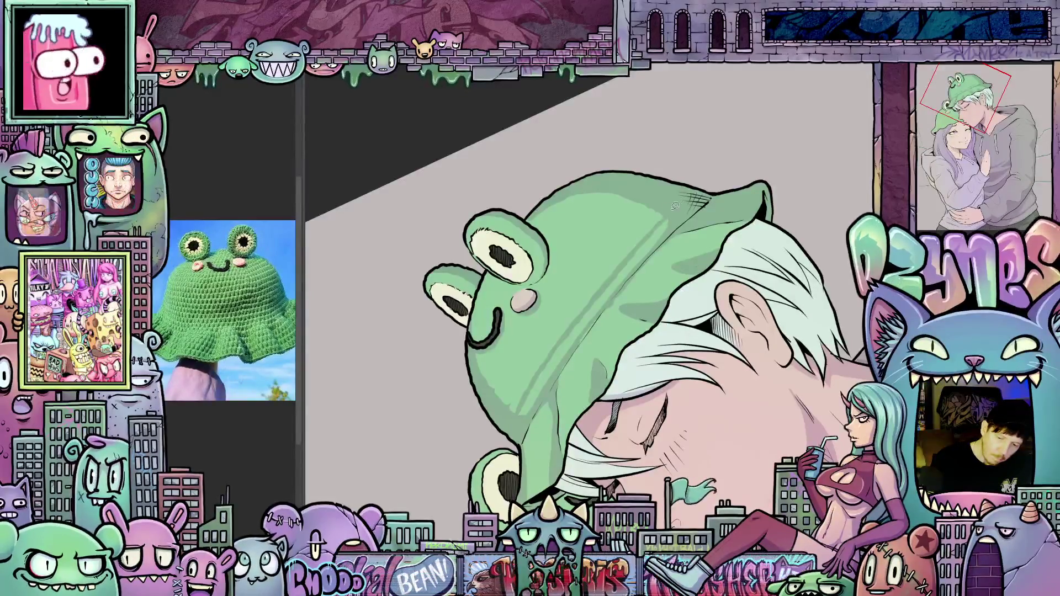
{"action": "left_click_drag", "start_coordinate": [636, 231], "coordinate": [576, 302]}
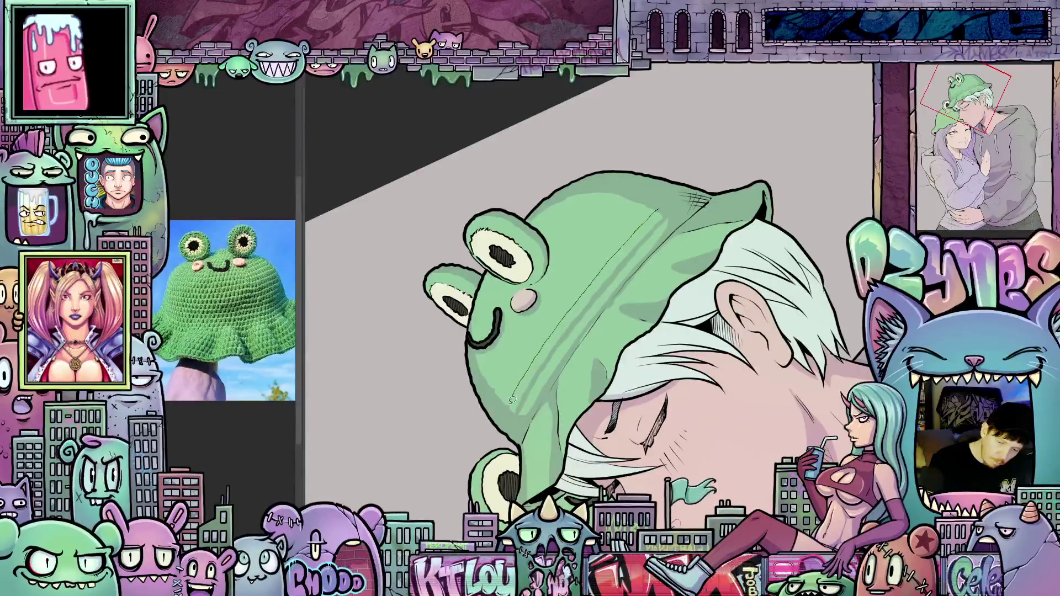
{"action": "left_click_drag", "start_coordinate": [511, 398], "coordinate": [504, 412]}
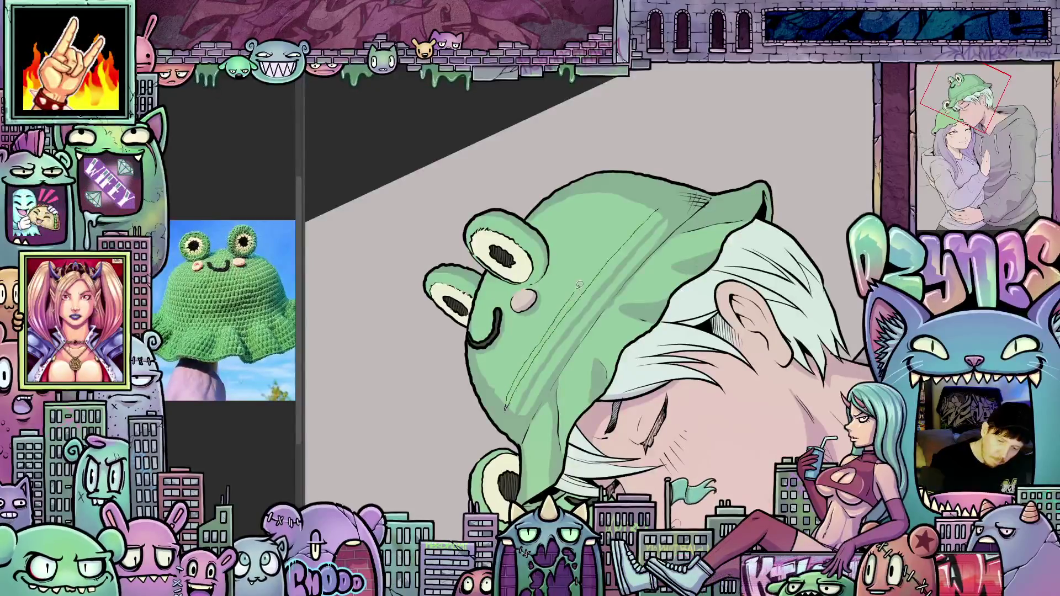
{"action": "left_click_drag", "start_coordinate": [628, 231], "coordinate": [663, 202]}
{"action": "mouse_move", "coordinate": [637, 312]}
{"action": "left_mouse_down"}
{"action": "mouse_move", "coordinate": [657, 303]}
{"action": "mouse_move", "coordinate": [602, 331]}
{"action": "left_mouse_up"}
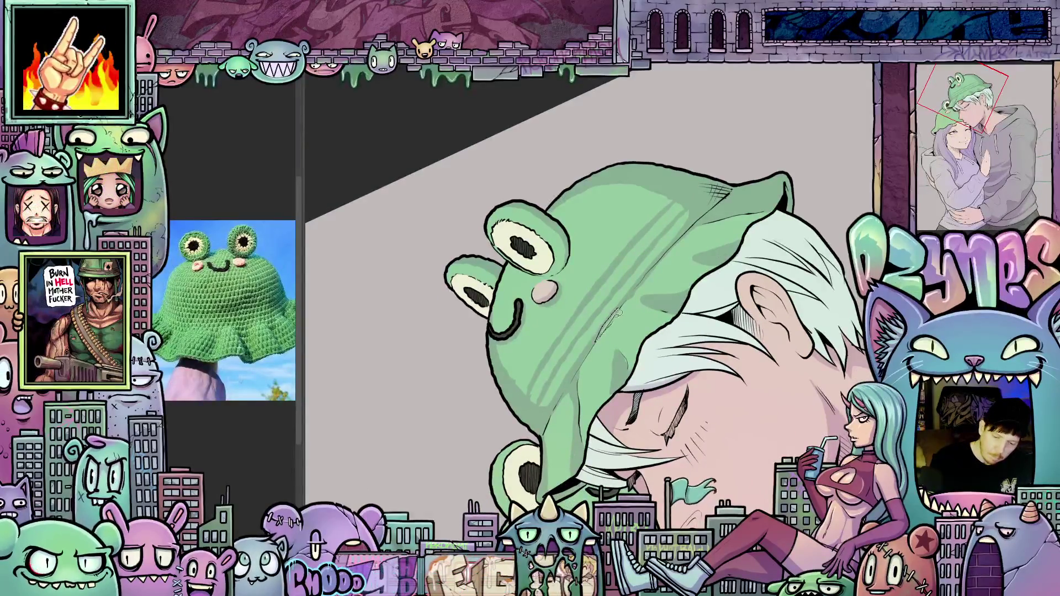
{"action": "key", "text": "ctrl+z"}
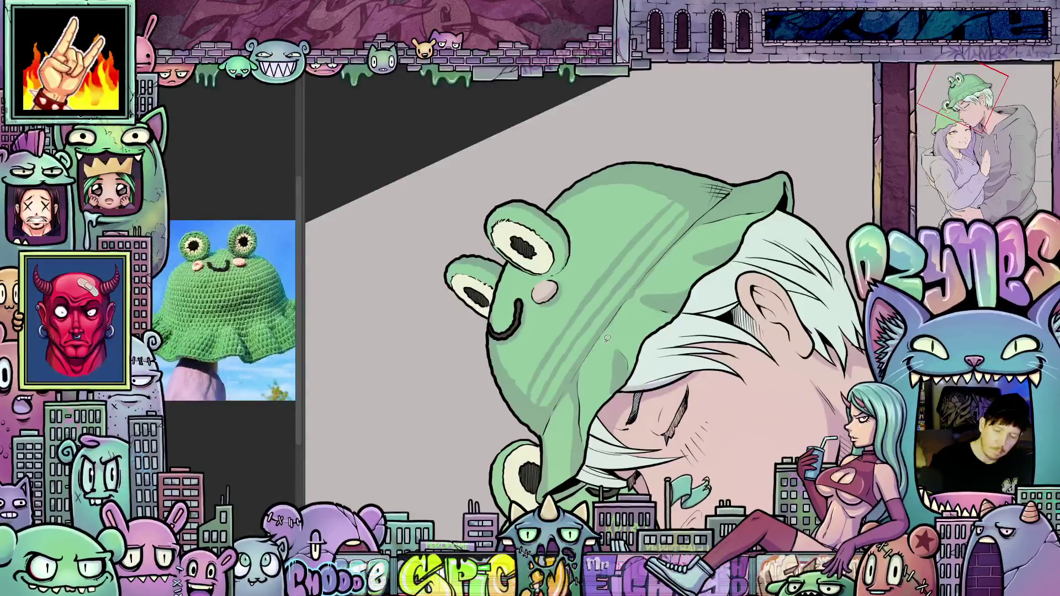
{"action": "left_click_drag", "start_coordinate": [601, 335], "coordinate": [623, 317]}
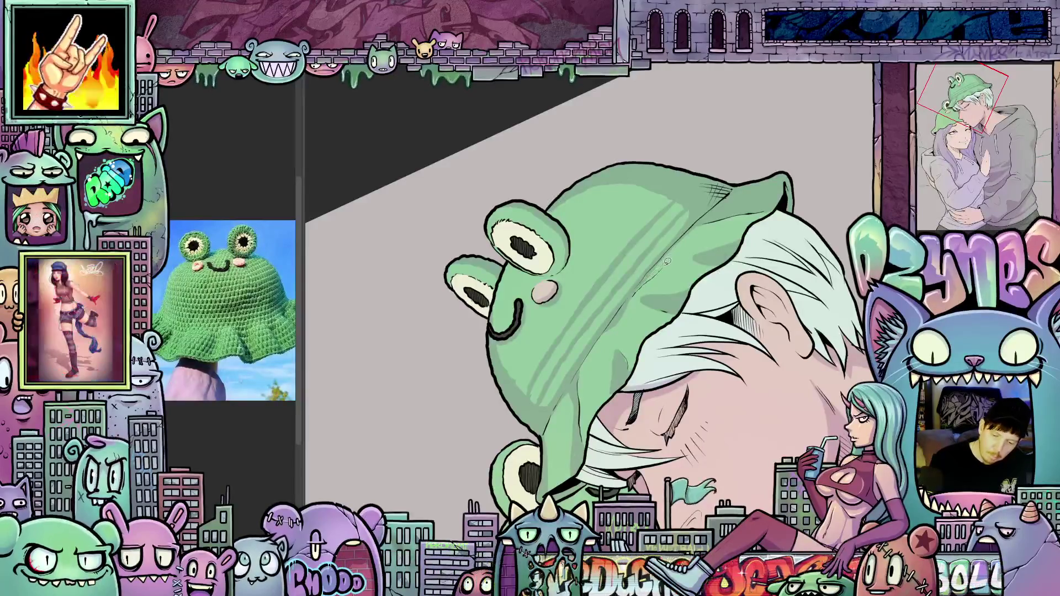
{"action": "key", "text": "ctrl+z"}
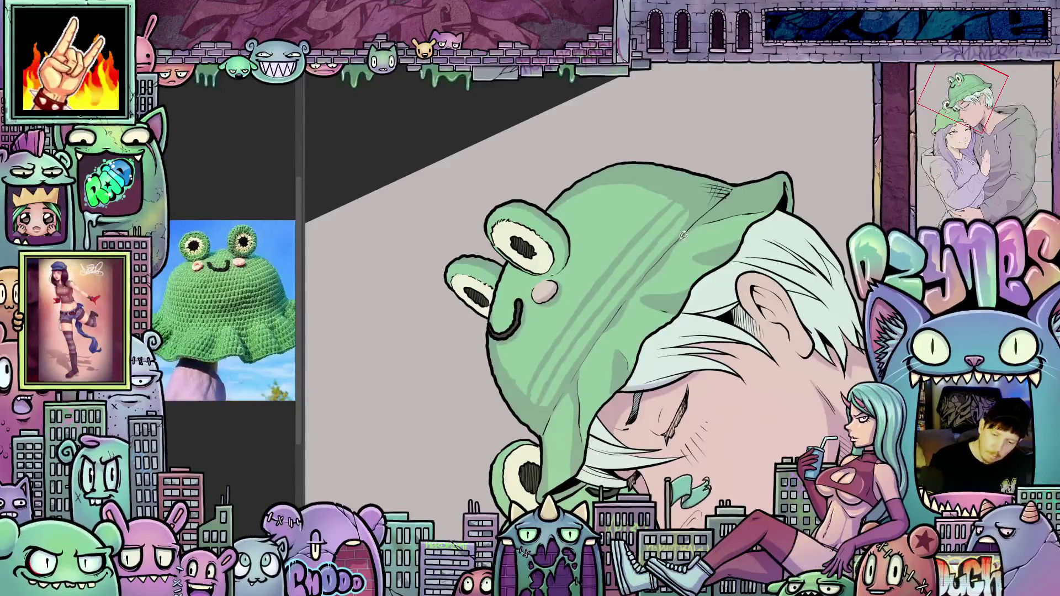
Step: Draw two straight lines across the frog hat and undo the unwanted brim strokes
{"action": "left_click_drag", "start_coordinate": [672, 261], "coordinate": [643, 381]}
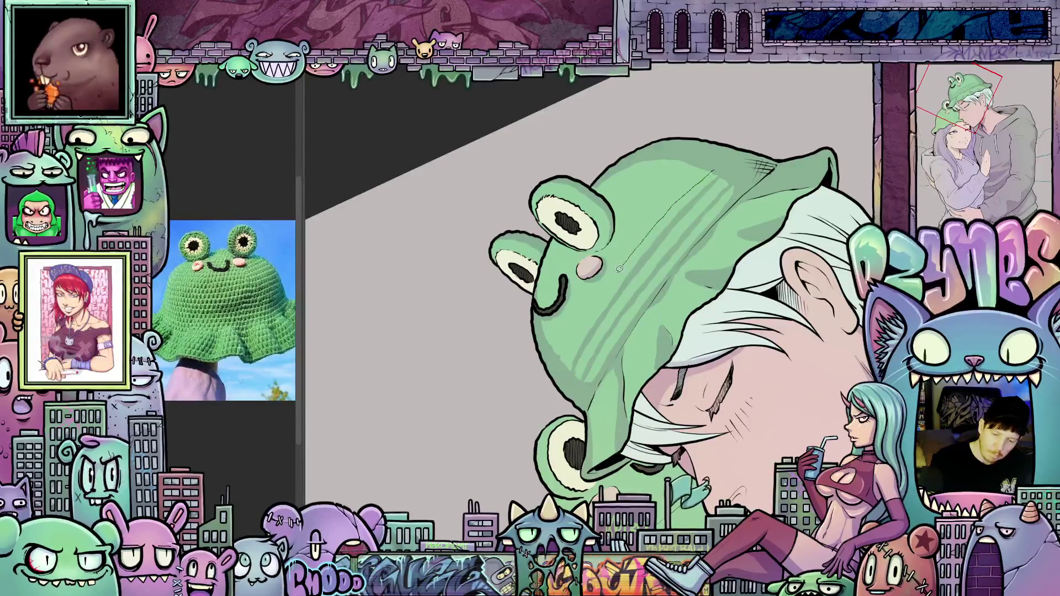
{"action": "left_click", "coordinate": [569, 351], "text": "shift"}
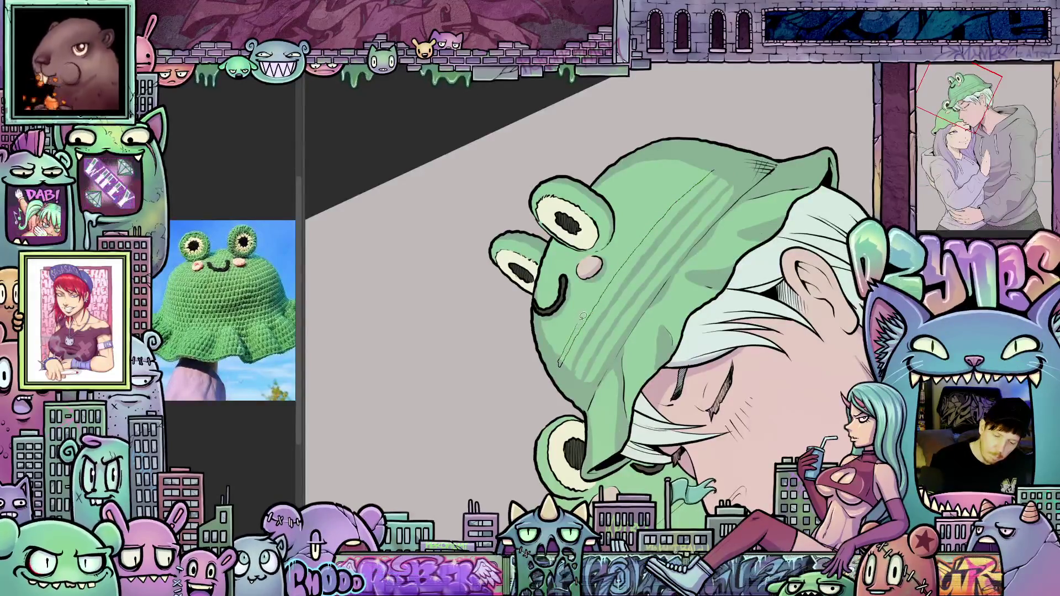
{"action": "left_click", "coordinate": [560, 366]}
{"action": "left_click", "coordinate": [641, 229], "text": "shift"}
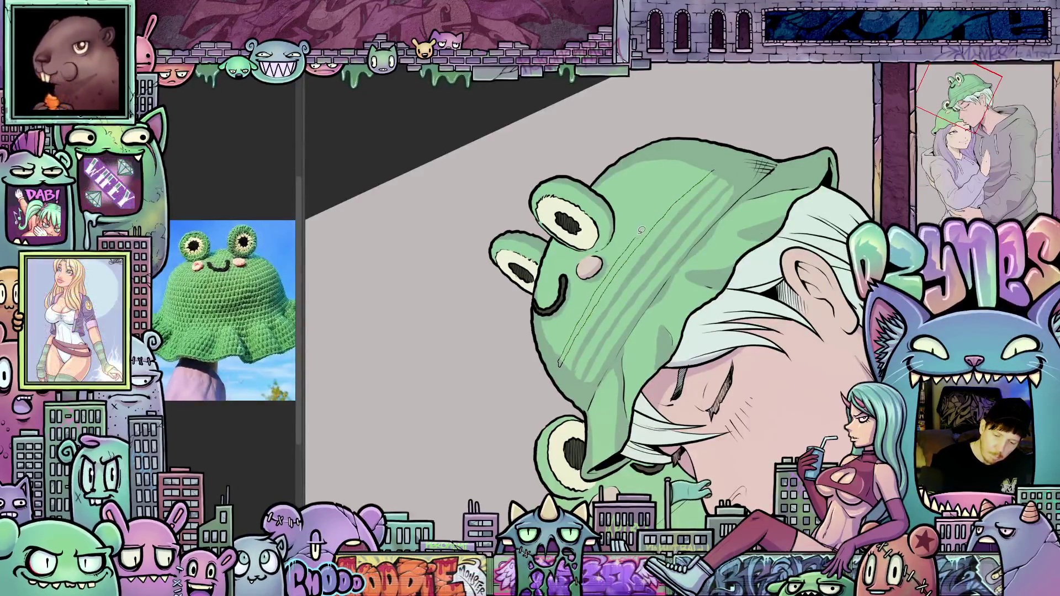
{"action": "left_click", "coordinate": [711, 166]}
{"action": "mouse_move", "coordinate": [711, 166]}
{"action": "left_mouse_down"}
{"action": "mouse_move", "coordinate": [668, 325]}
{"action": "mouse_move", "coordinate": [669, 299]}
{"action": "left_mouse_up"}
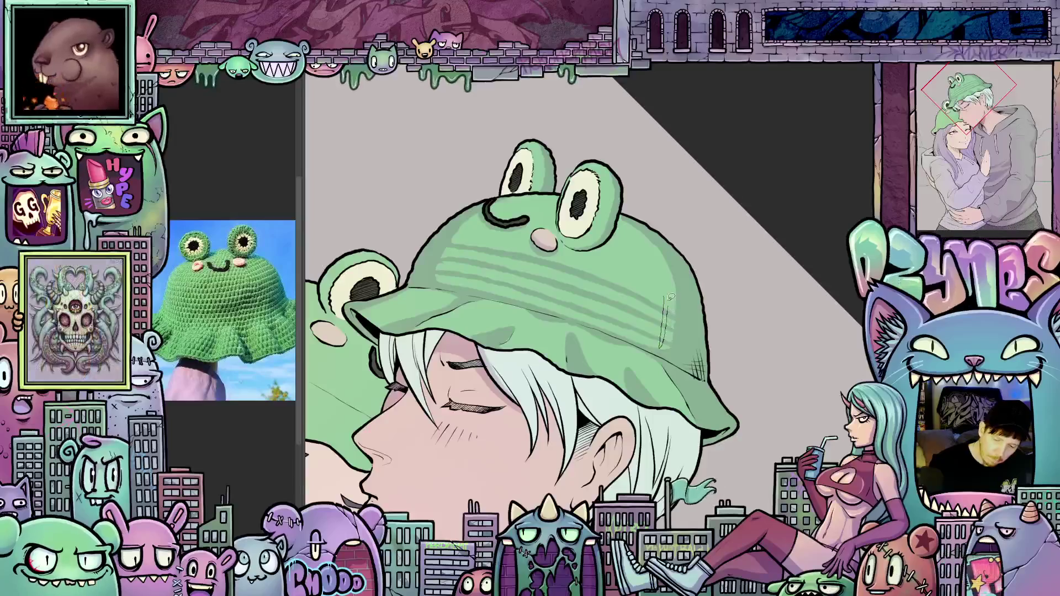
{"action": "key", "text": "ctrl+z"}
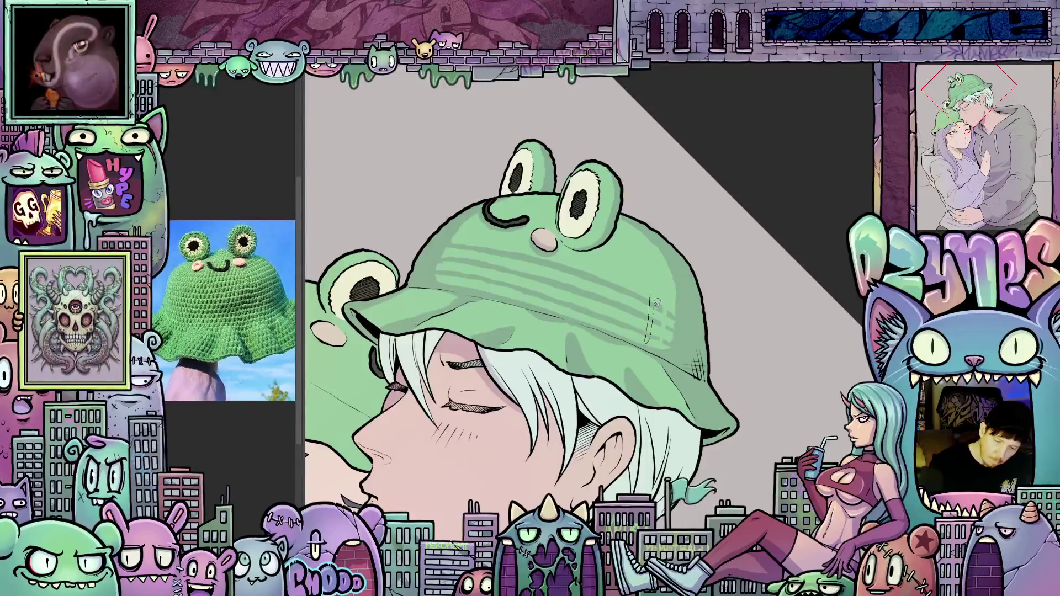
{"action": "key", "text": "ctrl+z"}
{"action": "key", "text": "ctrl+z"}
{"action": "scroll", "coordinate": [644, 284], "scroll_direction": "down", "scroll_amount": 5}
{"action": "mouse_move", "coordinate": [608, 276]}
{"action": "left_mouse_down"}
{"action": "mouse_move", "coordinate": [635, 293]}
{"action": "mouse_move", "coordinate": [613, 314]}
{"action": "left_mouse_up"}
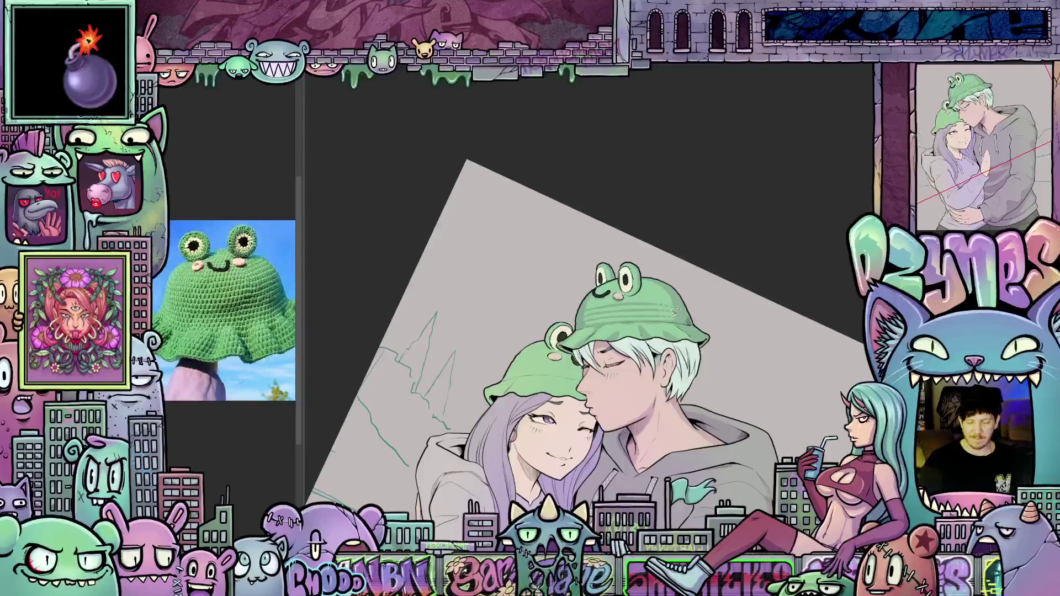
{"action": "scroll", "coordinate": [679, 308], "scroll_direction": "up", "scroll_amount": 5}
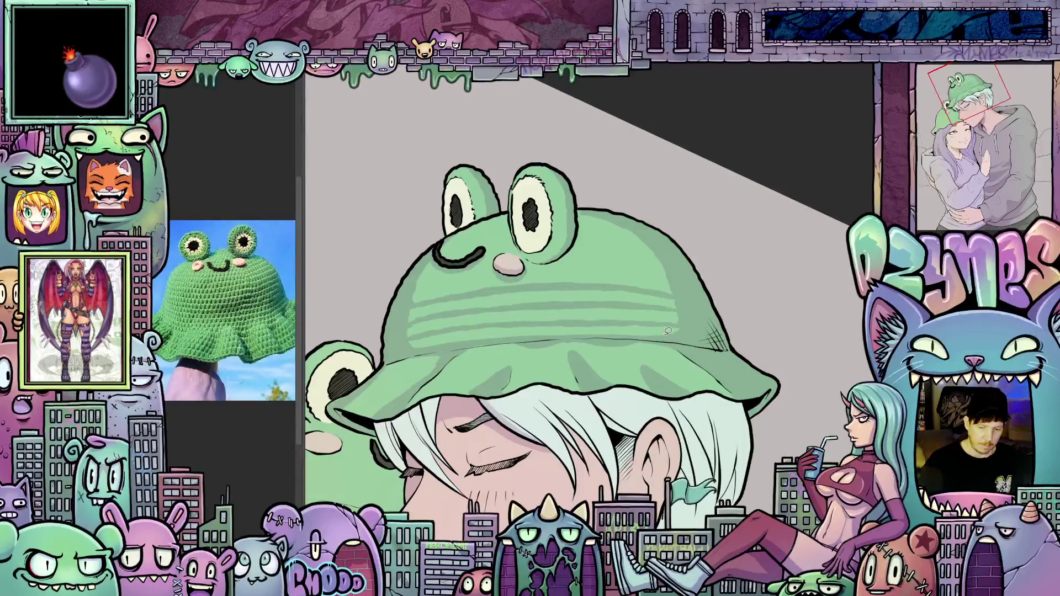
{"action": "mouse_move", "coordinate": [636, 330]}
{"action": "left_mouse_down"}
{"action": "mouse_move", "coordinate": [638, 316]}
{"action": "mouse_move", "coordinate": [671, 353]}
{"action": "left_mouse_up"}
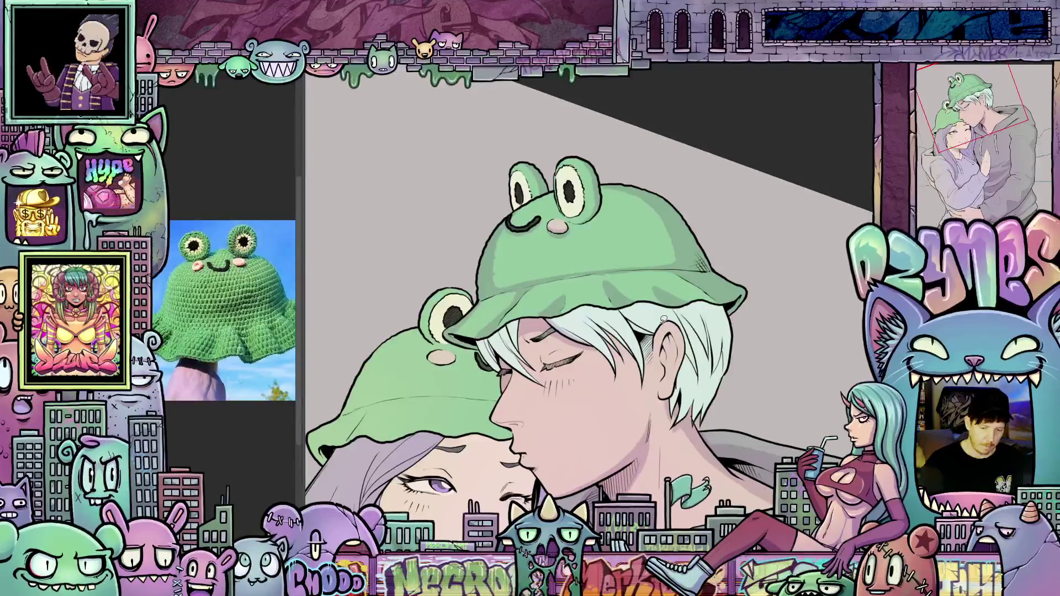
{"action": "left_click_drag", "start_coordinate": [660, 323], "coordinate": [559, 296]}
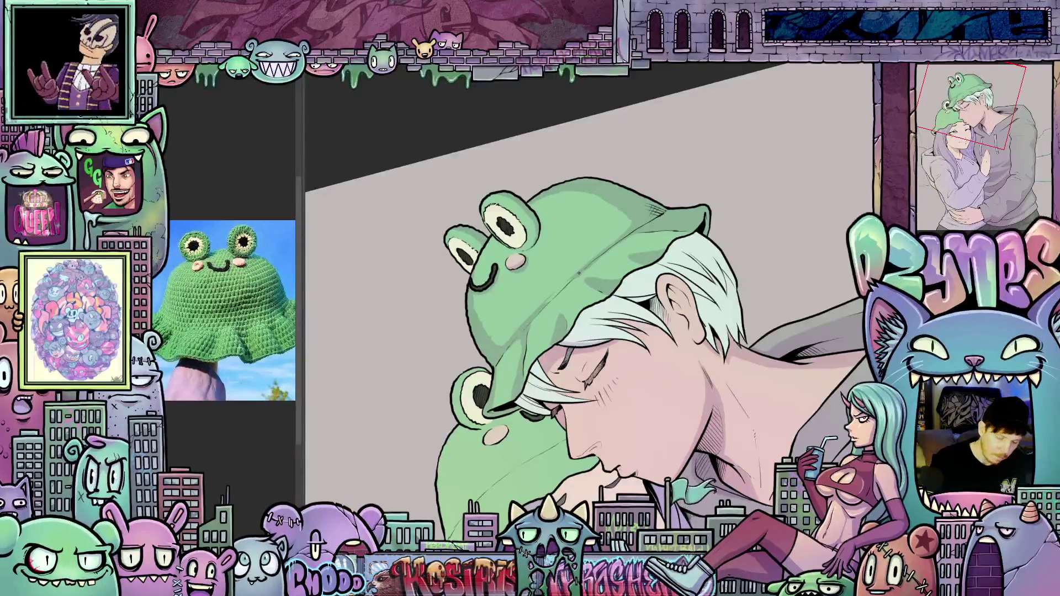
{"action": "mouse_move", "coordinate": [581, 268]}
{"action": "left_mouse_down"}
{"action": "mouse_move", "coordinate": [548, 297]}
{"action": "mouse_move", "coordinate": [604, 258]}
{"action": "left_mouse_up"}
{"action": "key", "text": "ctrl+z"}
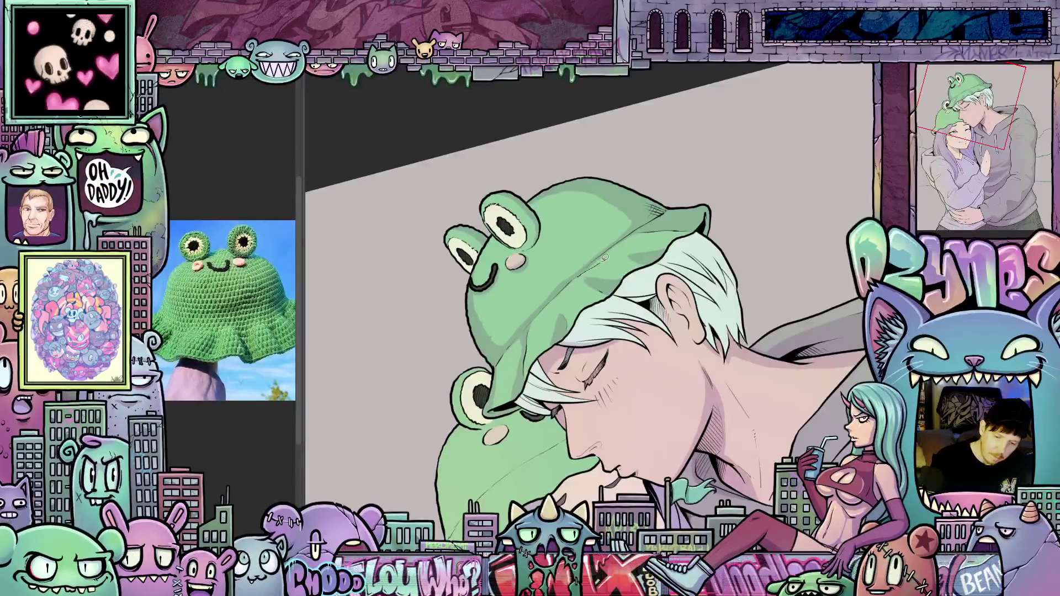
{"action": "key", "text": "ctrl+z"}
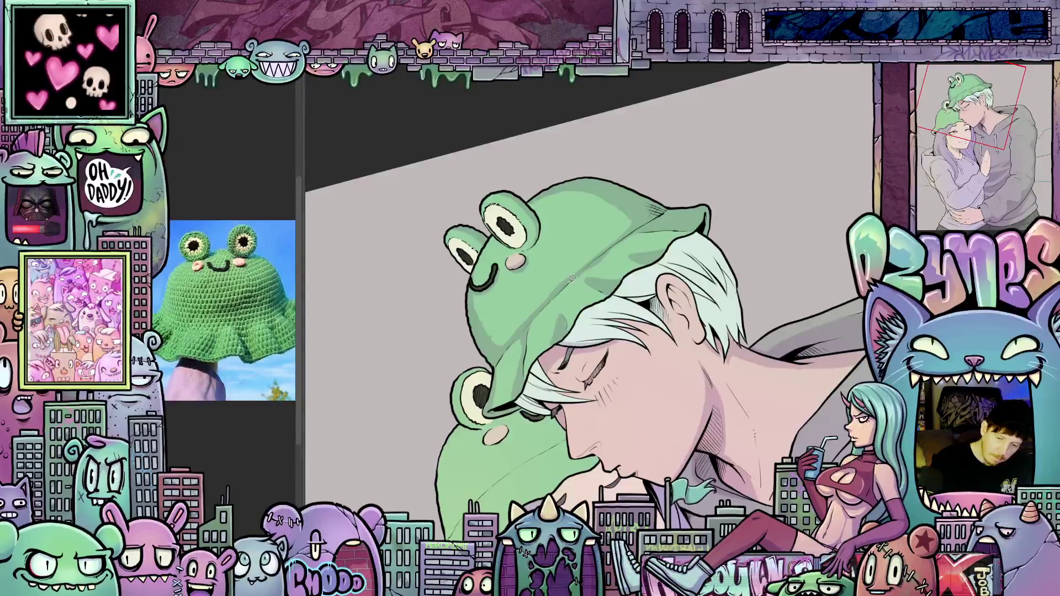
{"action": "left_click_drag", "start_coordinate": [561, 293], "coordinate": [541, 310]}
{"action": "key", "text": "ctrl+z"}
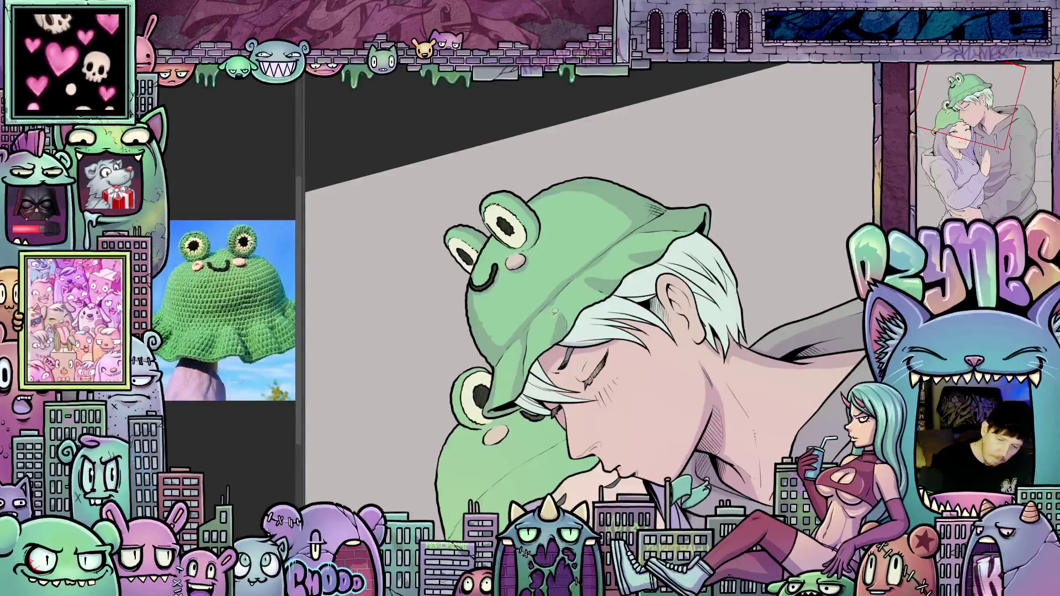
{"action": "scroll", "coordinate": [745, 328], "scroll_direction": "down", "scroll_amount": 3}
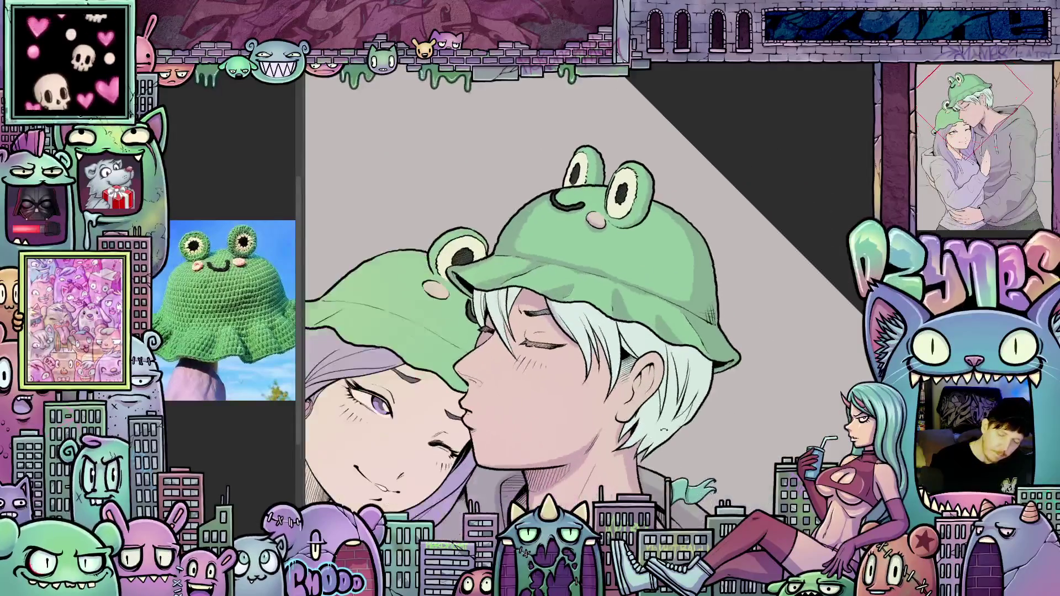
{"action": "scroll", "coordinate": [696, 291], "scroll_direction": "up", "scroll_amount": 3}
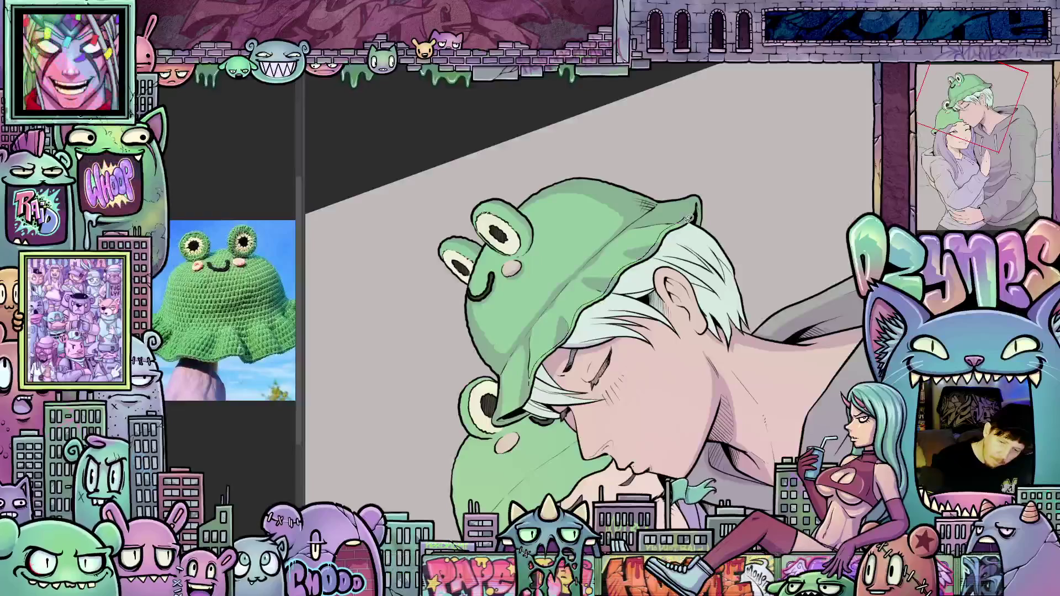
{"action": "mouse_move", "coordinate": [691, 232]}
{"action": "left_mouse_down"}
{"action": "mouse_move", "coordinate": [608, 304]}
{"action": "mouse_move", "coordinate": [575, 348]}
{"action": "left_mouse_up"}
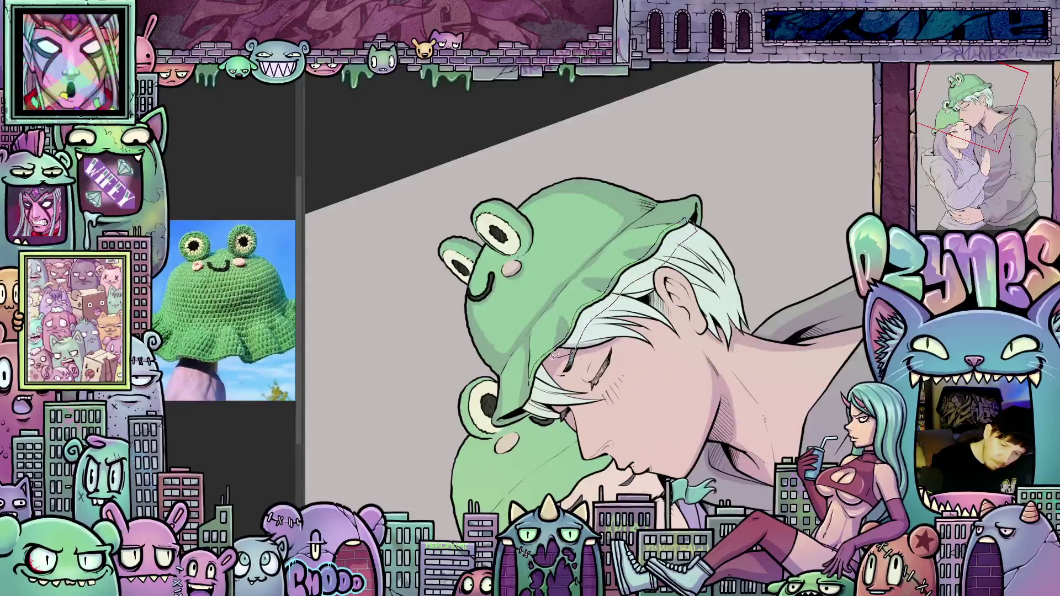
Step: Draw thin strand lines down the right side of the boy's white hair and below his ear
{"action": "mouse_move", "coordinate": [579, 390]}
{"action": "left_mouse_down"}
{"action": "mouse_move", "coordinate": [623, 472]}
{"action": "mouse_move", "coordinate": [620, 314]}
{"action": "left_mouse_up"}
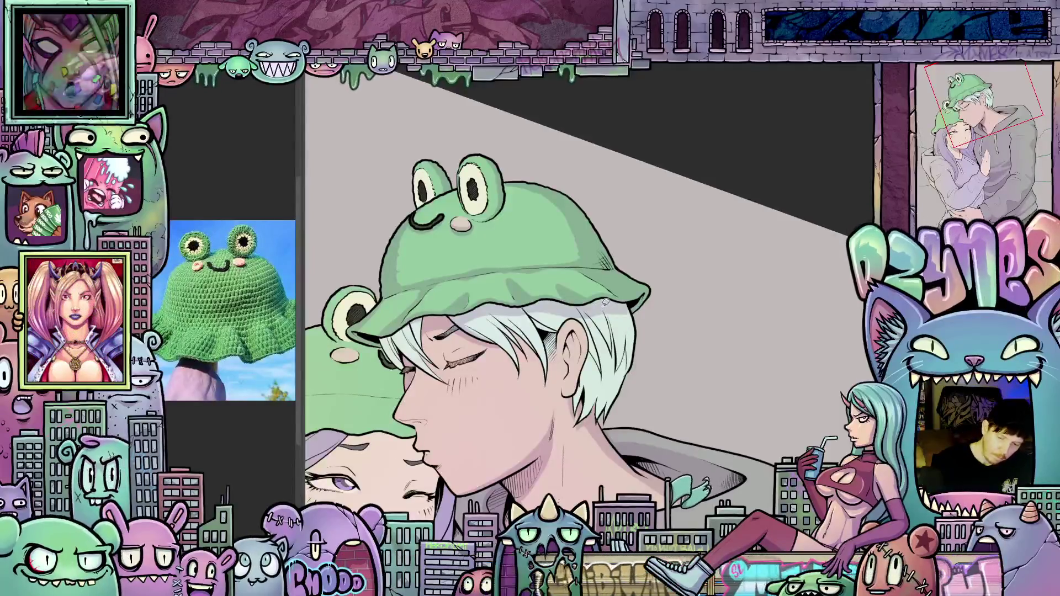
{"action": "mouse_move", "coordinate": [619, 412]}
{"action": "left_mouse_down"}
{"action": "mouse_move", "coordinate": [643, 346]}
{"action": "mouse_move", "coordinate": [636, 304]}
{"action": "mouse_move", "coordinate": [603, 325]}
{"action": "mouse_move", "coordinate": [593, 346]}
{"action": "left_mouse_up"}
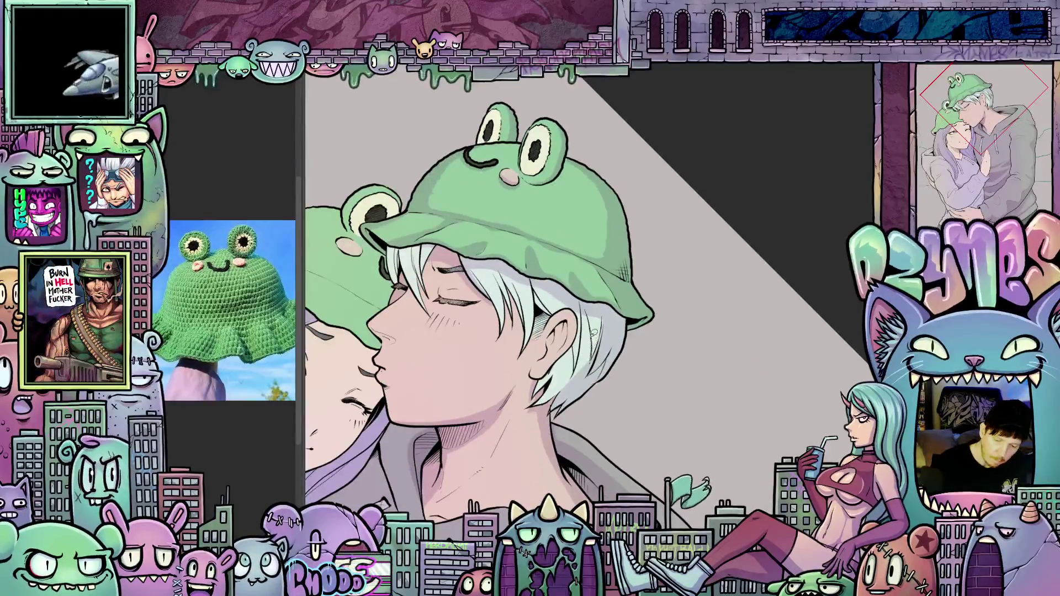
{"action": "mouse_move", "coordinate": [585, 305]}
{"action": "left_mouse_down"}
{"action": "mouse_move", "coordinate": [575, 381]}
{"action": "mouse_move", "coordinate": [597, 341]}
{"action": "left_mouse_up"}
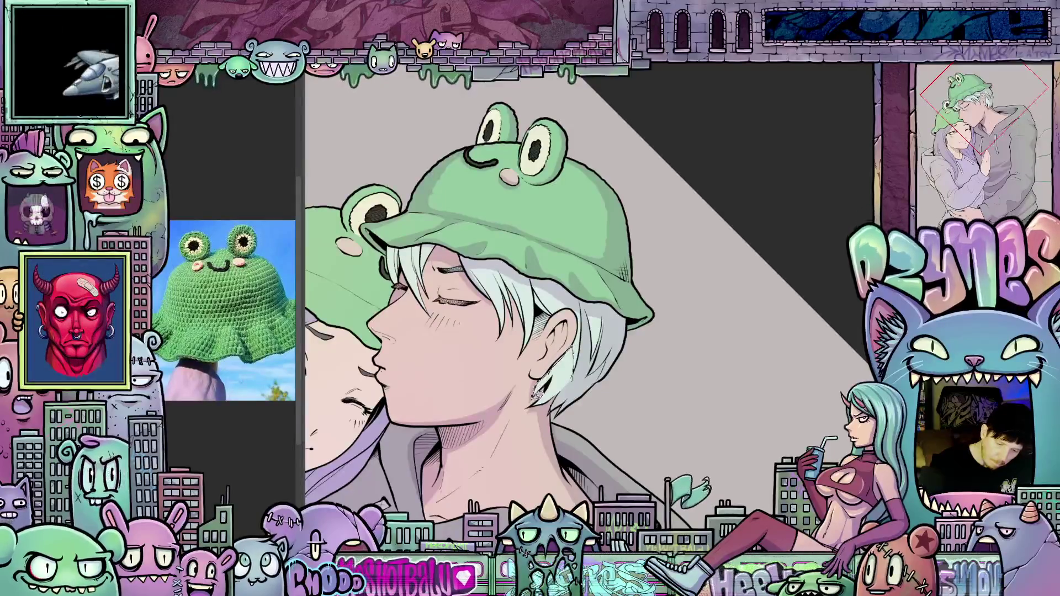
{"action": "left_click_drag", "start_coordinate": [539, 405], "coordinate": [549, 434]}
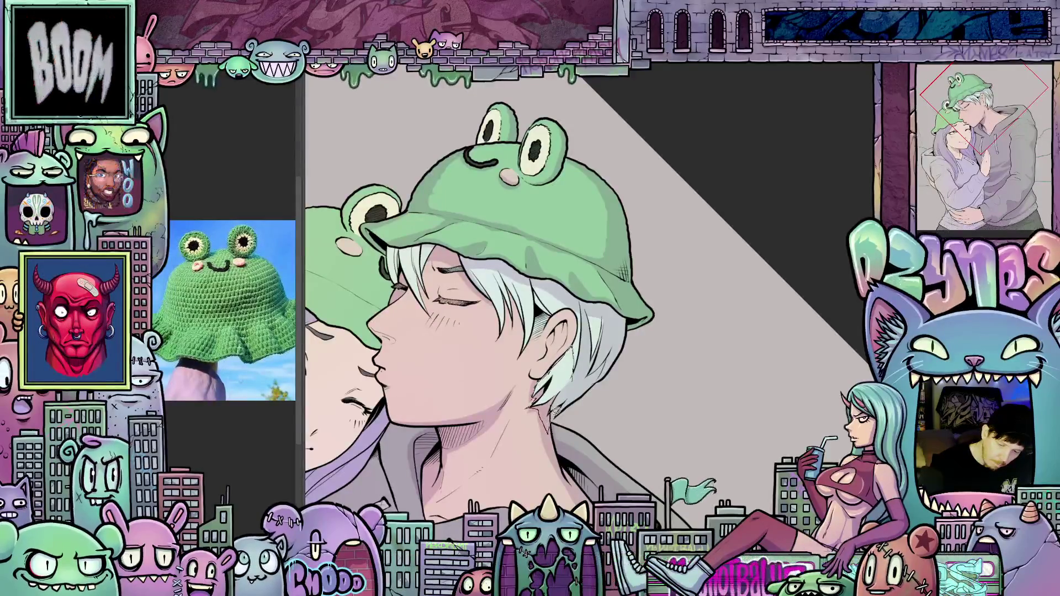
{"action": "mouse_move", "coordinate": [582, 371]}
{"action": "left_mouse_down"}
{"action": "mouse_move", "coordinate": [631, 415]}
{"action": "mouse_move", "coordinate": [647, 371]}
{"action": "left_mouse_up"}
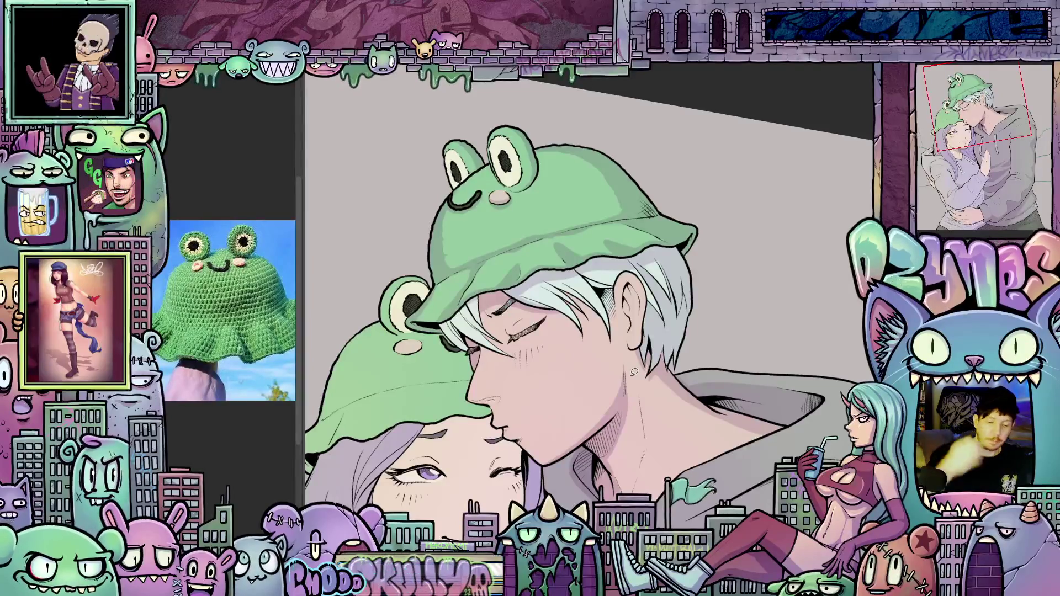
{"action": "mouse_move", "coordinate": [634, 372]}
{"action": "left_mouse_down"}
{"action": "mouse_move", "coordinate": [679, 452]}
{"action": "mouse_move", "coordinate": [548, 317]}
{"action": "left_mouse_up"}
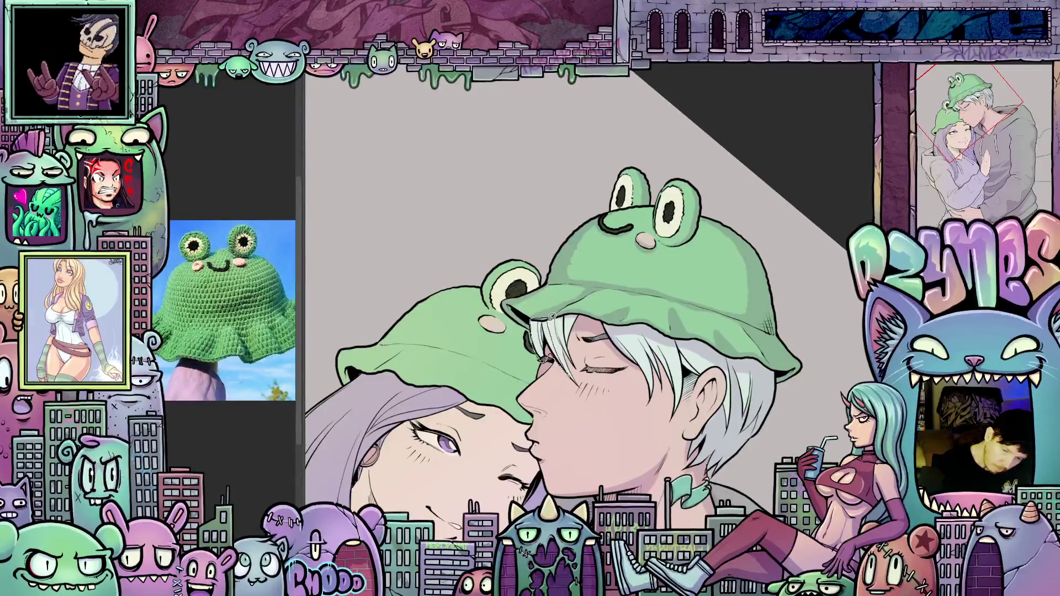
{"action": "key", "text": "ctrl+0"}
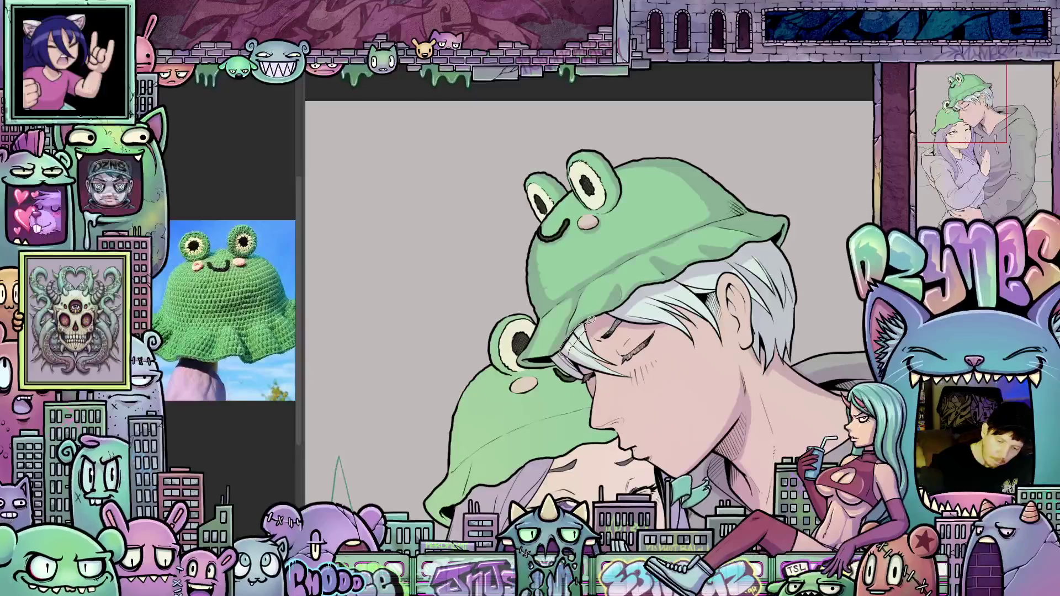
{"action": "mouse_move", "coordinate": [580, 326]}
{"action": "left_mouse_down"}
{"action": "mouse_move", "coordinate": [710, 419]}
{"action": "mouse_move", "coordinate": [626, 350]}
{"action": "left_mouse_up"}
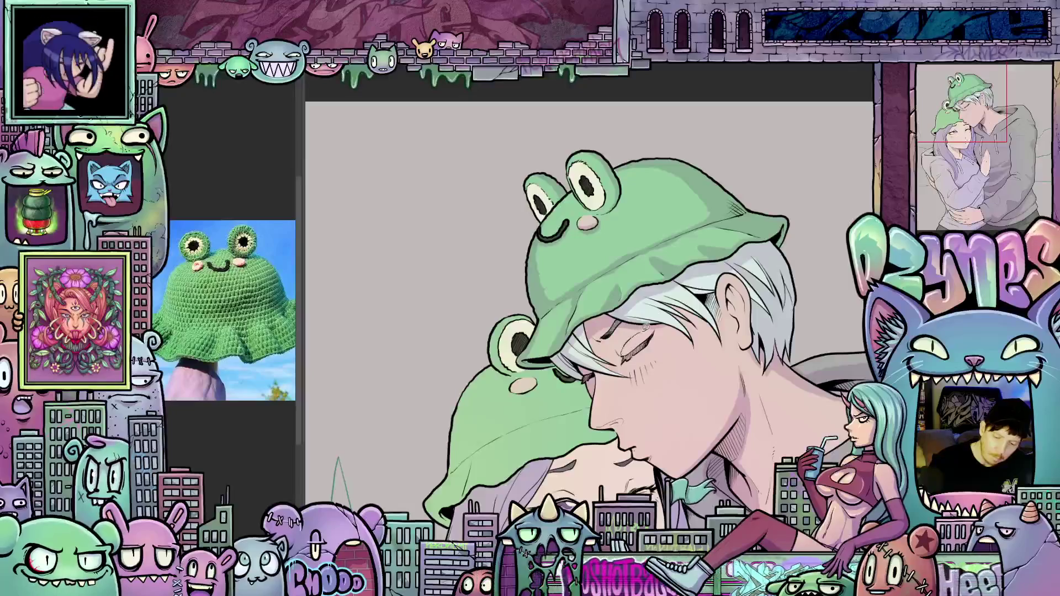
{"action": "left_click_drag", "start_coordinate": [622, 350], "coordinate": [650, 464]}
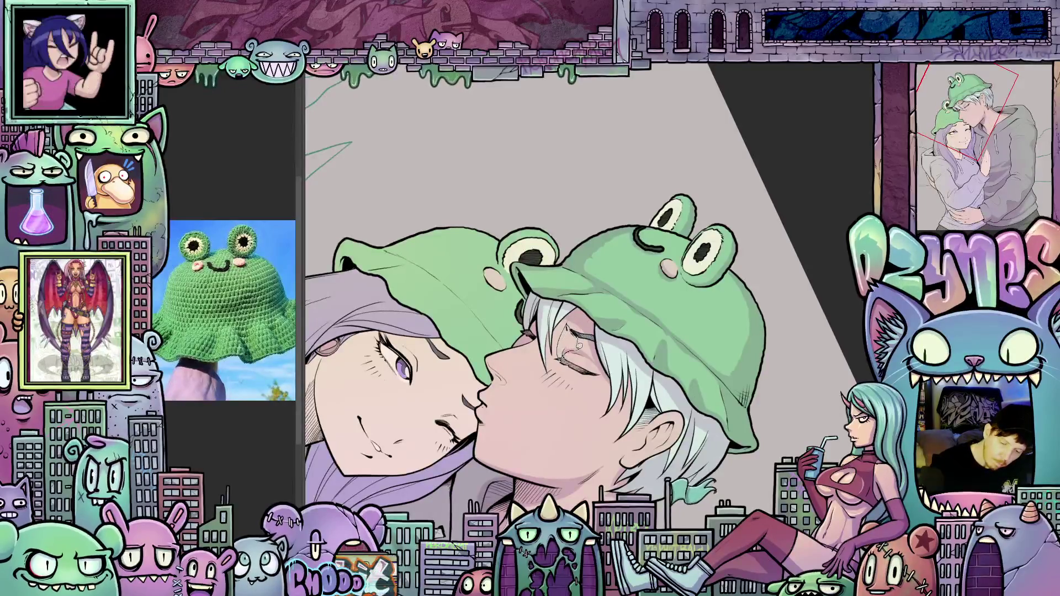
{"action": "left_click_drag", "start_coordinate": [596, 365], "coordinate": [740, 306]}
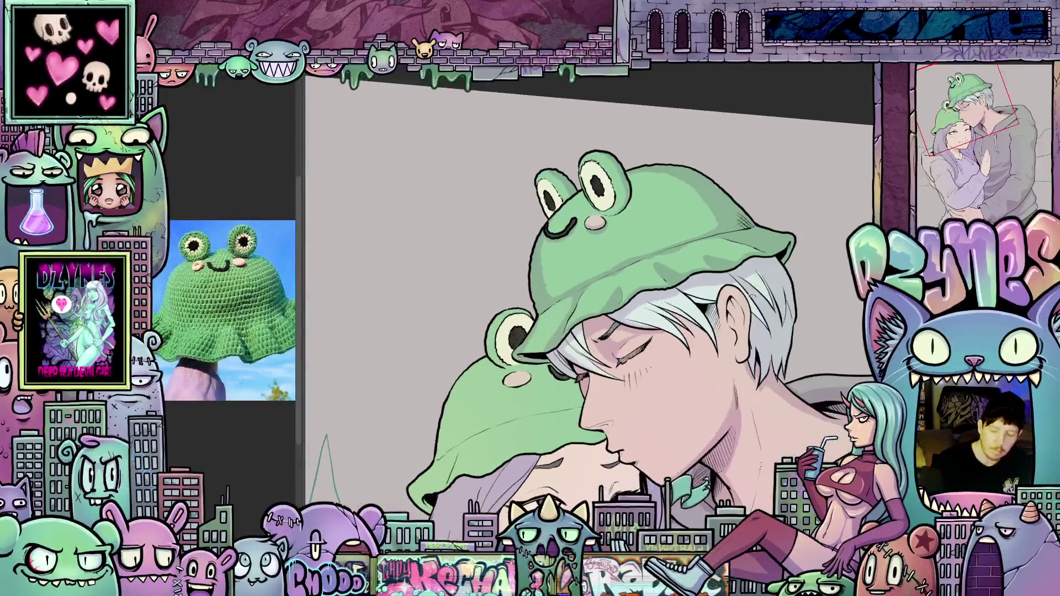
Step: Straighten, zoom and reposition the view to centre on the couple's heads
{"action": "left_click_drag", "start_coordinate": [682, 372], "coordinate": [534, 324]}
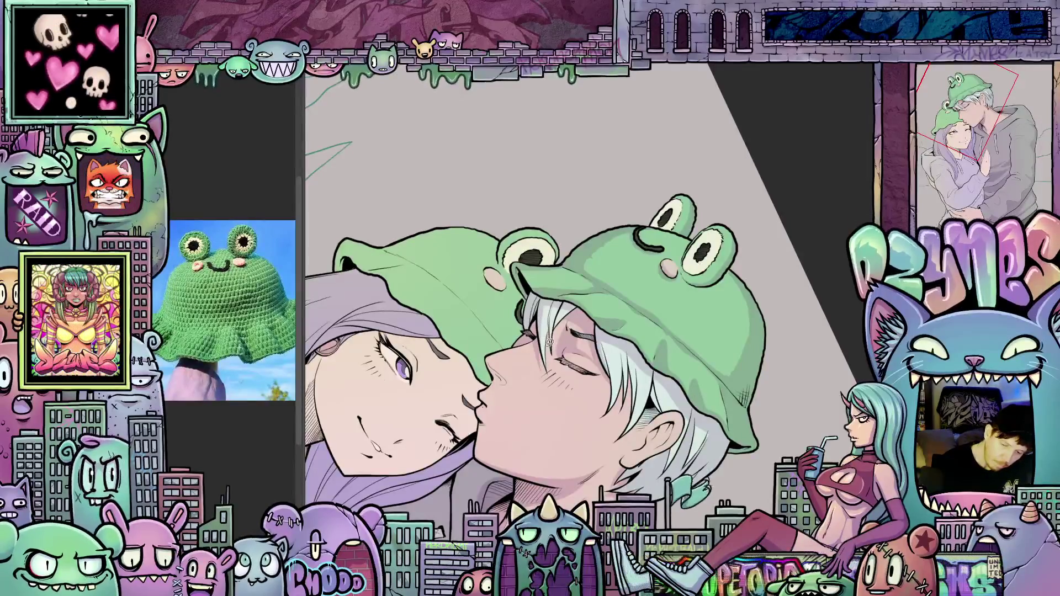
{"action": "left_click_drag", "start_coordinate": [675, 382], "coordinate": [587, 294]}
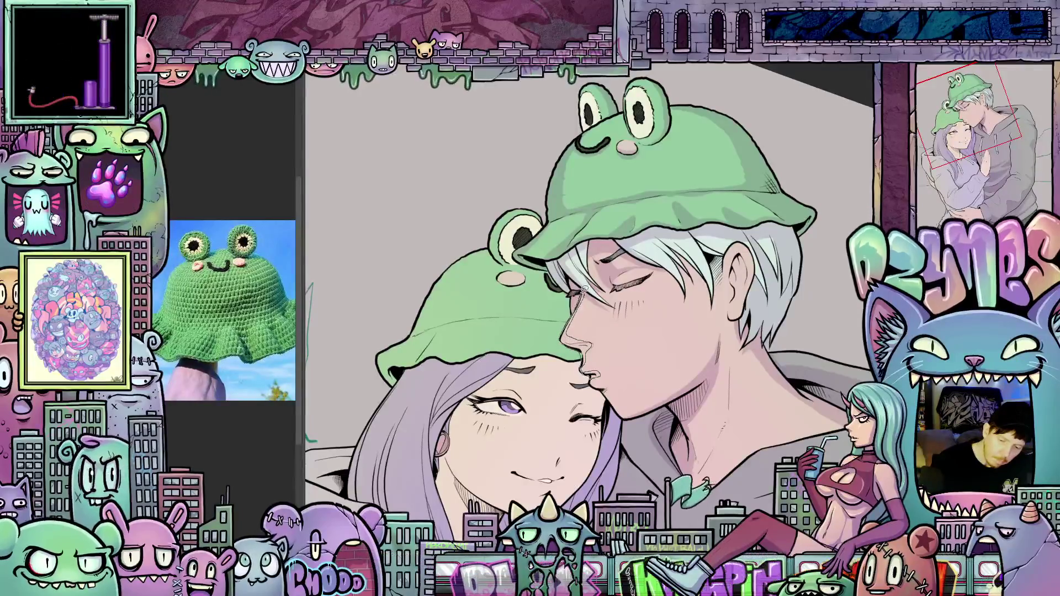
{"action": "left_click_drag", "start_coordinate": [630, 347], "coordinate": [627, 373]}
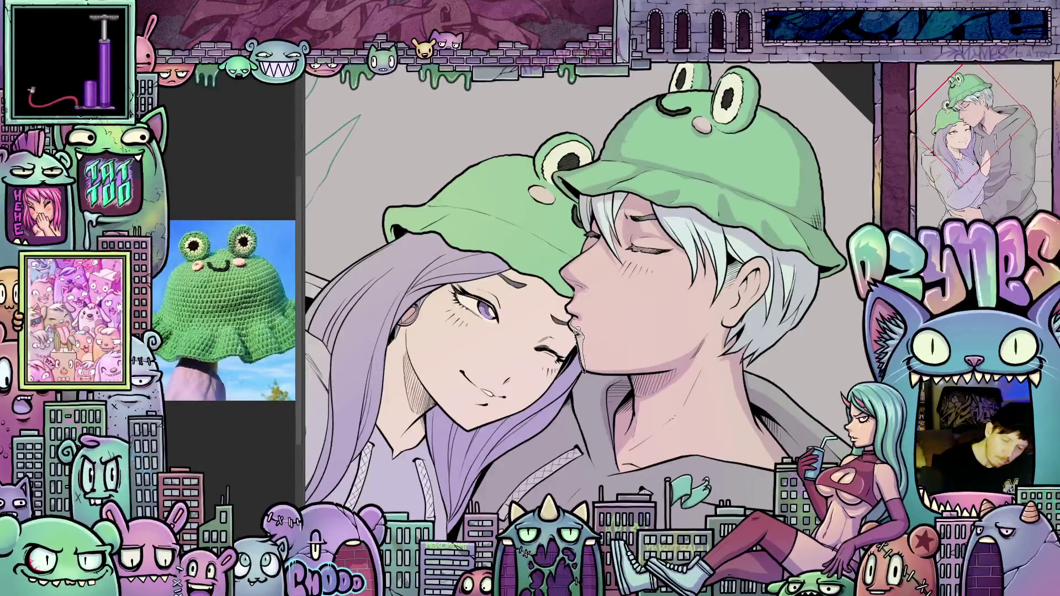
{"action": "mouse_move", "coordinate": [576, 330]}
{"action": "left_mouse_down"}
{"action": "mouse_move", "coordinate": [695, 334]}
{"action": "mouse_move", "coordinate": [734, 364]}
{"action": "mouse_move", "coordinate": [581, 341]}
{"action": "left_mouse_up"}
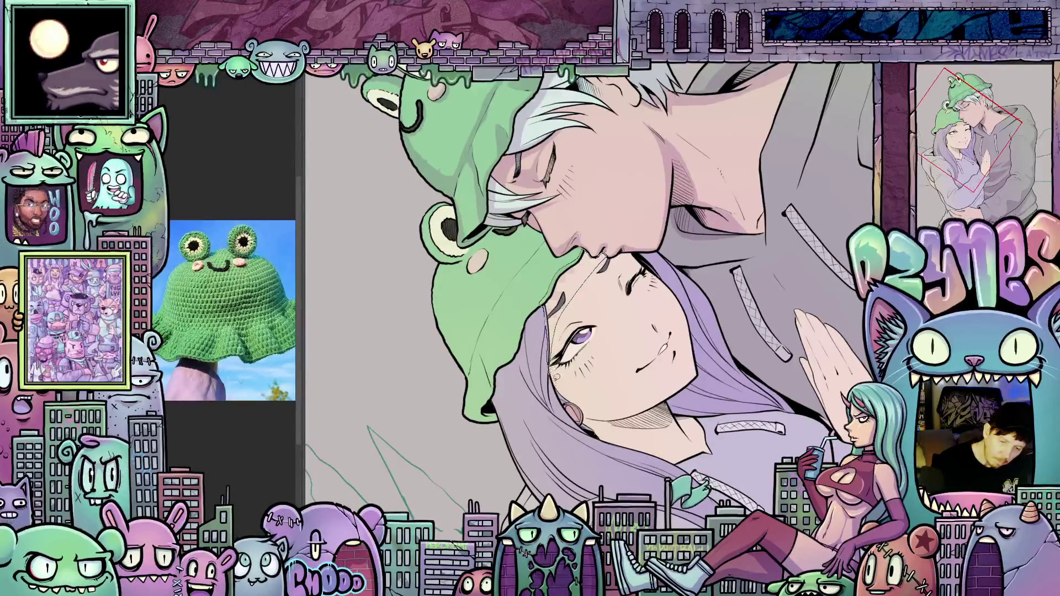
{"action": "key", "text": "ctrl+0"}
{"action": "mouse_move", "coordinate": [635, 480]}
{"action": "left_mouse_down"}
{"action": "mouse_move", "coordinate": [684, 435]}
{"action": "mouse_move", "coordinate": [645, 482]}
{"action": "left_mouse_up"}
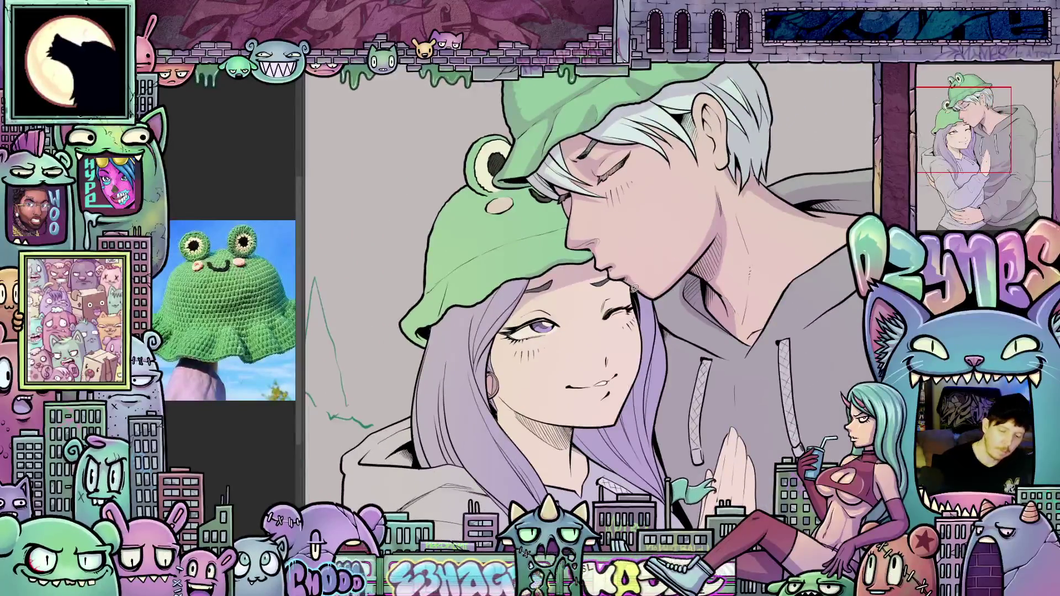
{"action": "left_click_drag", "start_coordinate": [636, 299], "coordinate": [587, 258]}
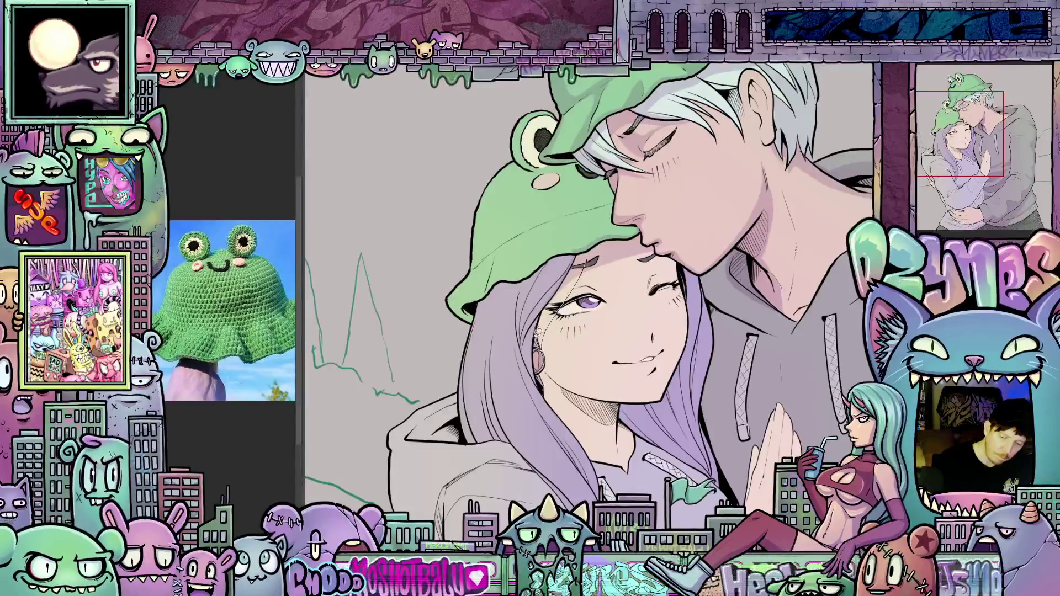
{"action": "left_click_drag", "start_coordinate": [593, 250], "coordinate": [562, 379]}
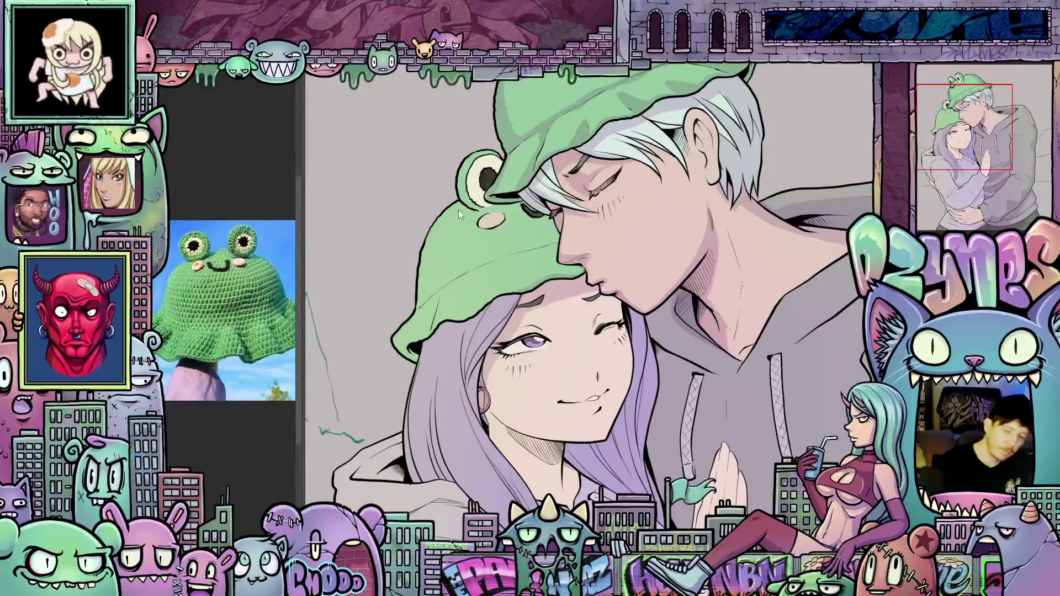
{"action": "mouse_move", "coordinate": [448, 249]}
{"action": "left_mouse_down"}
{"action": "mouse_move", "coordinate": [544, 241]}
{"action": "mouse_move", "coordinate": [536, 321]}
{"action": "mouse_move", "coordinate": [507, 375]}
{"action": "left_mouse_up"}
Step: Ink a thin line where the girl's hair meets her frog hat, extending it downward
{"action": "left_click_drag", "start_coordinate": [481, 331], "coordinate": [537, 209]}
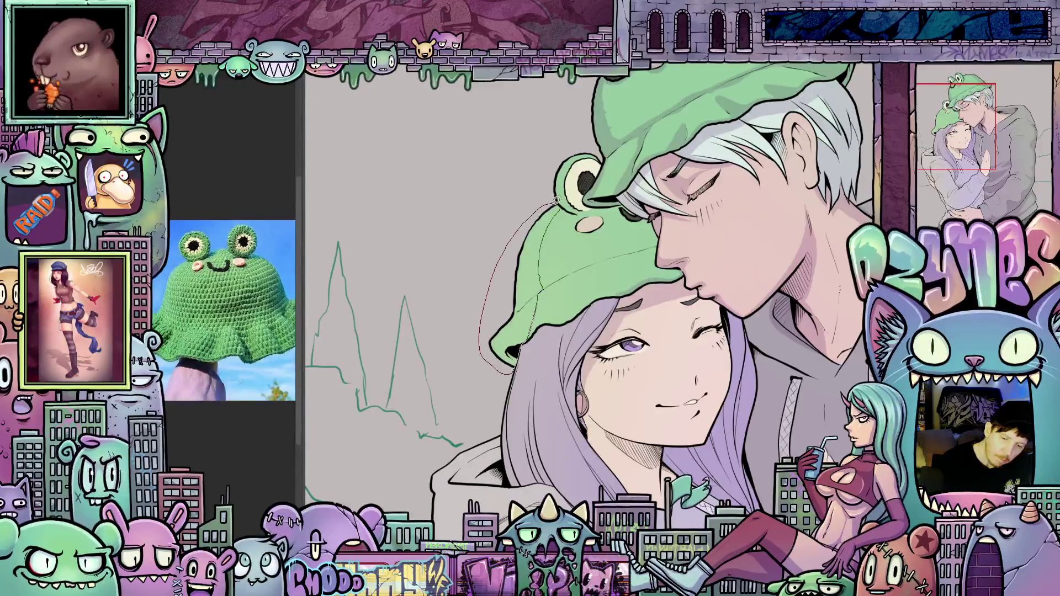
{"action": "scroll", "coordinate": [557, 198], "scroll_direction": "up", "scroll_amount": 5}
{"action": "left_click_drag", "start_coordinate": [547, 314], "coordinate": [559, 296]}
{"action": "left_click_drag", "start_coordinate": [545, 257], "coordinate": [555, 309]}
{"action": "left_click_drag", "start_coordinate": [554, 344], "coordinate": [580, 409]}
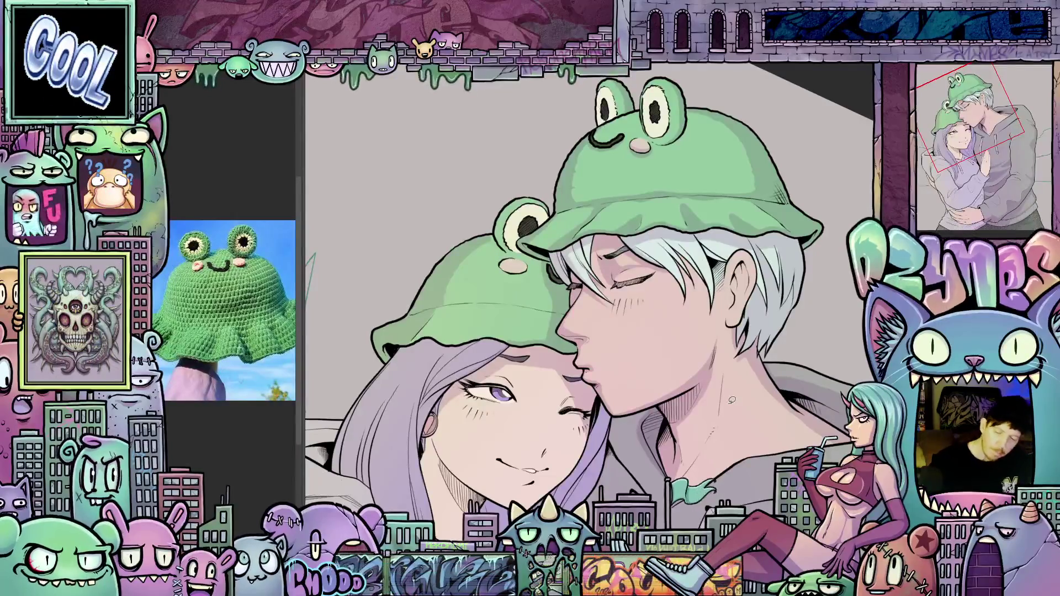
Step: Ink a thin line down the edge of the girl's hair beside her ear
{"action": "key", "text": "ctrl+minus"}
{"action": "key", "text": "minus"}
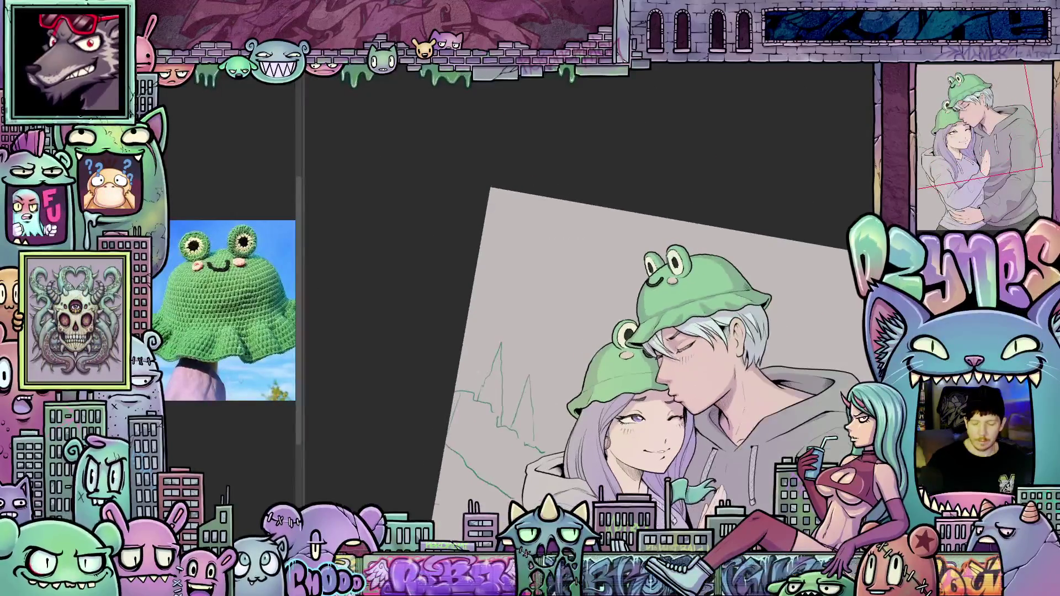
{"action": "key", "text": "minus"}
{"action": "key", "text": "minus"}
{"action": "key", "text": "ctrl+plus"}
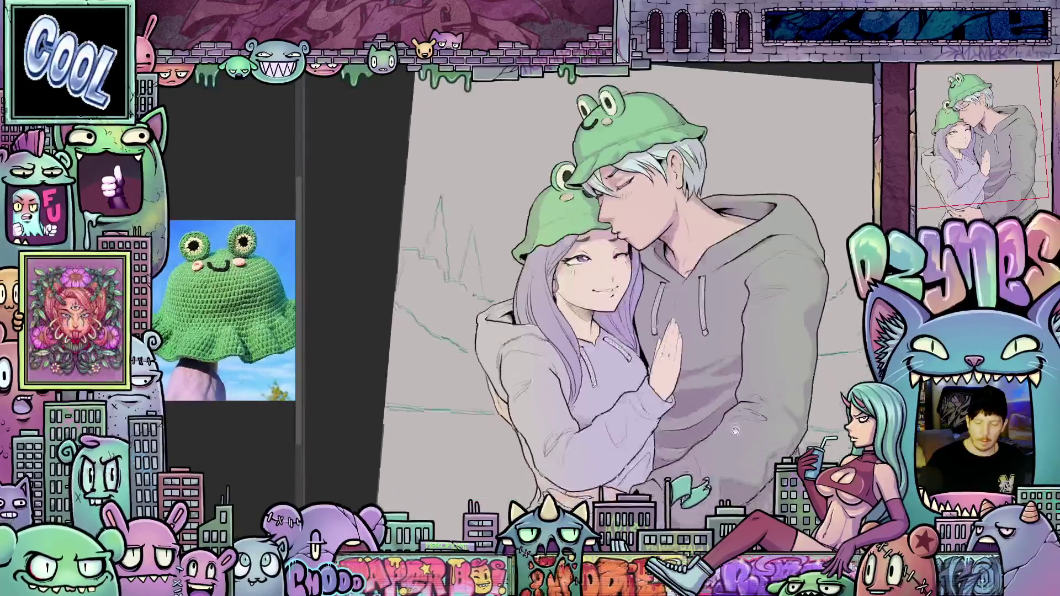
{"action": "key", "text": "ctrl+plus"}
{"action": "key", "text": "ctrl+plus"}
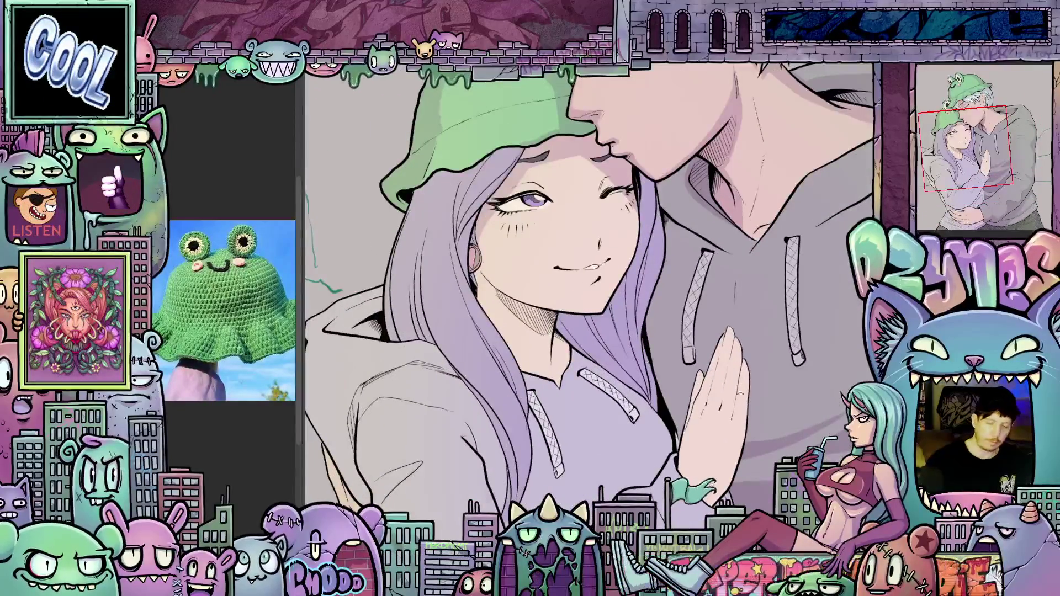
{"action": "key", "text": "asciicircum"}
{"action": "key", "text": "asciicircum"}
{"action": "key", "text": "asciicircum"}
{"action": "mouse_move", "coordinate": [544, 194]}
{"action": "left_mouse_down"}
{"action": "mouse_move", "coordinate": [536, 278]}
{"action": "mouse_move", "coordinate": [559, 299]}
{"action": "left_mouse_up"}
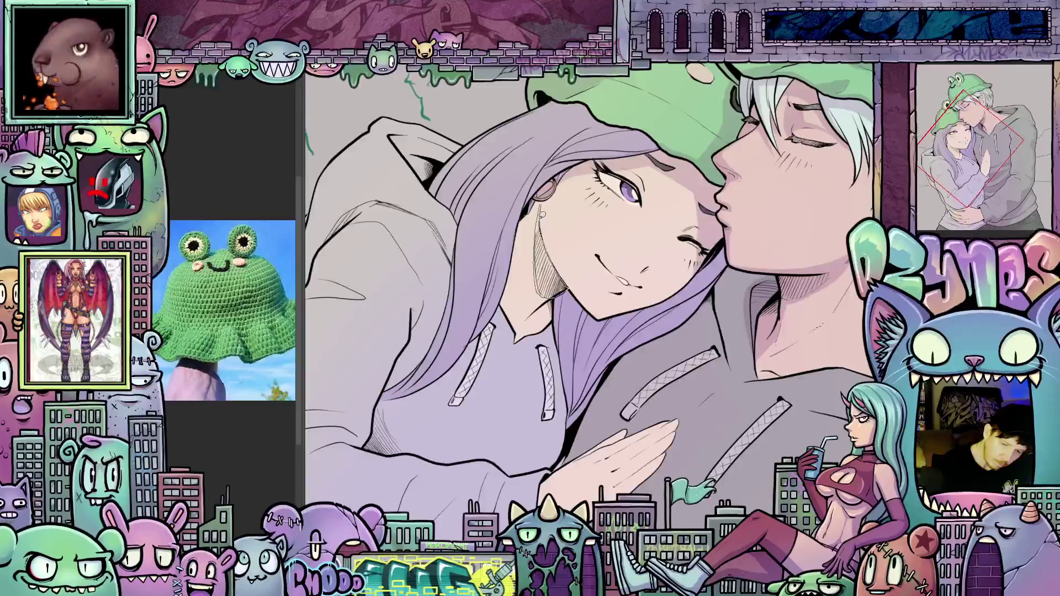
Step: Ink thin strokes along the hair beside her cheek and near her ear
{"action": "key", "text": "minus"}
{"action": "key", "text": "minus"}
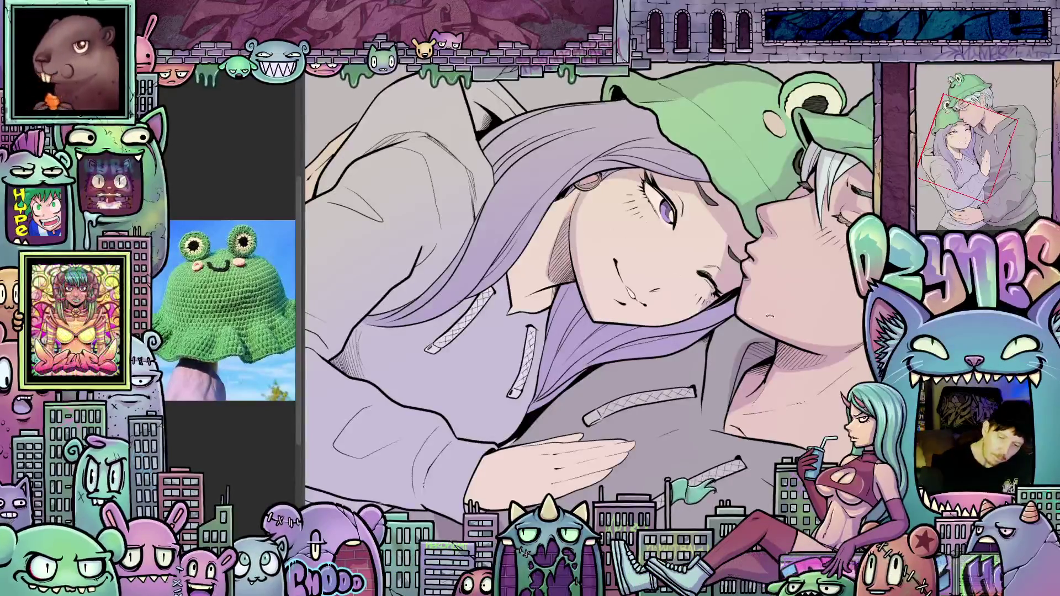
{"action": "key", "text": "ctrl+0"}
{"action": "left_click_drag", "start_coordinate": [511, 253], "coordinate": [507, 332]}
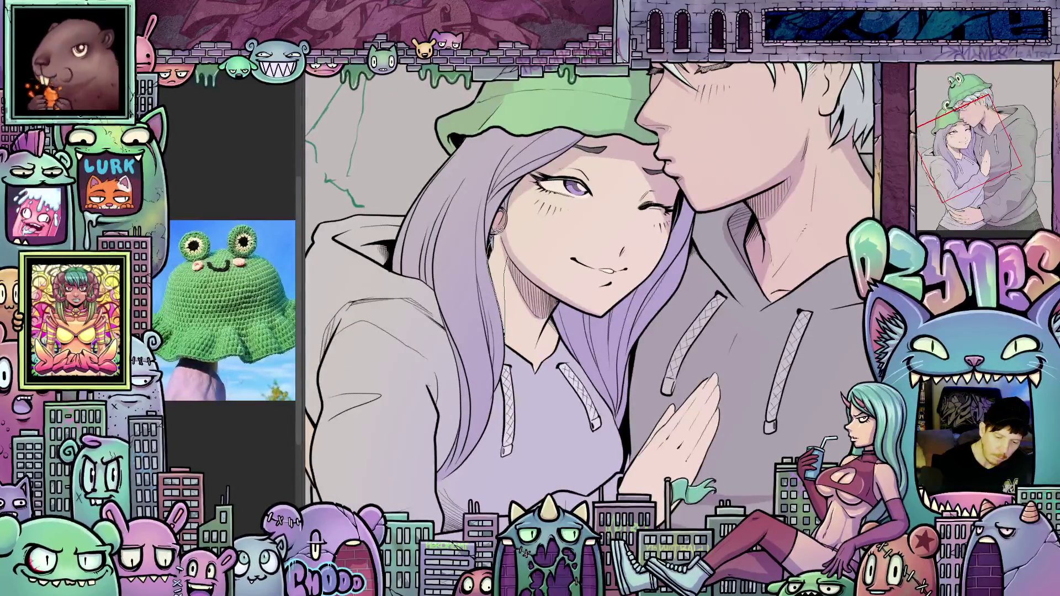
{"action": "left_click_drag", "start_coordinate": [500, 229], "coordinate": [489, 331]}
{"action": "mouse_move", "coordinate": [552, 277]}
{"action": "left_mouse_down"}
{"action": "mouse_move", "coordinate": [681, 387]}
{"action": "mouse_move", "coordinate": [683, 441]}
{"action": "left_mouse_up"}
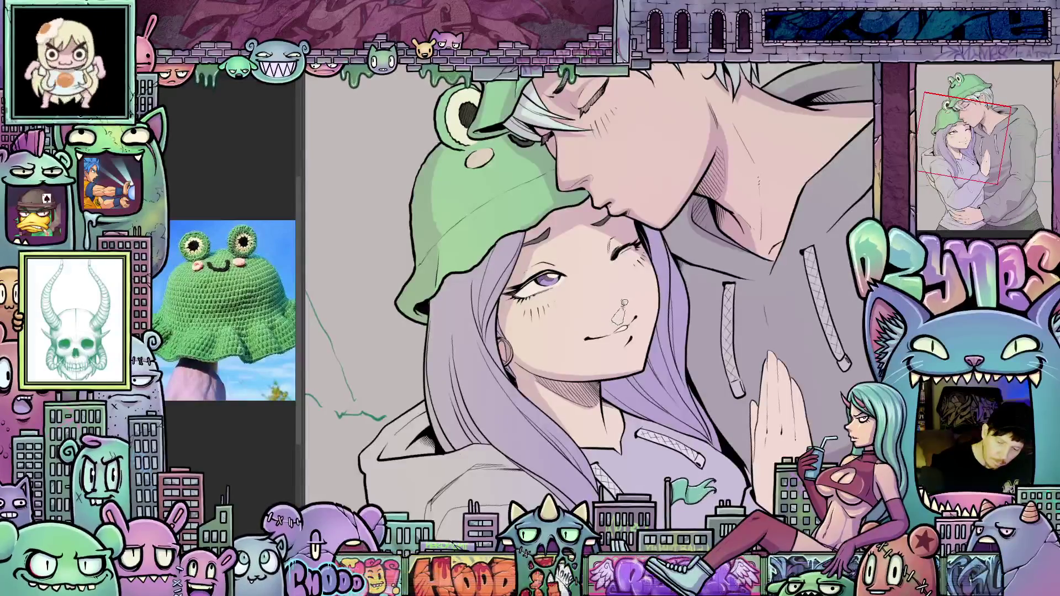
{"action": "mouse_move", "coordinate": [623, 304]}
{"action": "left_mouse_down"}
{"action": "mouse_move", "coordinate": [665, 331]}
{"action": "mouse_move", "coordinate": [599, 371]}
{"action": "left_mouse_up"}
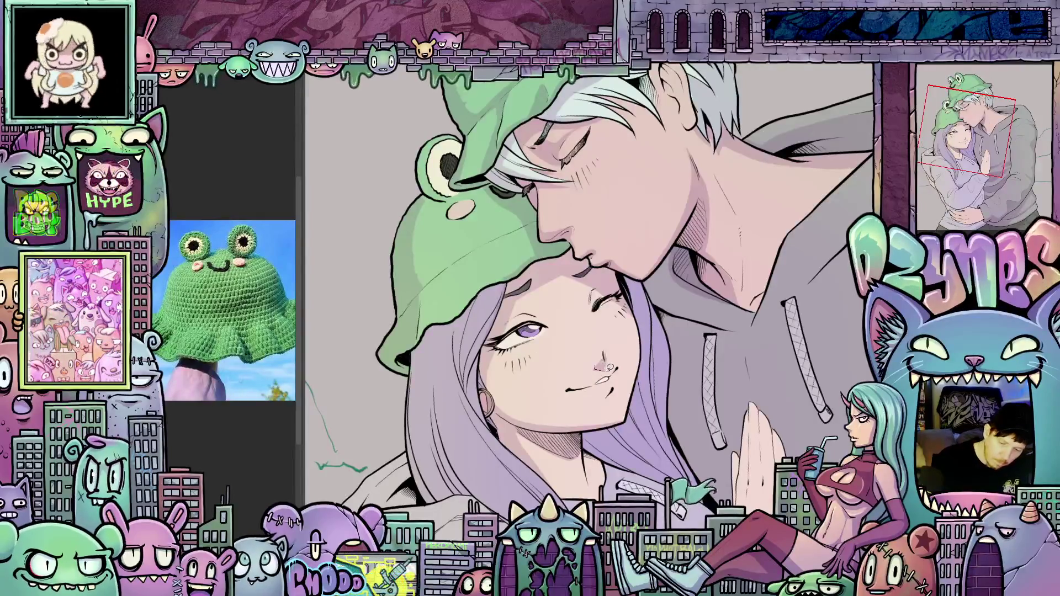
{"action": "left_click_drag", "start_coordinate": [637, 365], "coordinate": [676, 338]}
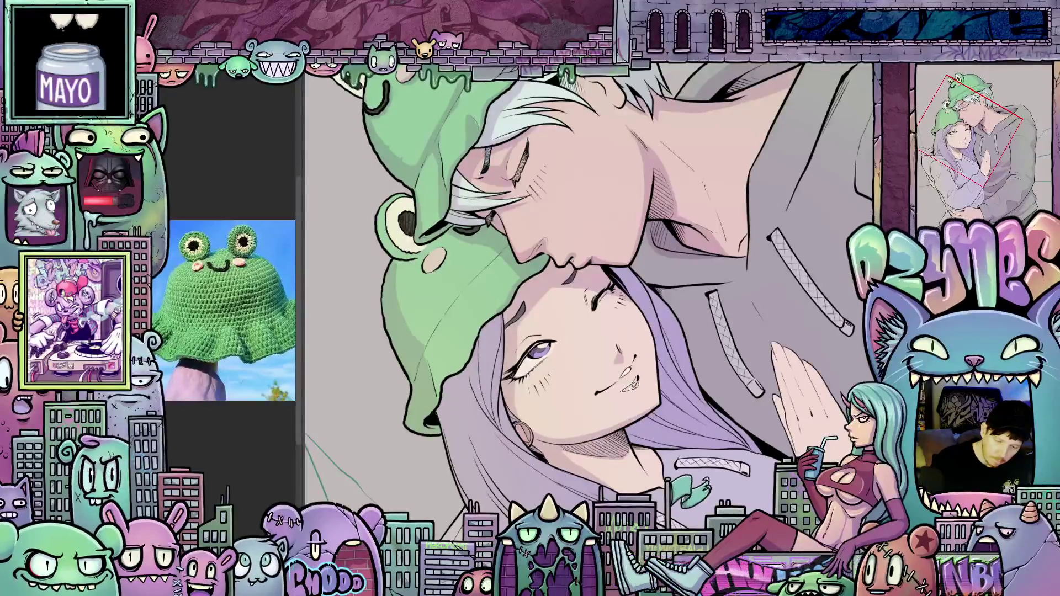
{"action": "left_click_drag", "start_coordinate": [656, 380], "coordinate": [658, 388]}
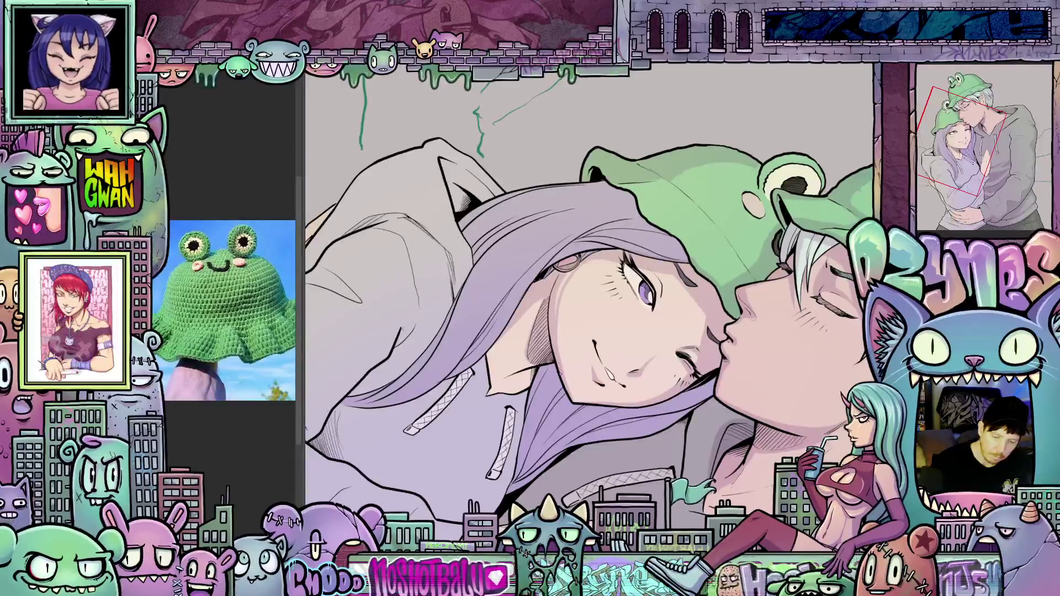
{"action": "mouse_move", "coordinate": [635, 431]}
{"action": "left_mouse_down"}
{"action": "mouse_move", "coordinate": [704, 379]}
{"action": "mouse_move", "coordinate": [601, 390]}
{"action": "mouse_move", "coordinate": [618, 375]}
{"action": "mouse_move", "coordinate": [581, 363]}
{"action": "left_mouse_up"}
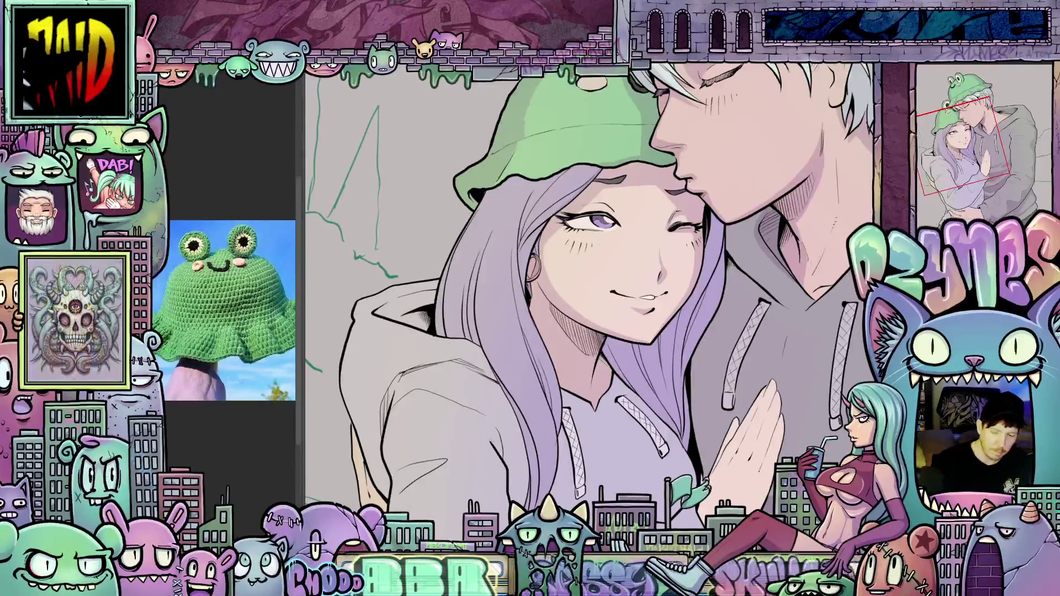
{"action": "scroll", "coordinate": [588, 301], "scroll_direction": "down", "scroll_amount": 6}
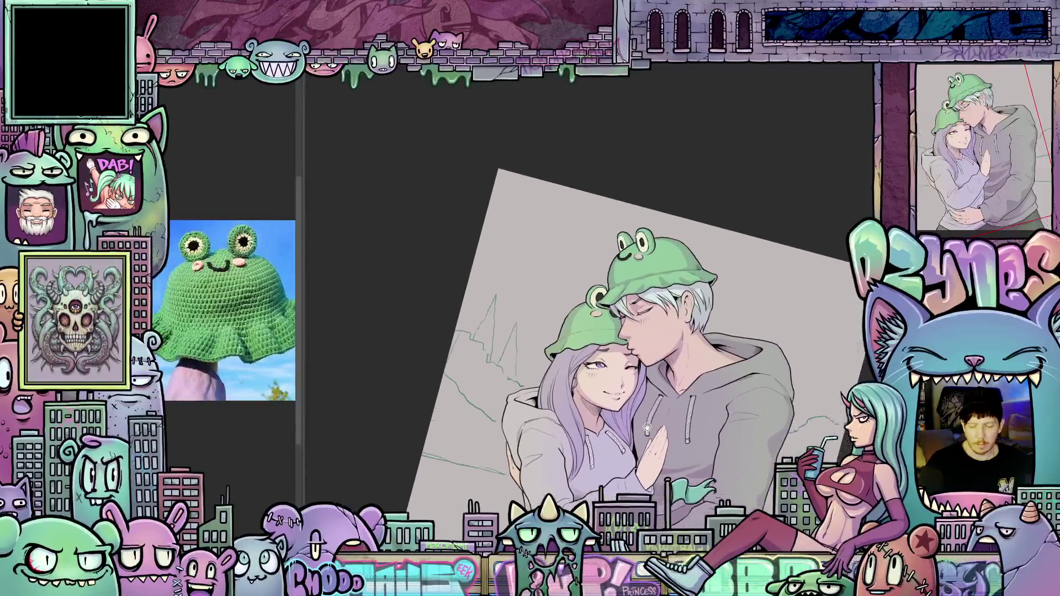
{"action": "scroll", "coordinate": [595, 423], "scroll_direction": "up", "scroll_amount": 8}
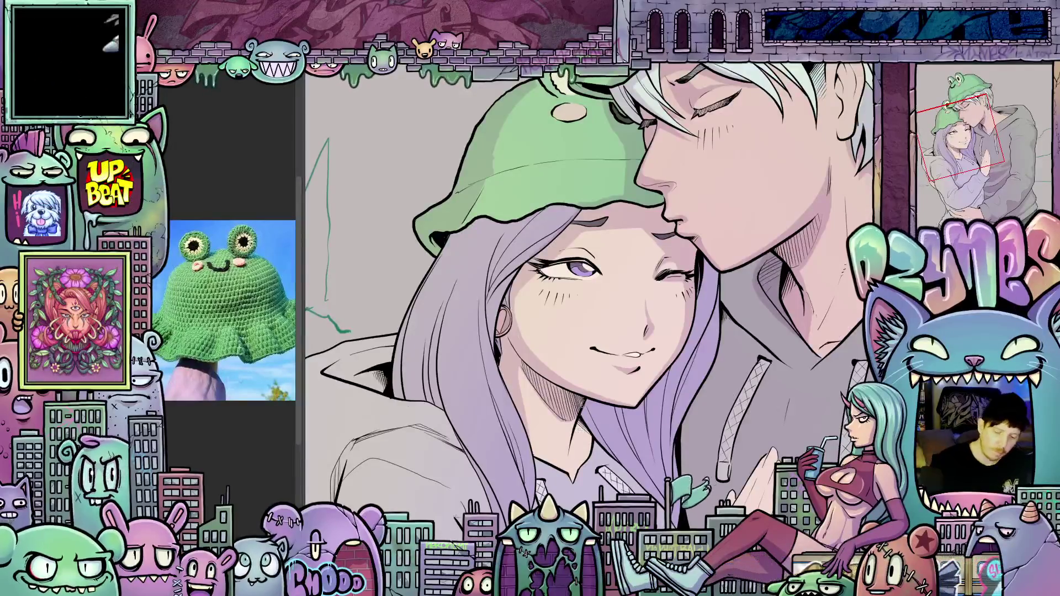
{"action": "left_click_drag", "start_coordinate": [598, 456], "coordinate": [610, 398]}
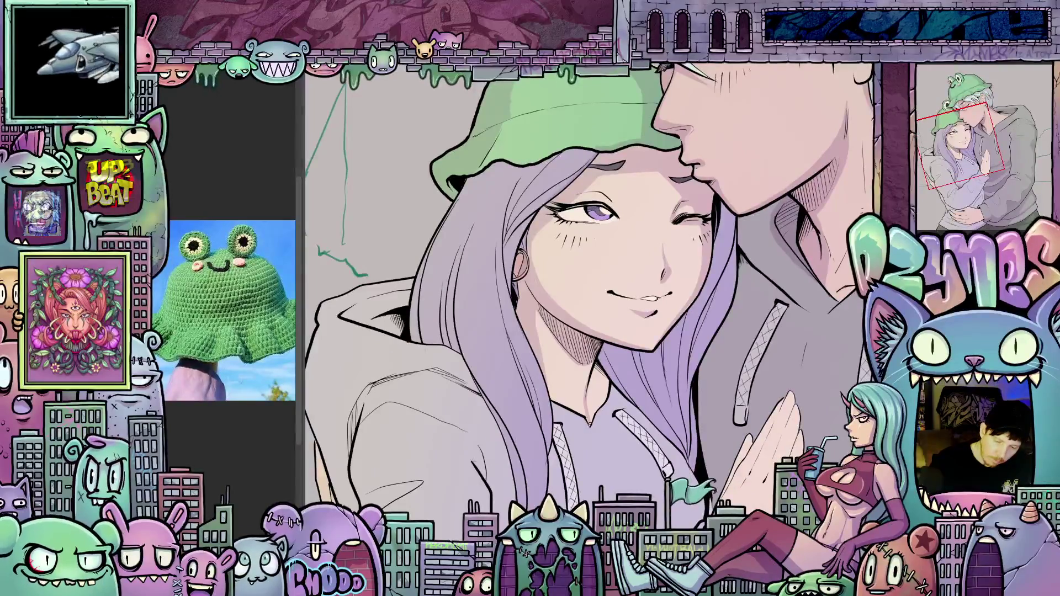
{"action": "left_click_drag", "start_coordinate": [600, 422], "coordinate": [518, 331]}
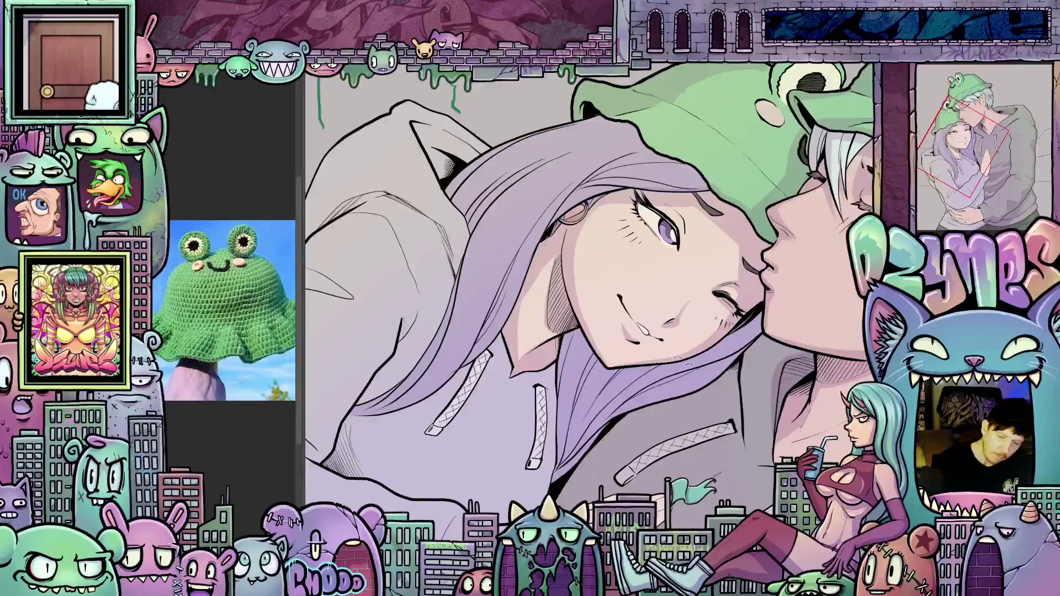
{"action": "left_click_drag", "start_coordinate": [513, 310], "coordinate": [767, 257]}
{"action": "scroll", "coordinate": [767, 256], "scroll_direction": "up", "scroll_amount": 3}
{"action": "mouse_move", "coordinate": [663, 442]}
{"action": "left_mouse_down"}
{"action": "mouse_move", "coordinate": [678, 468]}
{"action": "mouse_move", "coordinate": [522, 400]}
{"action": "mouse_move", "coordinate": [500, 376]}
{"action": "mouse_move", "coordinate": [498, 317]}
{"action": "mouse_move", "coordinate": [530, 259]}
{"action": "mouse_move", "coordinate": [597, 238]}
{"action": "mouse_move", "coordinate": [545, 324]}
{"action": "left_mouse_up"}
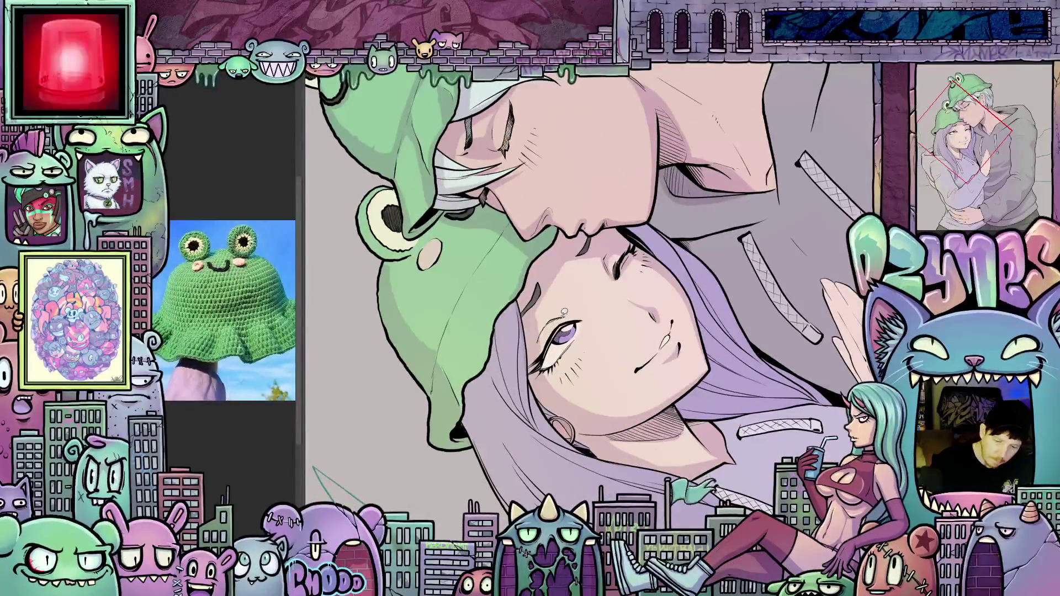
Step: Undo the stray marks under the girl's eye and review the faces near upright
{"action": "mouse_move", "coordinate": [534, 345]}
{"action": "left_mouse_down"}
{"action": "mouse_move", "coordinate": [552, 309]}
{"action": "mouse_move", "coordinate": [536, 342]}
{"action": "mouse_move", "coordinate": [546, 326]}
{"action": "left_mouse_up"}
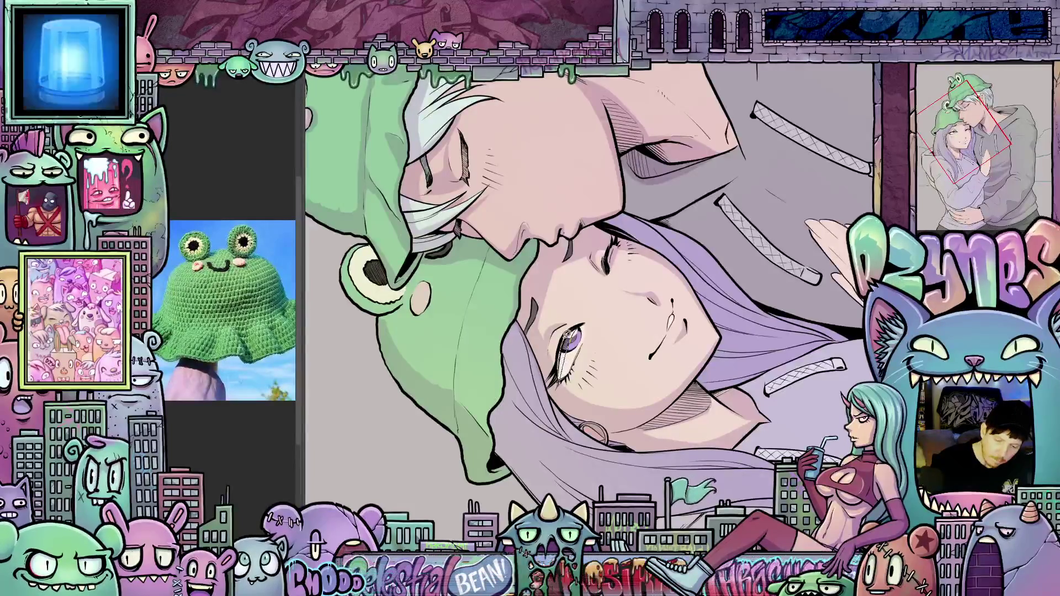
{"action": "left_click_drag", "start_coordinate": [571, 337], "coordinate": [546, 309]}
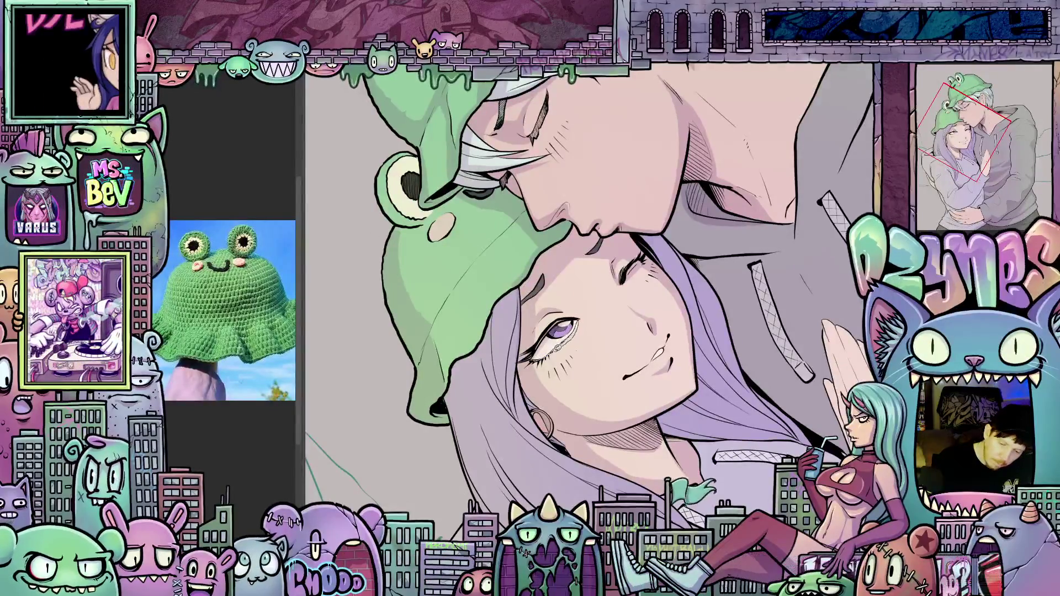
{"action": "key", "text": "ctrl+z"}
{"action": "key", "text": "ctrl+z"}
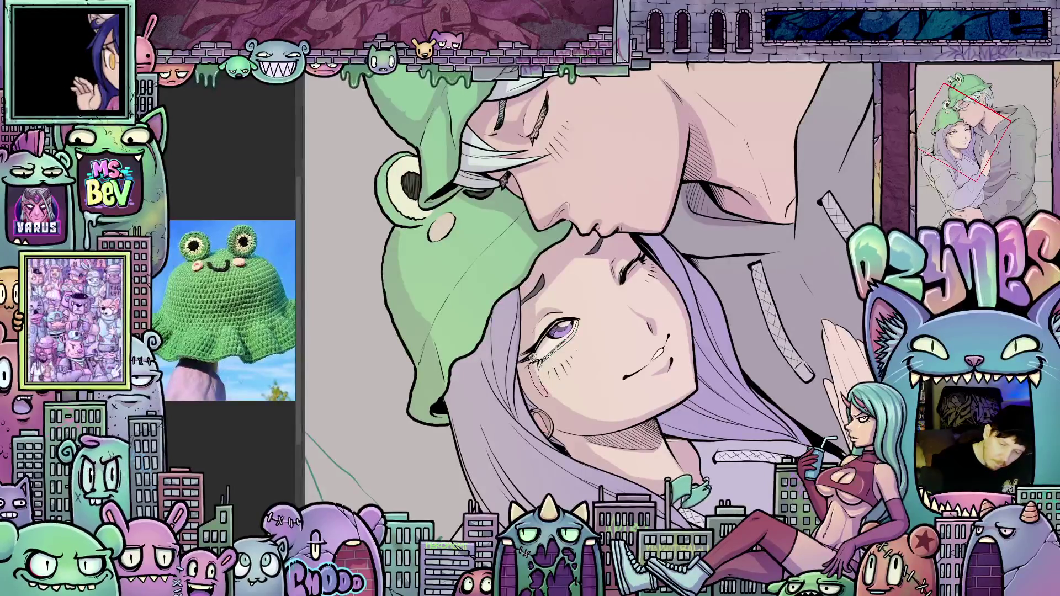
{"action": "left_click_drag", "start_coordinate": [679, 420], "coordinate": [697, 447]}
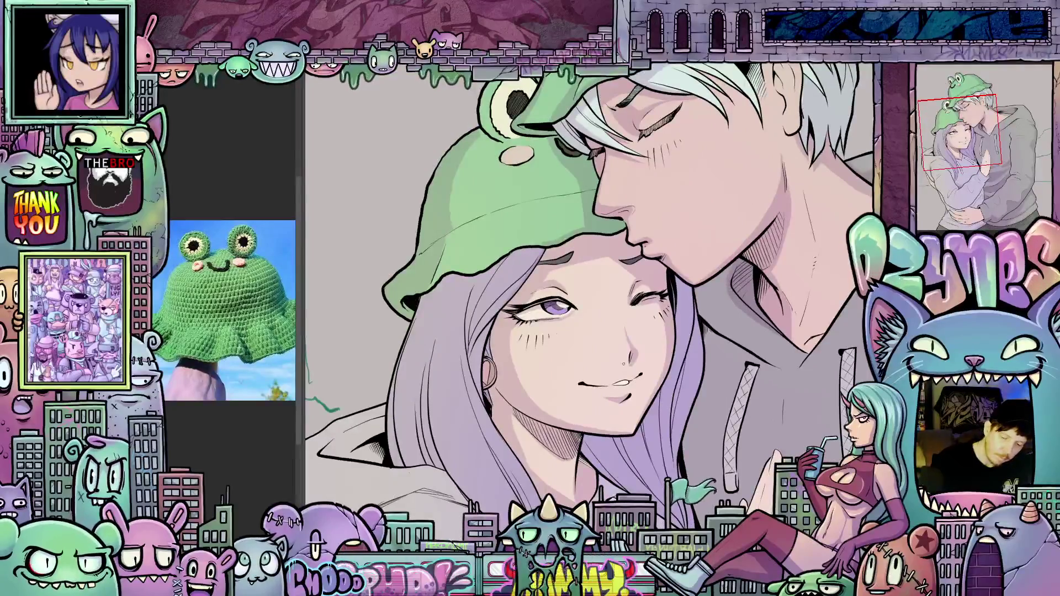
{"action": "mouse_move", "coordinate": [670, 422]}
{"action": "left_mouse_down"}
{"action": "mouse_move", "coordinate": [725, 397]}
{"action": "mouse_move", "coordinate": [729, 413]}
{"action": "mouse_move", "coordinate": [678, 397]}
{"action": "mouse_move", "coordinate": [675, 334]}
{"action": "left_mouse_up"}
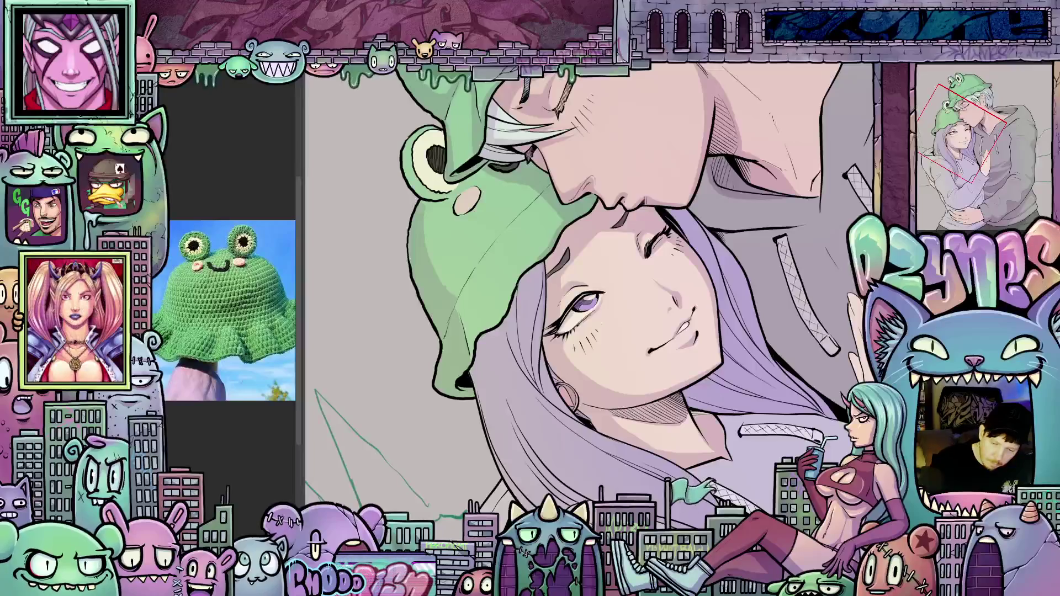
{"action": "mouse_move", "coordinate": [762, 403]}
{"action": "left_mouse_down"}
{"action": "mouse_move", "coordinate": [767, 379]}
{"action": "mouse_move", "coordinate": [669, 405]}
{"action": "left_mouse_up"}
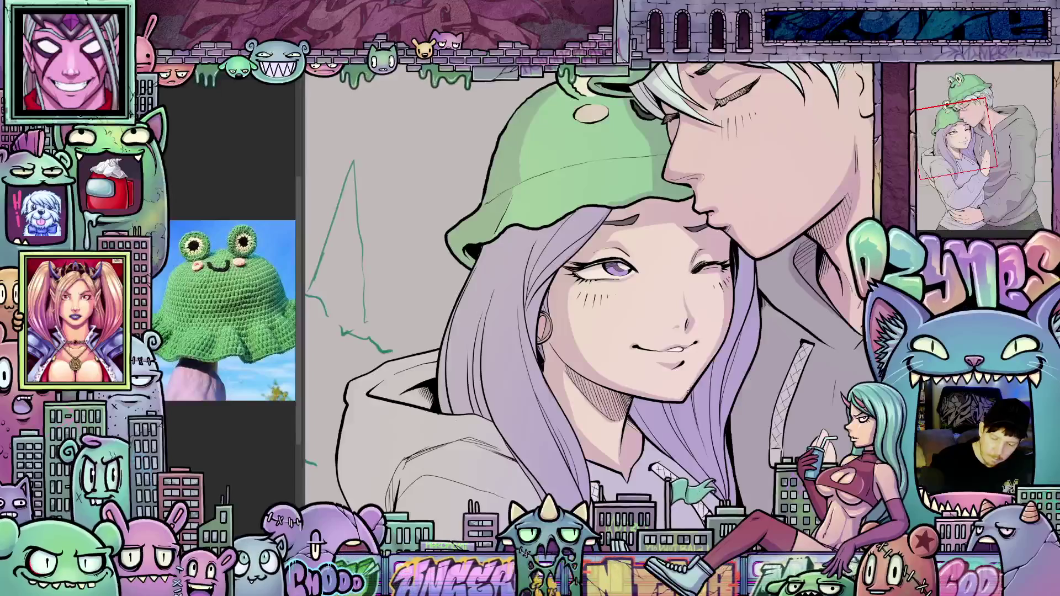
{"action": "left_click_drag", "start_coordinate": [705, 366], "coordinate": [701, 324]}
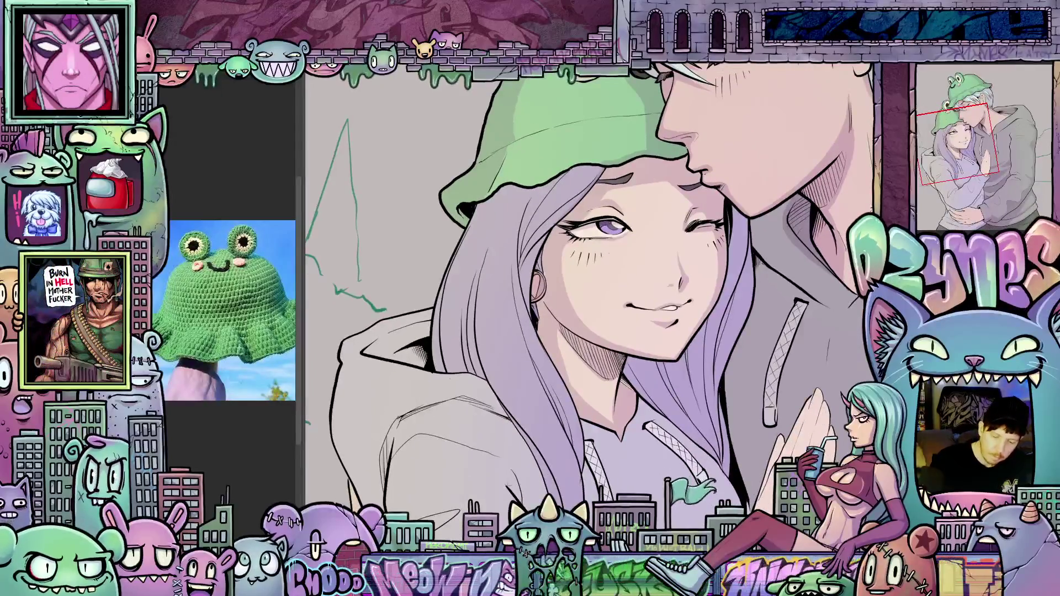
{"action": "mouse_move", "coordinate": [685, 364]}
{"action": "left_mouse_down"}
{"action": "mouse_move", "coordinate": [641, 446]}
{"action": "mouse_move", "coordinate": [627, 399]}
{"action": "left_mouse_up"}
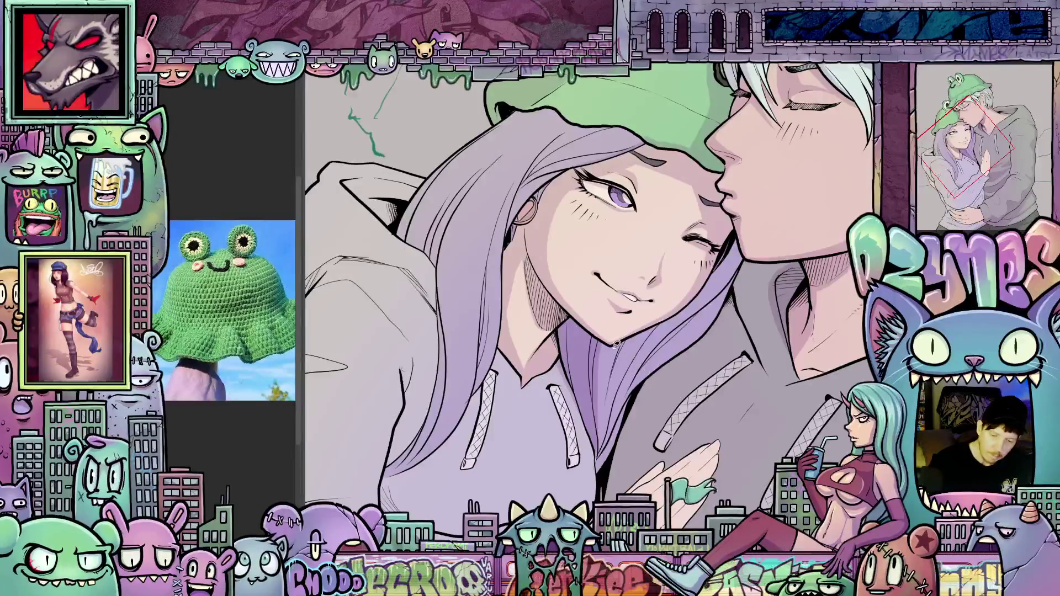
Step: Ink a new strand beside the girl's cheek and thin edge lines along her hair
{"action": "left_click_drag", "start_coordinate": [616, 344], "coordinate": [603, 437]}
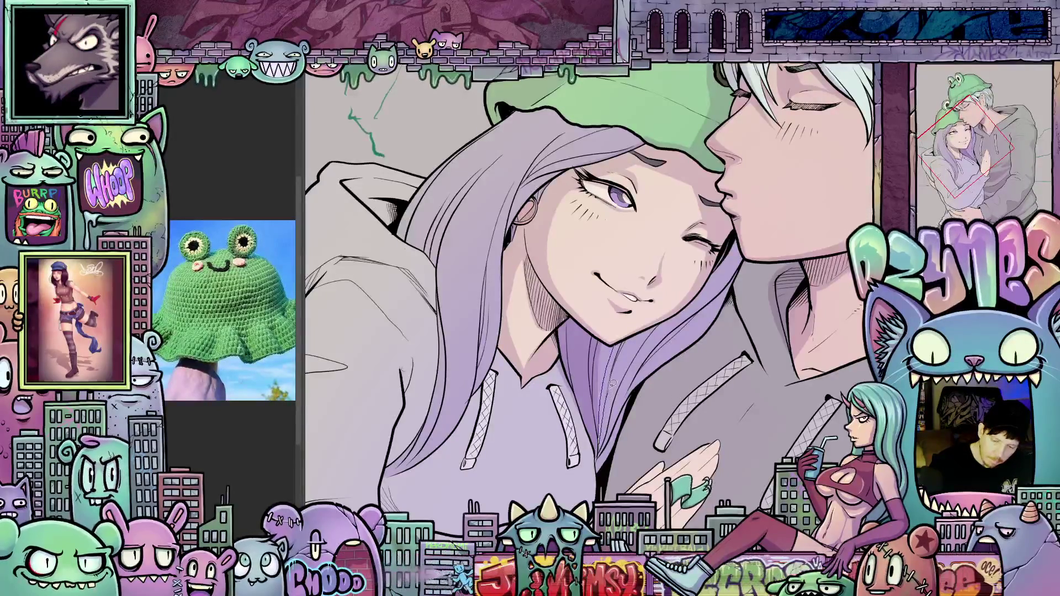
{"action": "left_click_drag", "start_coordinate": [634, 441], "coordinate": [635, 442]}
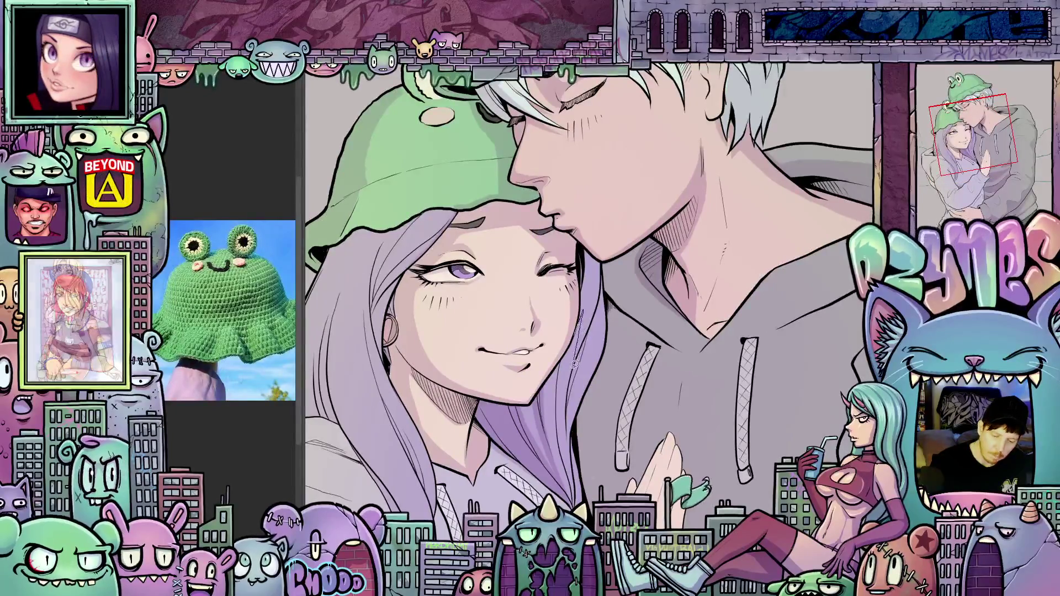
{"action": "mouse_move", "coordinate": [574, 431]}
{"action": "left_mouse_down"}
{"action": "mouse_move", "coordinate": [635, 326]}
{"action": "mouse_move", "coordinate": [647, 245]}
{"action": "mouse_move", "coordinate": [607, 253]}
{"action": "mouse_move", "coordinate": [589, 243]}
{"action": "left_mouse_up"}
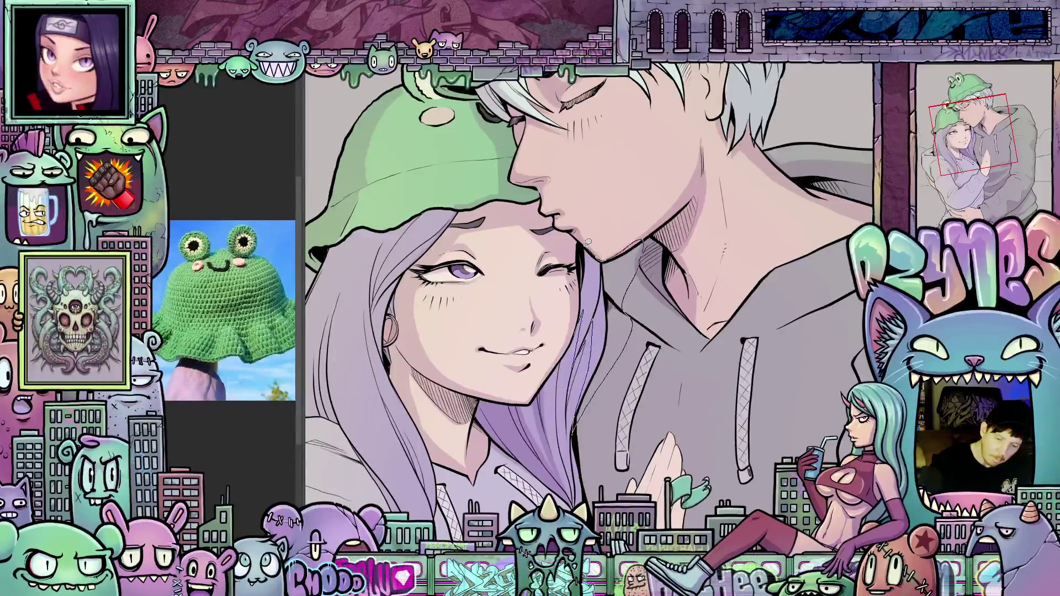
{"action": "left_click_drag", "start_coordinate": [590, 341], "coordinate": [561, 325]}
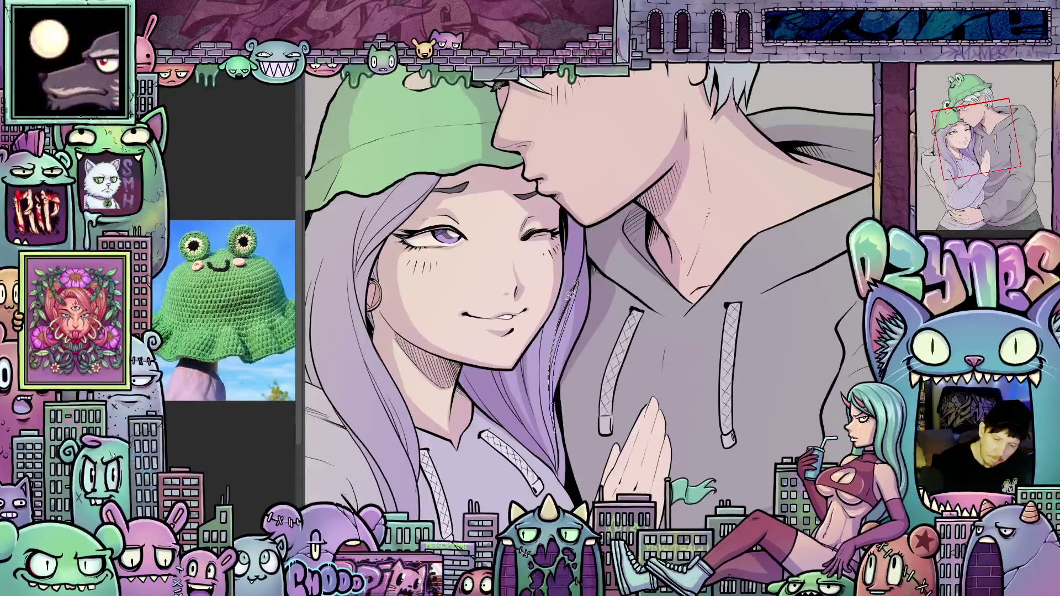
{"action": "left_click_drag", "start_coordinate": [550, 383], "coordinate": [527, 357]}
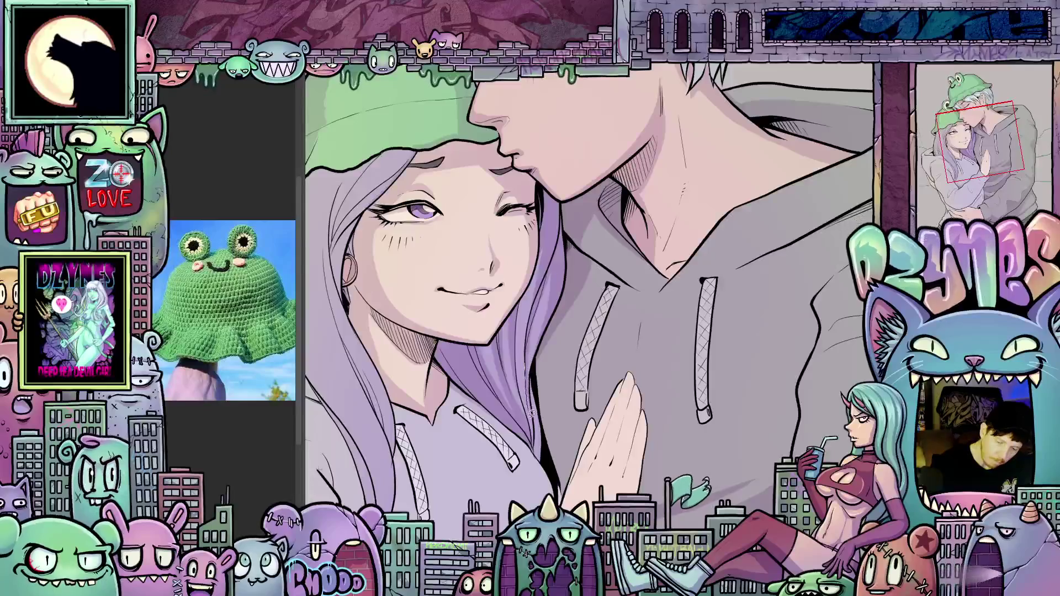
{"action": "left_click_drag", "start_coordinate": [549, 461], "coordinate": [544, 409]}
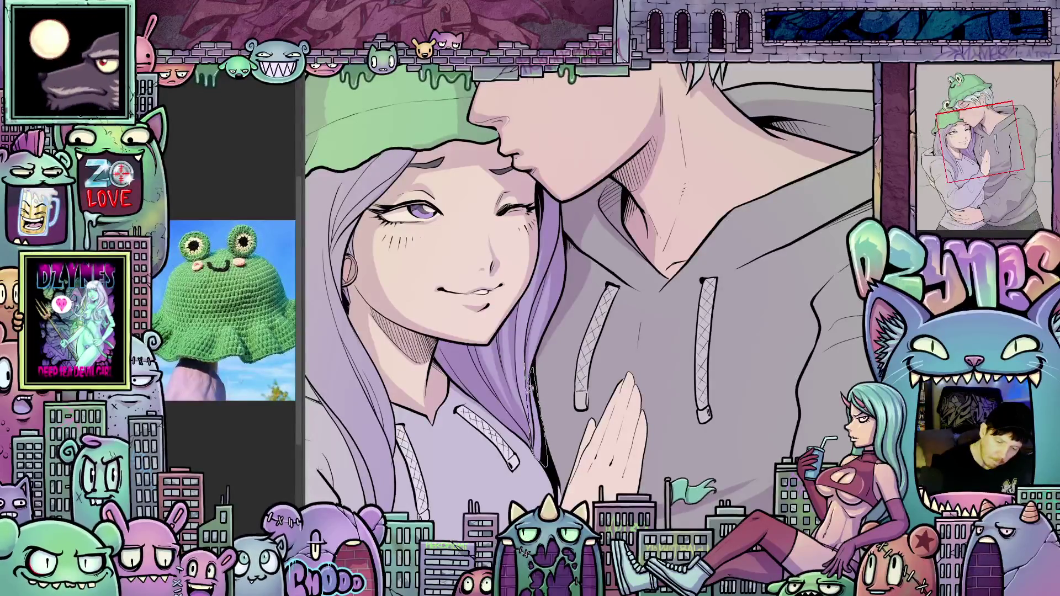
{"action": "scroll", "coordinate": [529, 385], "scroll_direction": "up", "scroll_amount": 3}
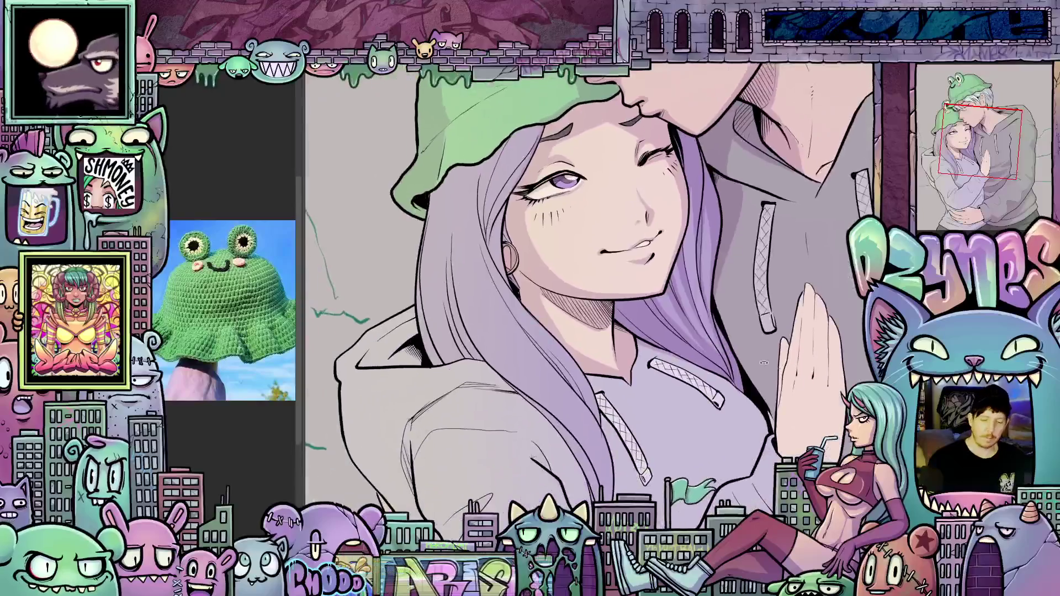
{"action": "left_click_drag", "start_coordinate": [764, 362], "coordinate": [594, 282]}
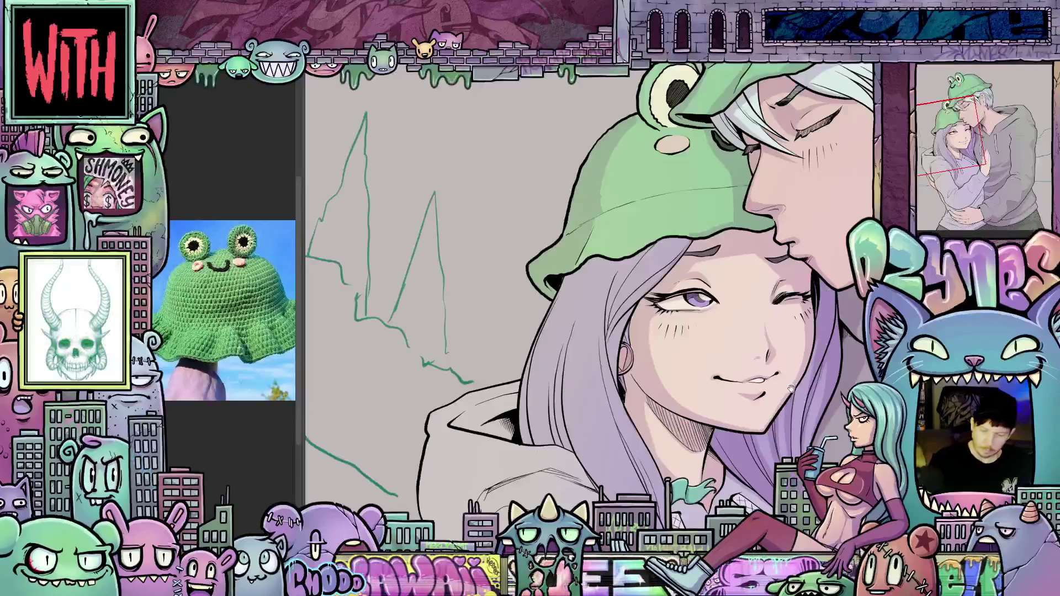
Step: Draw a thin strand down the girl's hair and a line up its left edge
{"action": "left_click_drag", "start_coordinate": [706, 260], "coordinate": [697, 284]}
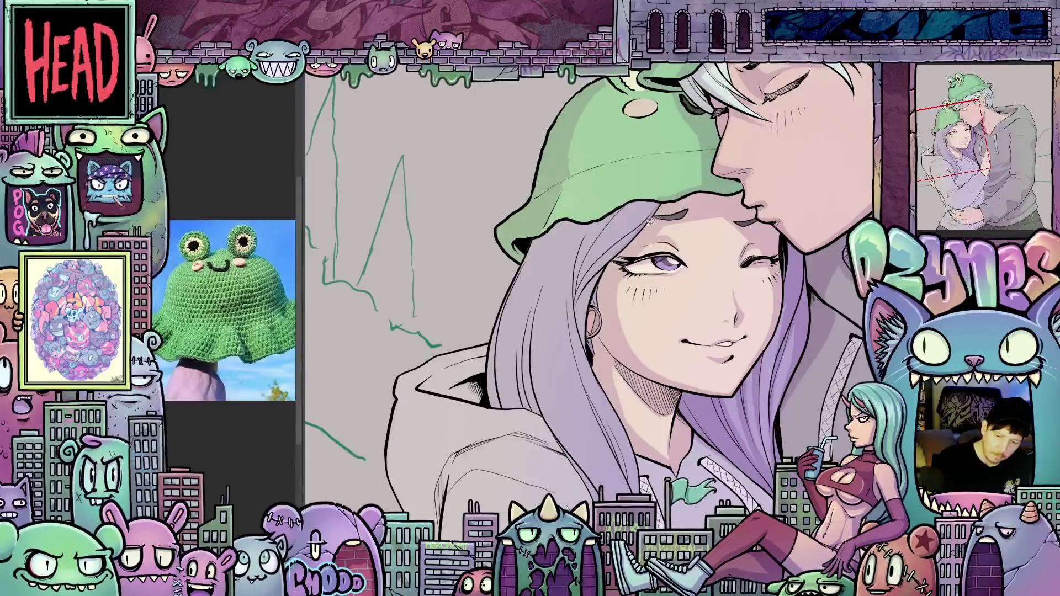
{"action": "mouse_move", "coordinate": [561, 239]}
{"action": "left_mouse_down"}
{"action": "mouse_move", "coordinate": [544, 257]}
{"action": "mouse_move", "coordinate": [521, 383]}
{"action": "left_mouse_up"}
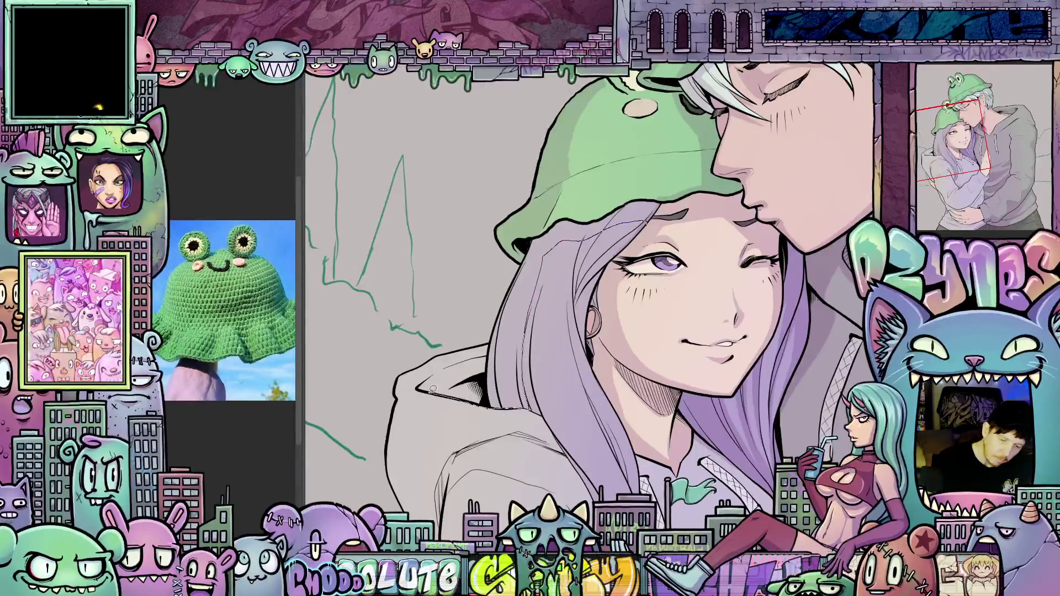
{"action": "left_click_drag", "start_coordinate": [485, 350], "coordinate": [529, 240]}
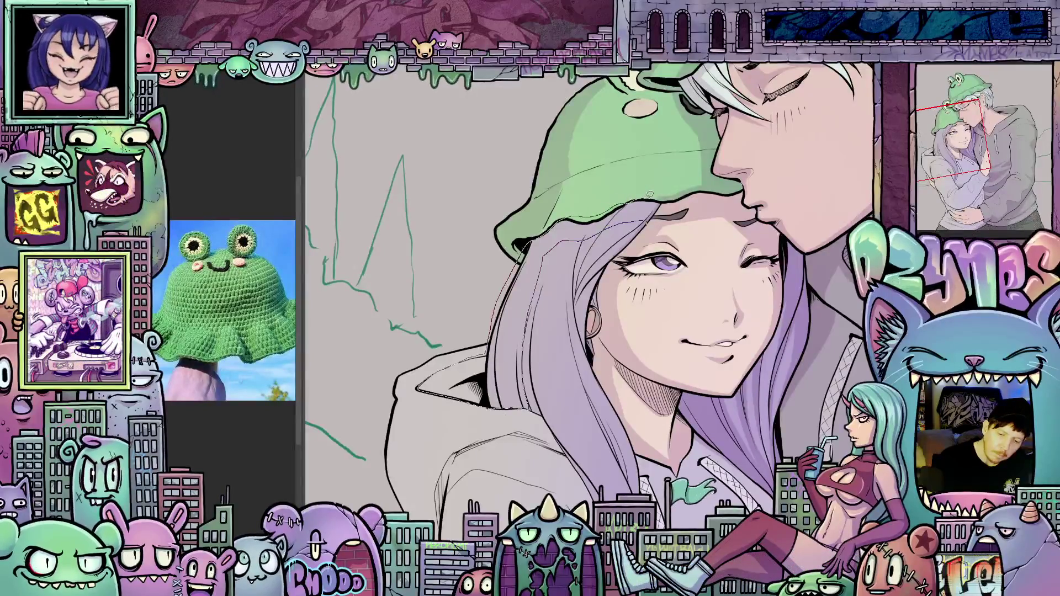
{"action": "left_click_drag", "start_coordinate": [659, 211], "coordinate": [544, 182]}
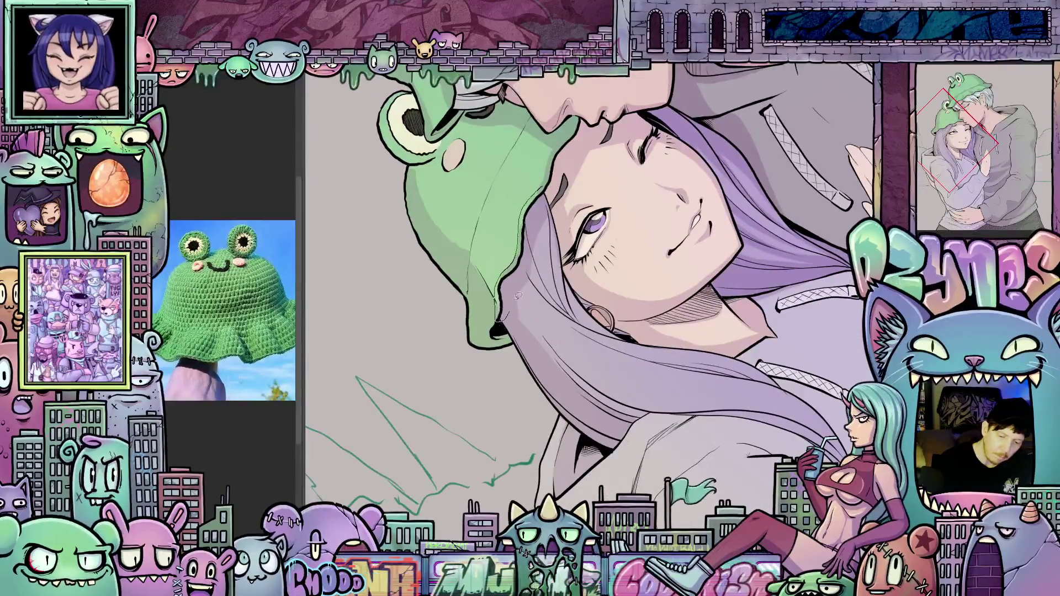
{"action": "mouse_move", "coordinate": [550, 182]}
{"action": "left_mouse_down"}
{"action": "mouse_move", "coordinate": [636, 393]}
{"action": "mouse_move", "coordinate": [702, 366]}
{"action": "left_mouse_up"}
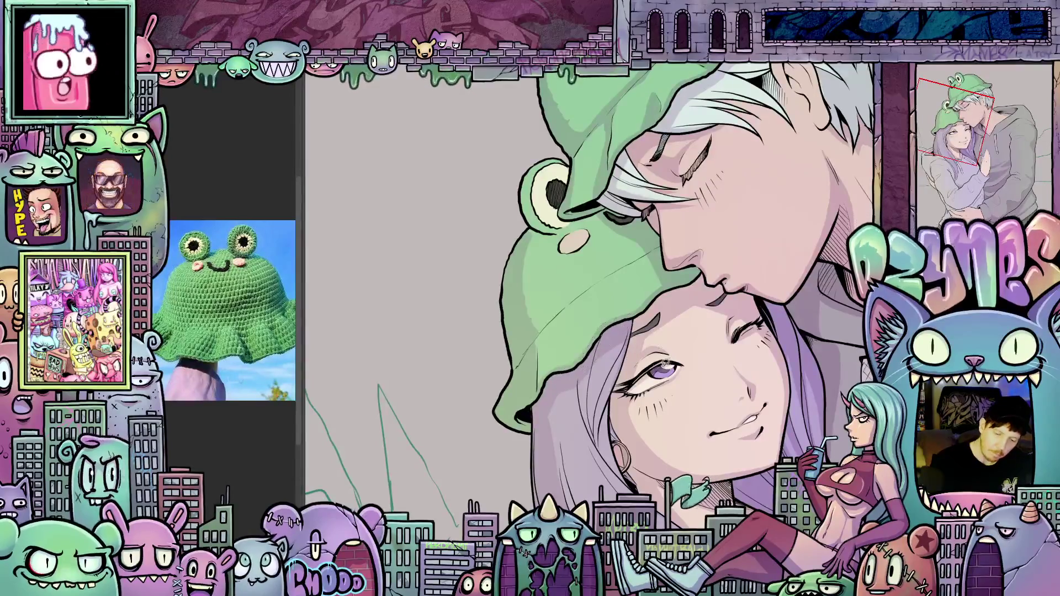
Step: Redraw the line around the frog-hat eye and extend it along the girl's hat
{"action": "left_click_drag", "start_coordinate": [580, 340], "coordinate": [601, 340]}
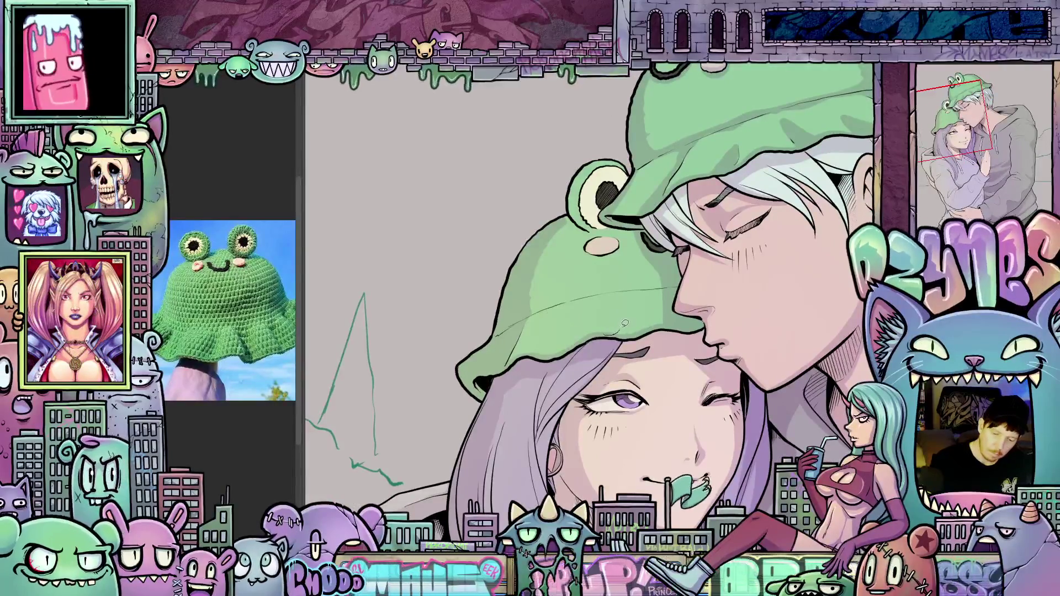
{"action": "left_click_drag", "start_coordinate": [646, 337], "coordinate": [635, 354]}
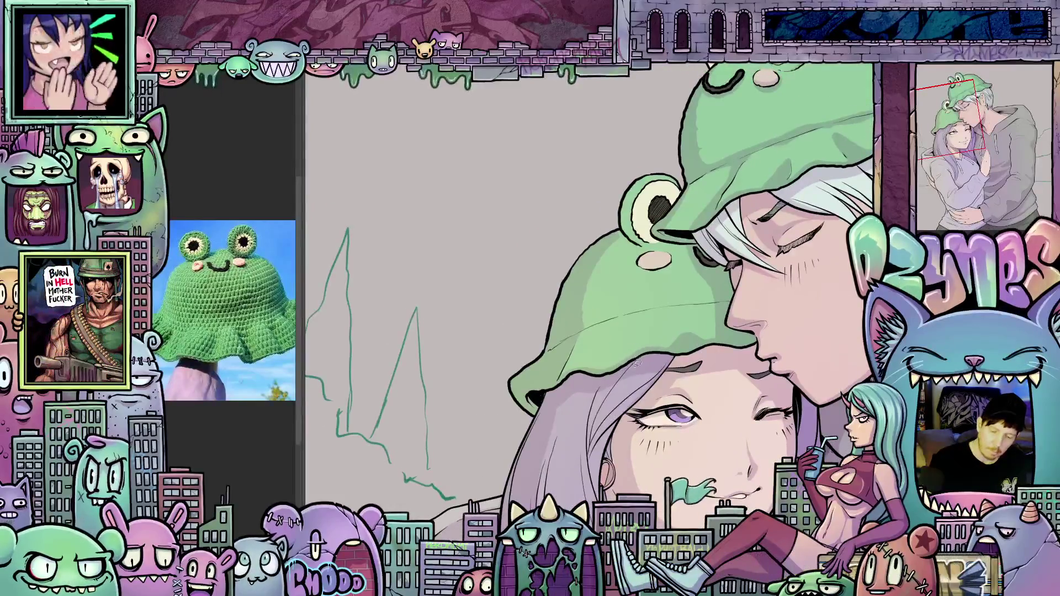
{"action": "left_click_drag", "start_coordinate": [682, 414], "coordinate": [613, 404]}
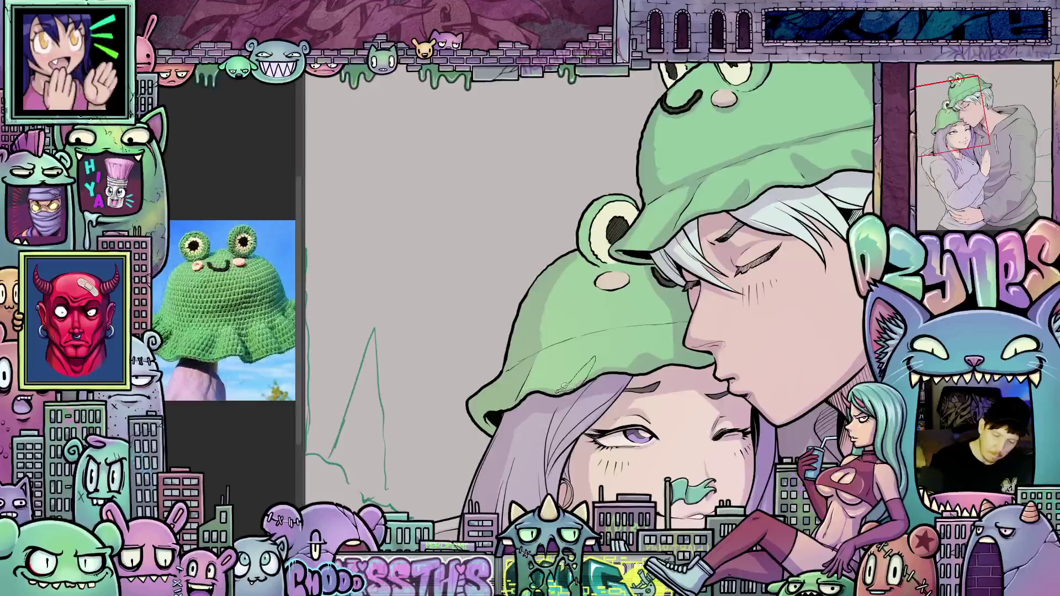
{"action": "mouse_move", "coordinate": [600, 404]}
{"action": "left_mouse_down"}
{"action": "mouse_move", "coordinate": [650, 434]}
{"action": "mouse_move", "coordinate": [538, 293]}
{"action": "left_mouse_up"}
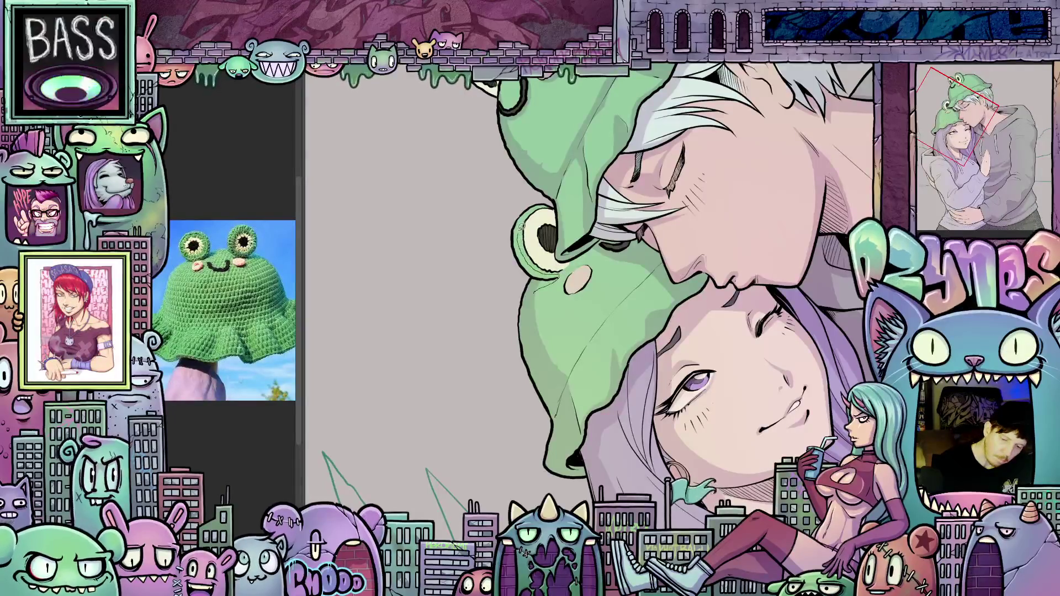
{"action": "key", "text": "ctrl+z"}
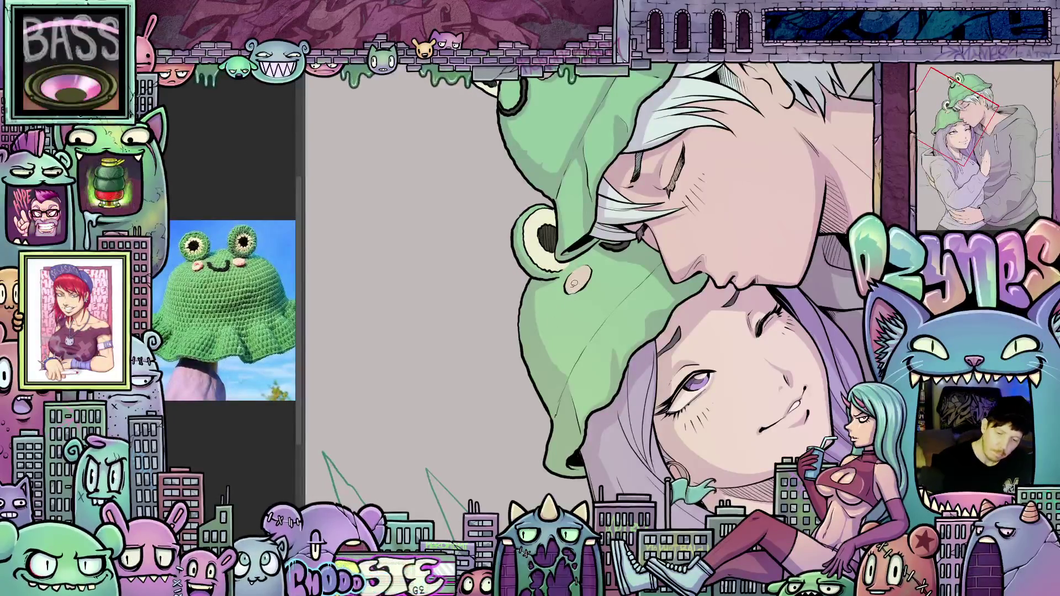
{"action": "mouse_move", "coordinate": [570, 297]}
{"action": "left_mouse_down"}
{"action": "mouse_move", "coordinate": [596, 264]}
{"action": "mouse_move", "coordinate": [579, 284]}
{"action": "mouse_move", "coordinate": [585, 276]}
{"action": "left_mouse_up"}
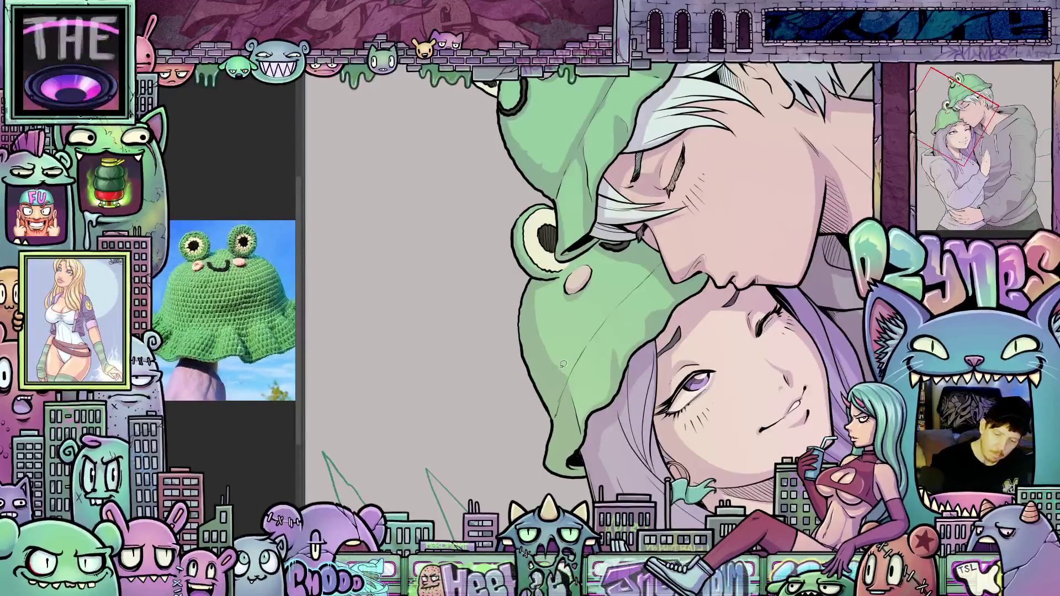
{"action": "left_click_drag", "start_coordinate": [582, 348], "coordinate": [652, 273]}
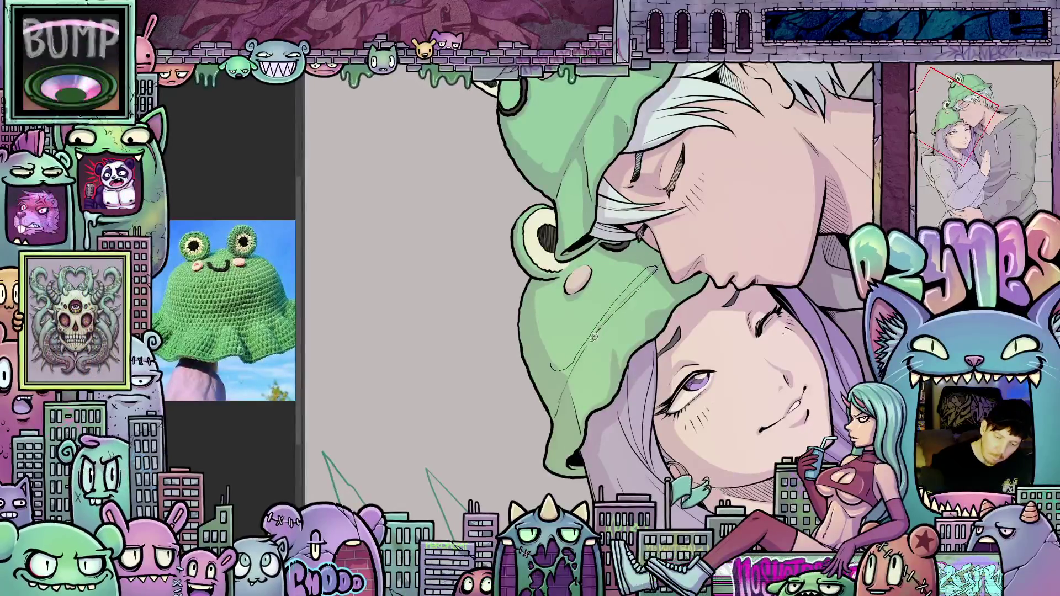
{"action": "left_click_drag", "start_coordinate": [562, 366], "coordinate": [730, 335]}
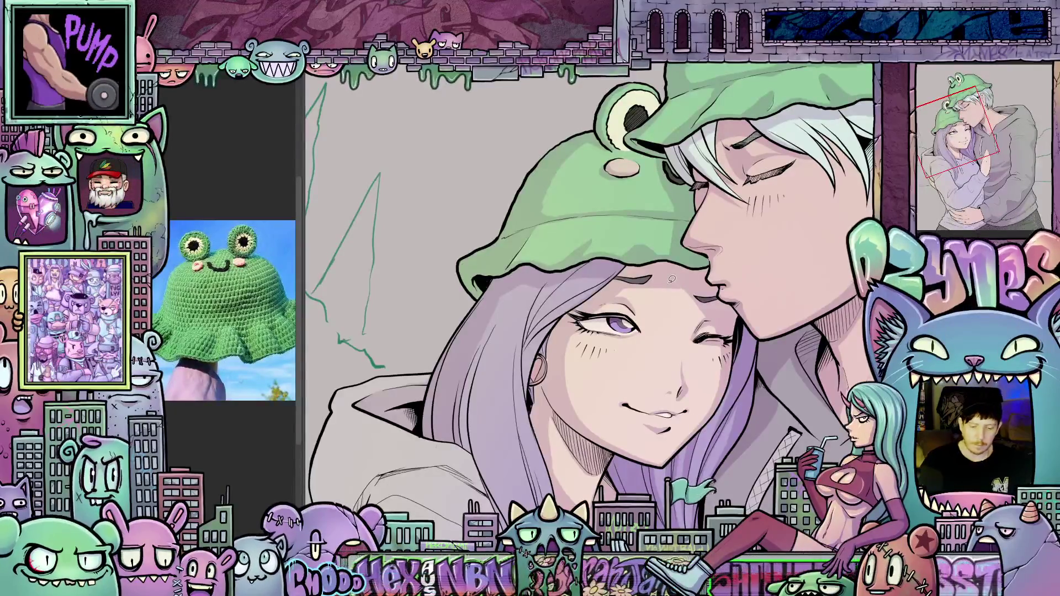
{"action": "scroll", "coordinate": [672, 279], "scroll_direction": "up", "scroll_amount": 2}
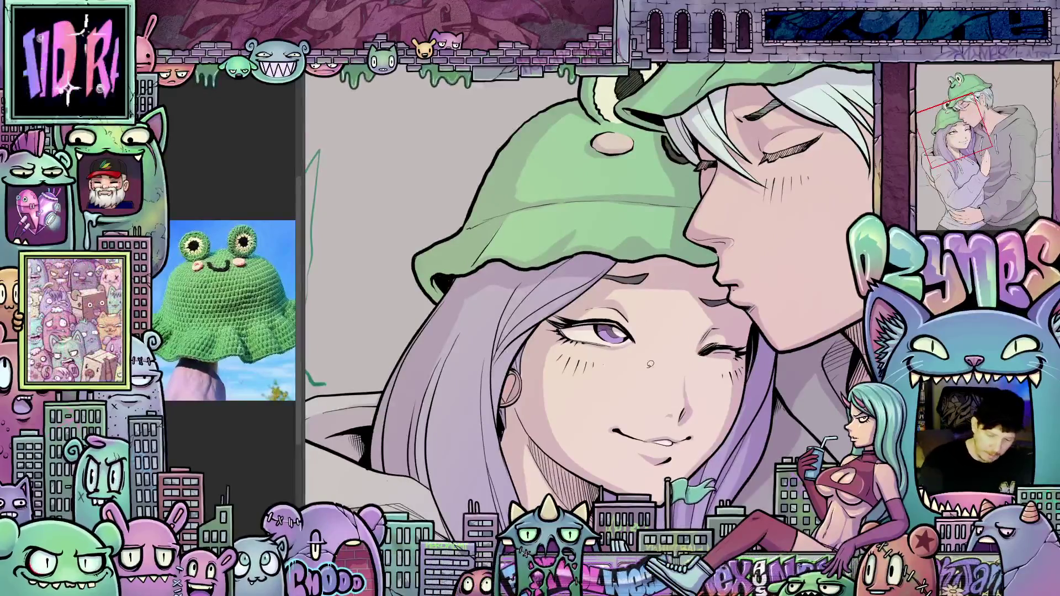
{"action": "left_click_drag", "start_coordinate": [745, 420], "coordinate": [747, 334]}
{"action": "left_click_drag", "start_coordinate": [739, 400], "coordinate": [795, 424]}
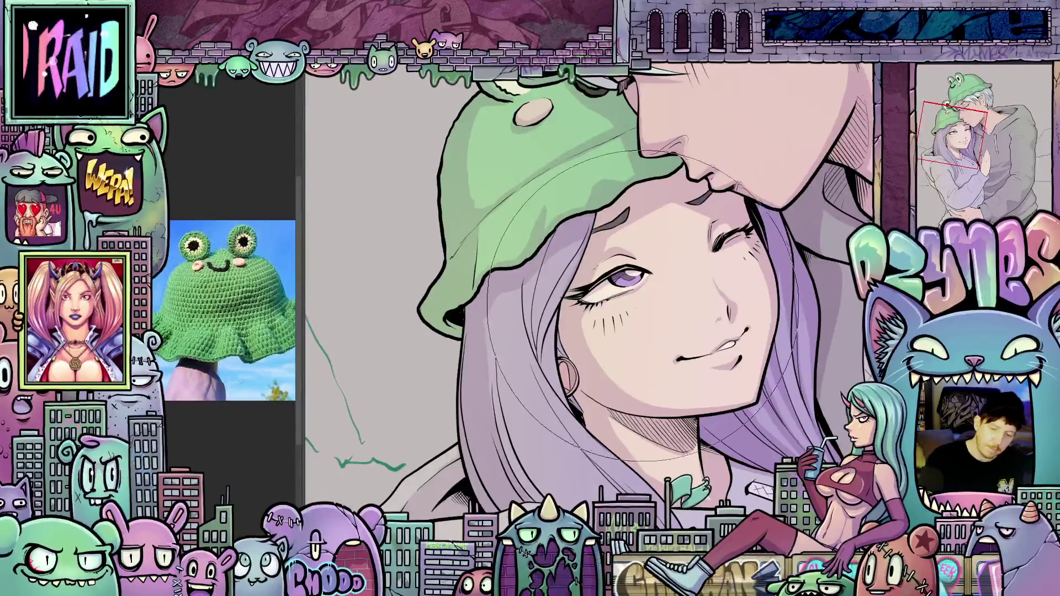
Step: Shrink the brush to a tiny size and select the area around the girl's face
{"action": "key", "text": "bracketleft"}
{"action": "key", "text": "bracketleft"}
{"action": "key", "text": "bracketleft"}
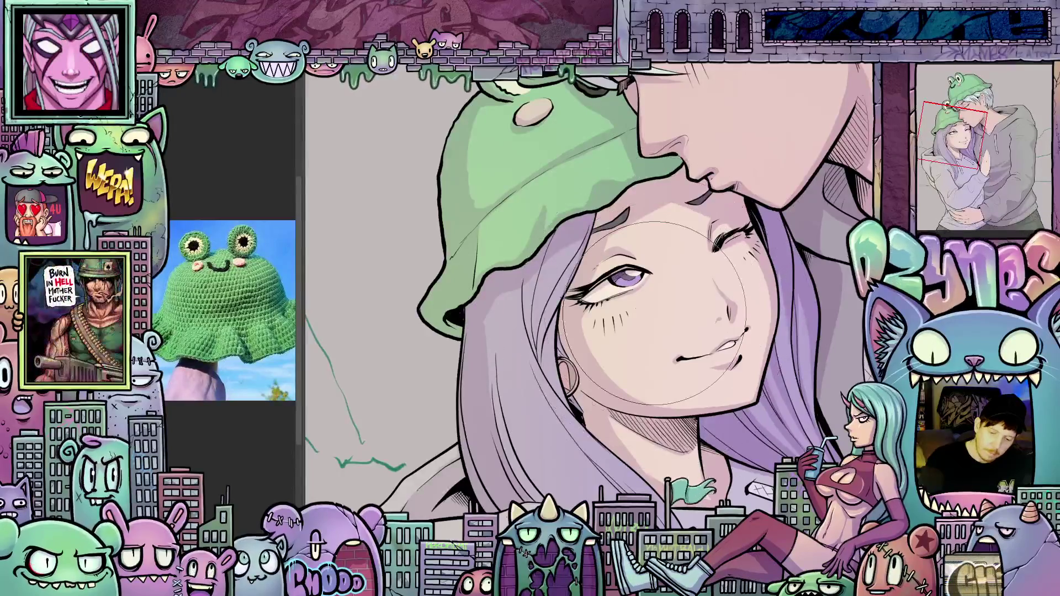
{"action": "key", "text": "bracketleft"}
{"action": "key", "text": "bracketleft"}
{"action": "key", "text": "bracketleft"}
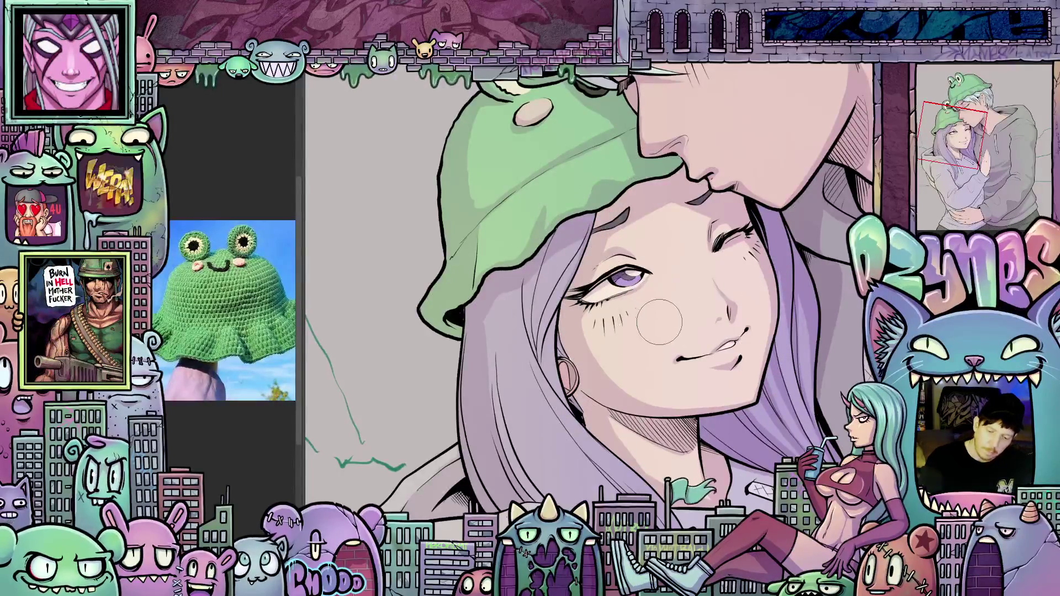
{"action": "key", "text": "bracketleft"}
{"action": "key", "text": "bracketleft"}
{"action": "key", "text": "bracketleft"}
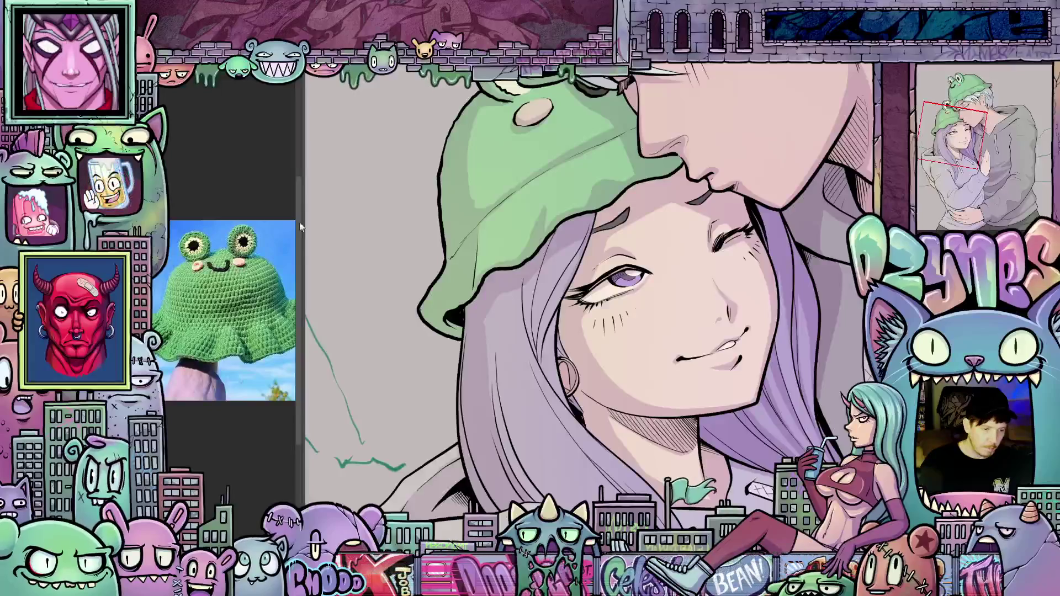
{"action": "left_click", "coordinate": [683, 317]}
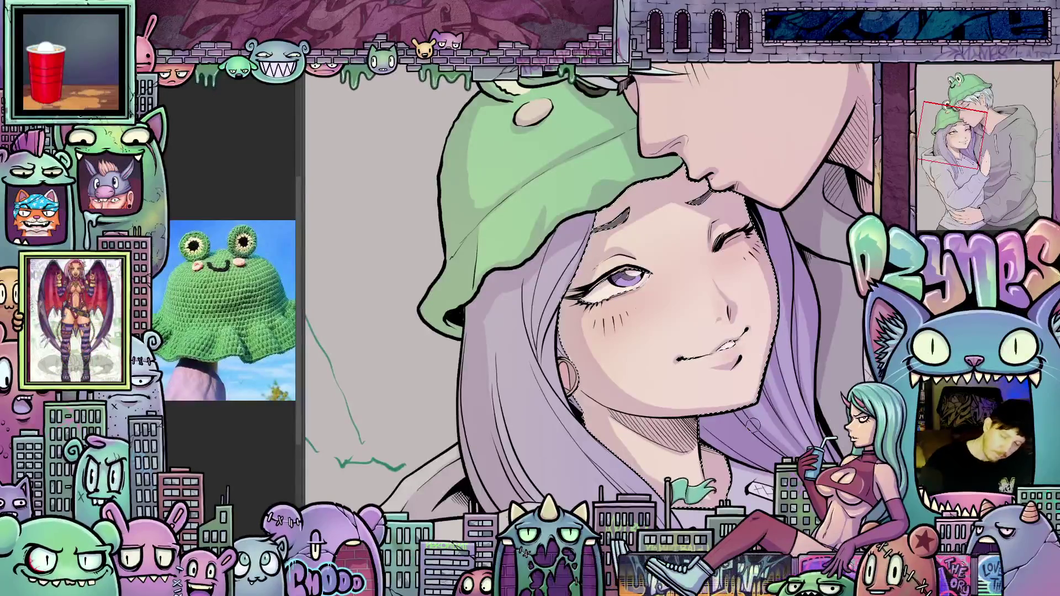
{"action": "scroll", "coordinate": [754, 421], "scroll_direction": "down", "scroll_amount": 3}
{"action": "left_click_drag", "start_coordinate": [767, 423], "coordinate": [628, 385]}
{"action": "scroll", "coordinate": [628, 384], "scroll_direction": "up", "scroll_amount": 3}
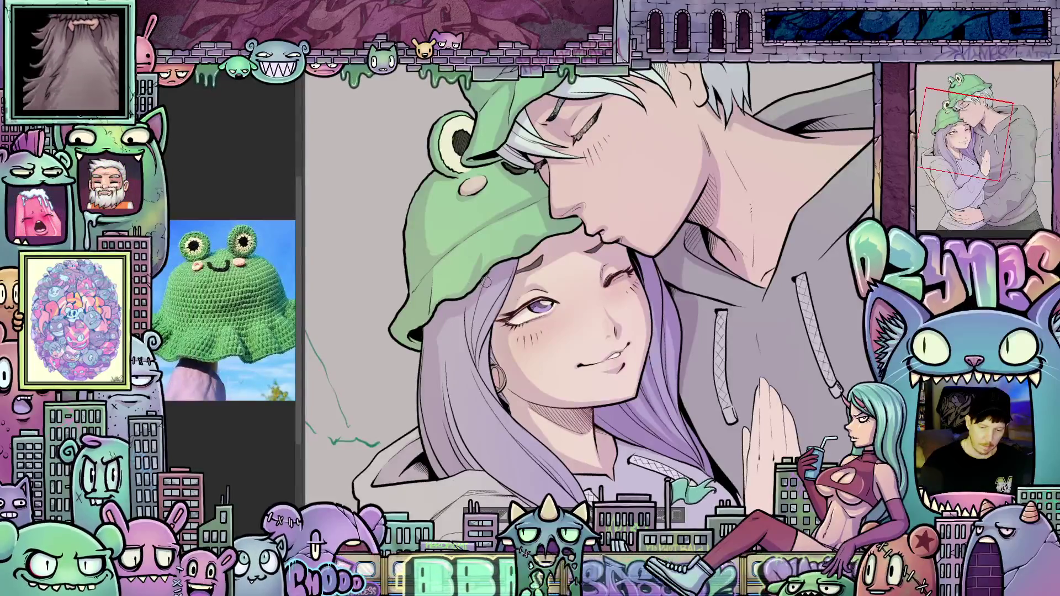
{"action": "scroll", "coordinate": [476, 277], "scroll_direction": "down", "scroll_amount": 2}
{"action": "left_click_drag", "start_coordinate": [476, 276], "coordinate": [569, 267]}
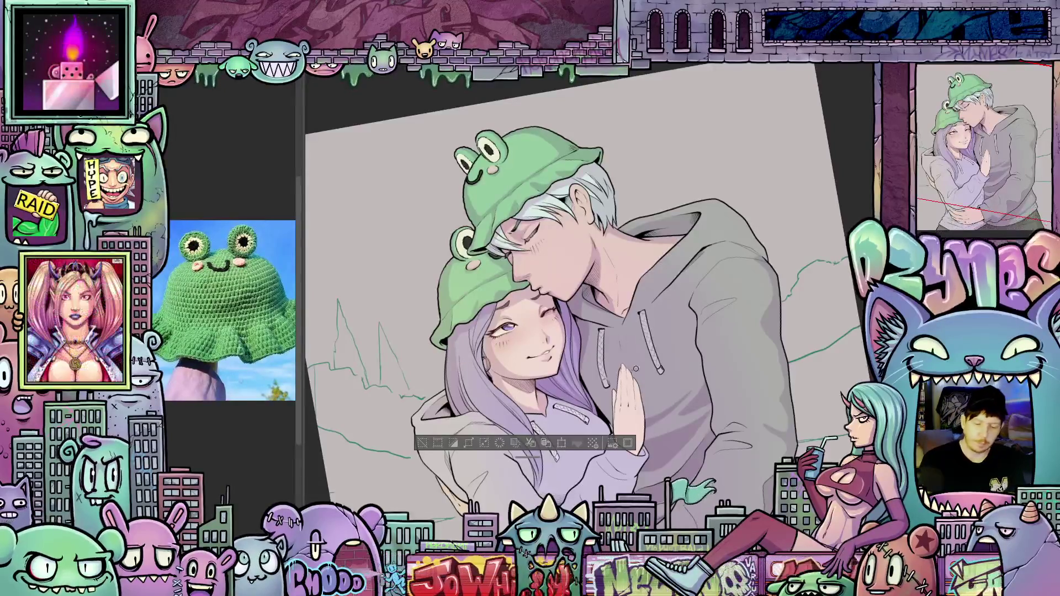
{"action": "scroll", "coordinate": [677, 363], "scroll_direction": "down", "scroll_amount": 1}
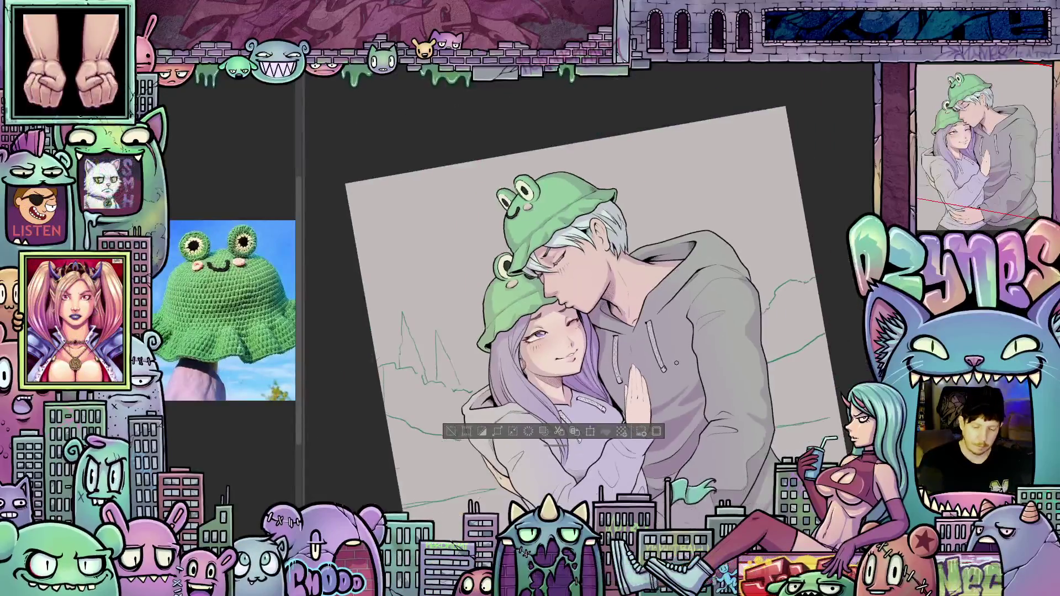
{"action": "left_click_drag", "start_coordinate": [848, 279], "coordinate": [843, 316]}
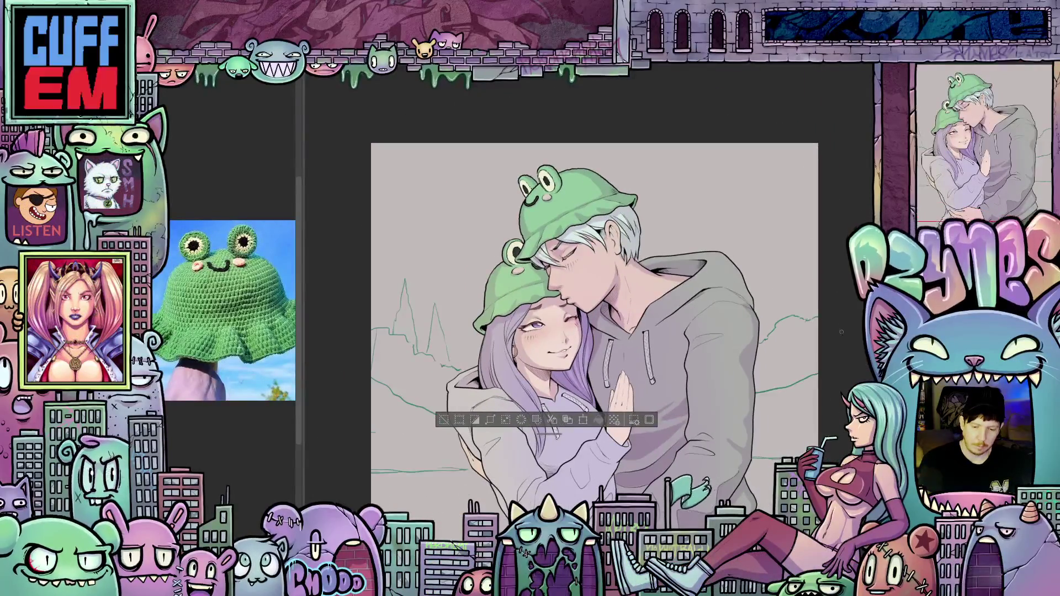
{"action": "scroll", "coordinate": [841, 310], "scroll_direction": "down", "scroll_amount": 2}
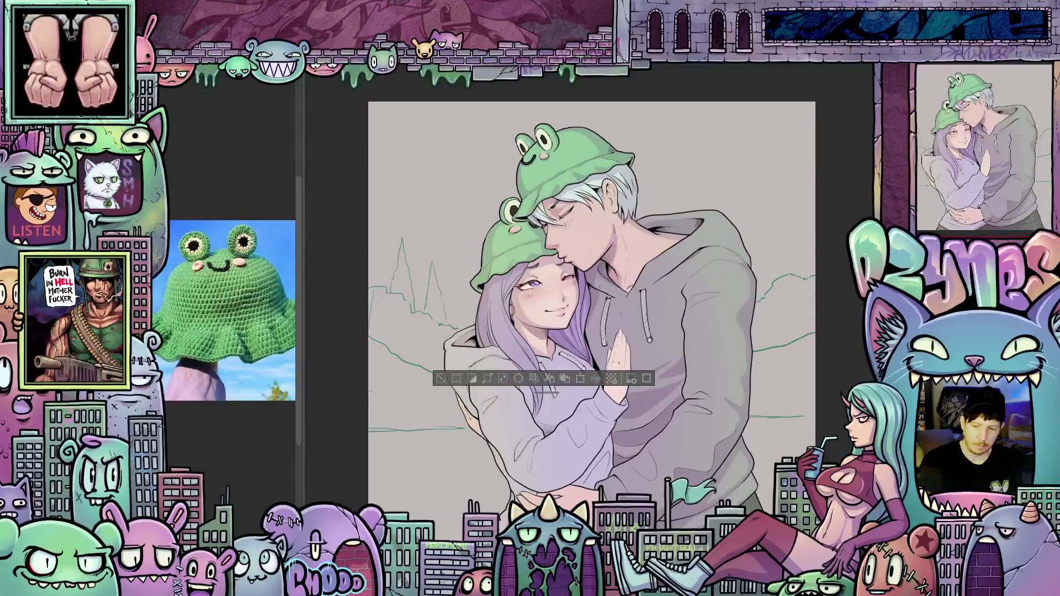
{"action": "scroll", "coordinate": [615, 303], "scroll_direction": "up", "scroll_amount": 2}
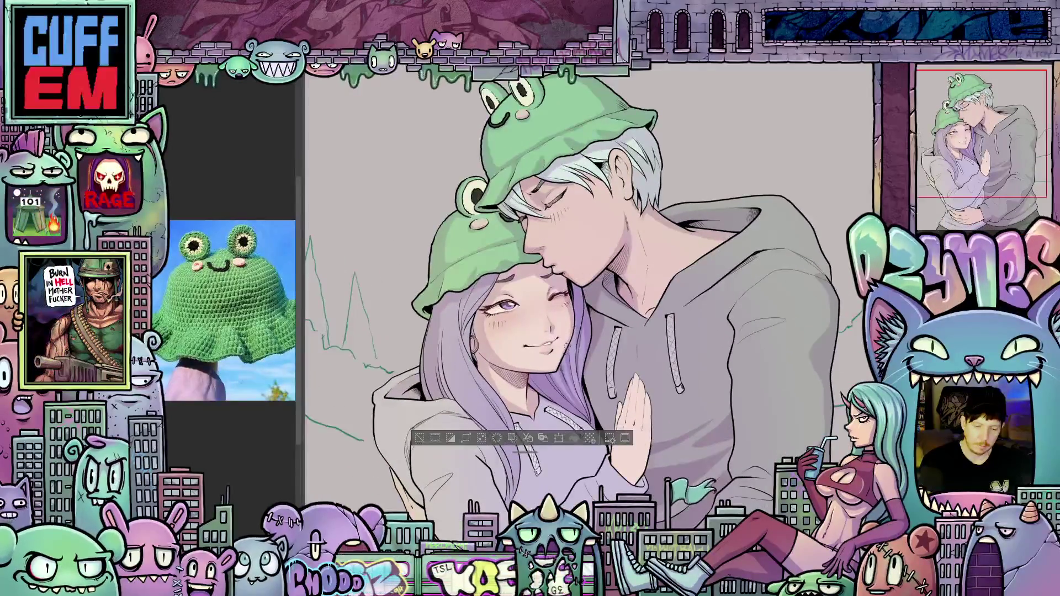
{"action": "scroll", "coordinate": [530, 371], "scroll_direction": "up", "scroll_amount": 3}
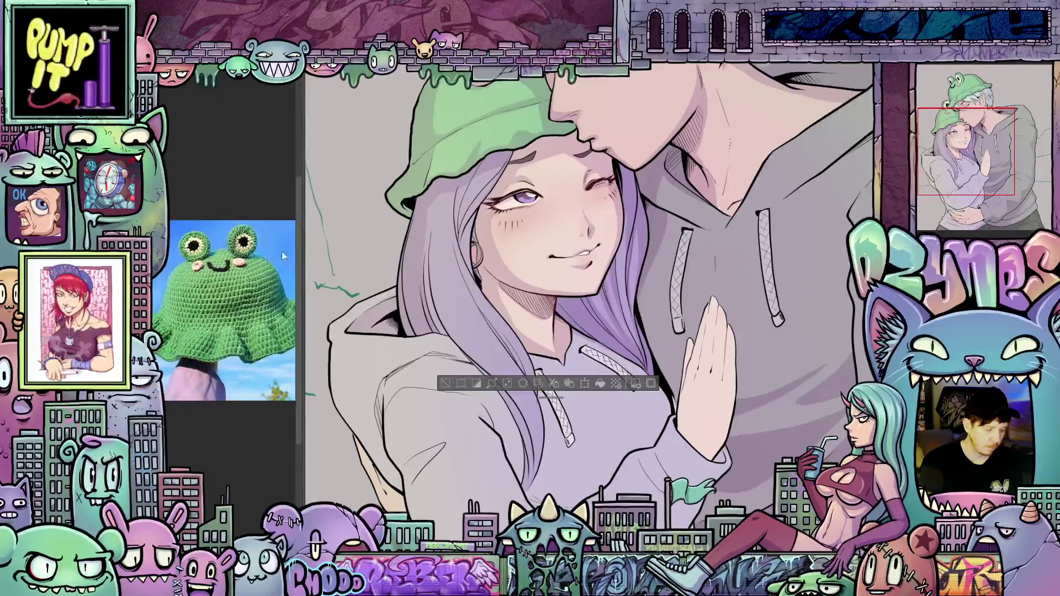
Step: Try a strand line up the hair edge, undo it, and clear the face selection
{"action": "mouse_move", "coordinate": [416, 287]}
{"action": "left_mouse_down"}
{"action": "mouse_move", "coordinate": [461, 189]}
{"action": "mouse_move", "coordinate": [444, 282]}
{"action": "mouse_move", "coordinate": [492, 448]}
{"action": "mouse_move", "coordinate": [489, 353]}
{"action": "left_mouse_up"}
{"action": "mouse_move", "coordinate": [472, 314]}
{"action": "left_mouse_down"}
{"action": "mouse_move", "coordinate": [457, 243]}
{"action": "mouse_move", "coordinate": [480, 150]}
{"action": "left_mouse_up"}
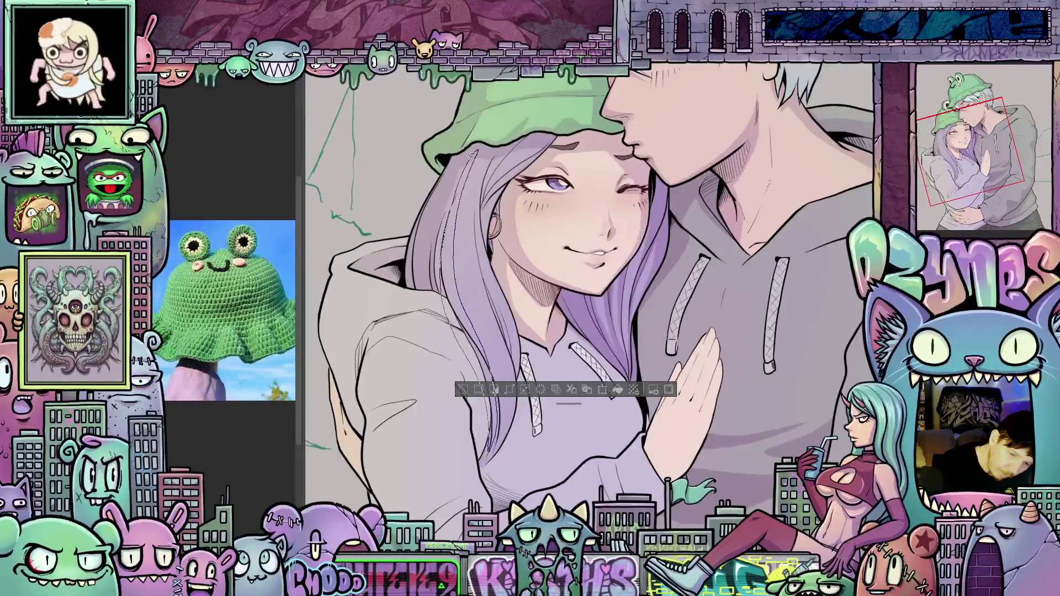
{"action": "key", "text": "ctrl+z"}
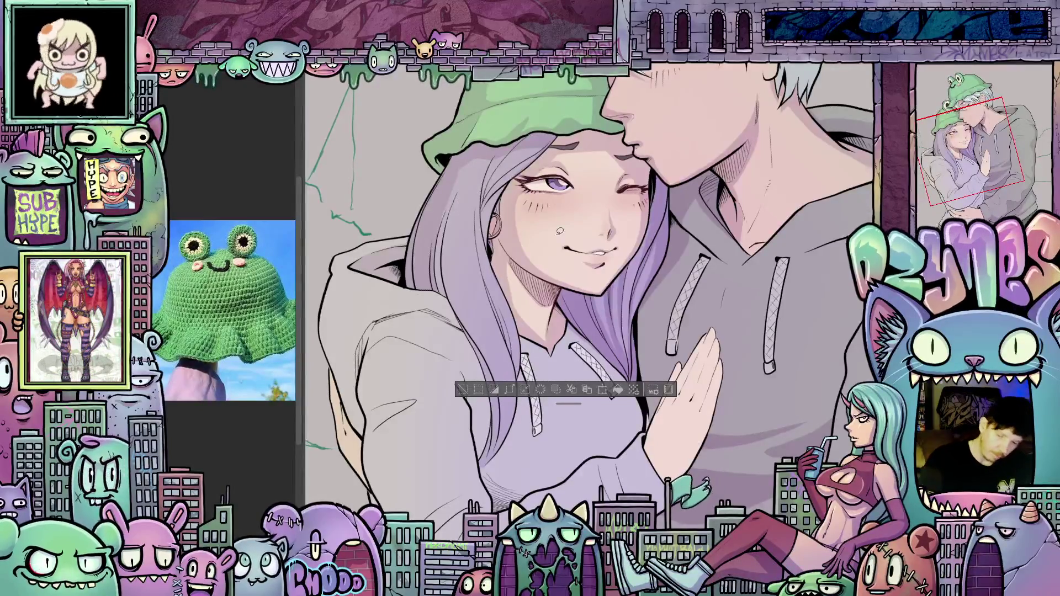
{"action": "key", "text": "ctrl+d"}
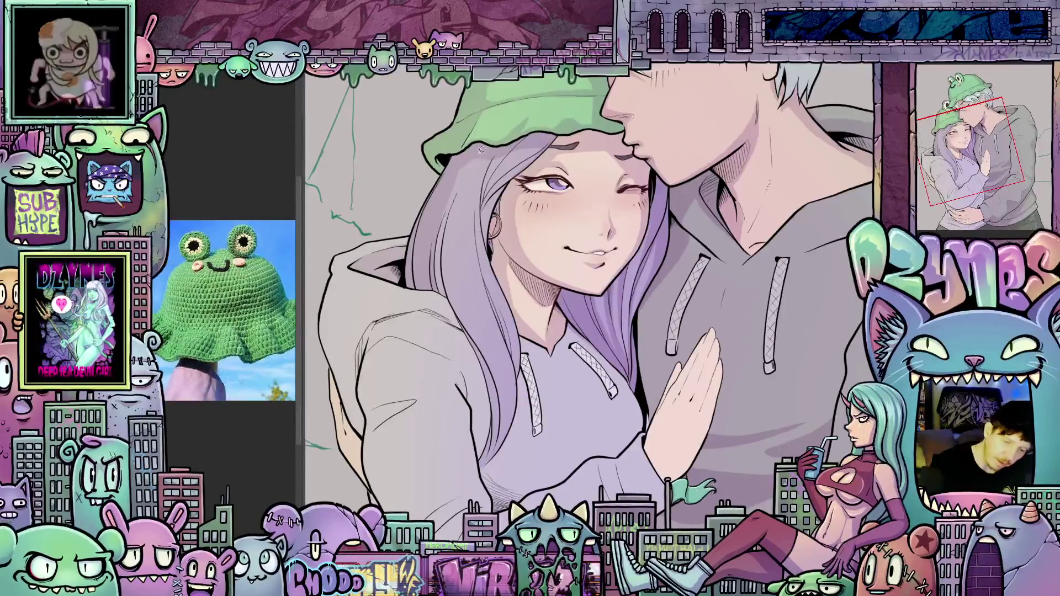
Step: Try two more strand lines down the girl's hair, undoing each one
{"action": "left_click_drag", "start_coordinate": [475, 318], "coordinate": [503, 392]}
{"action": "left_click_drag", "start_coordinate": [500, 428], "coordinate": [477, 464]}
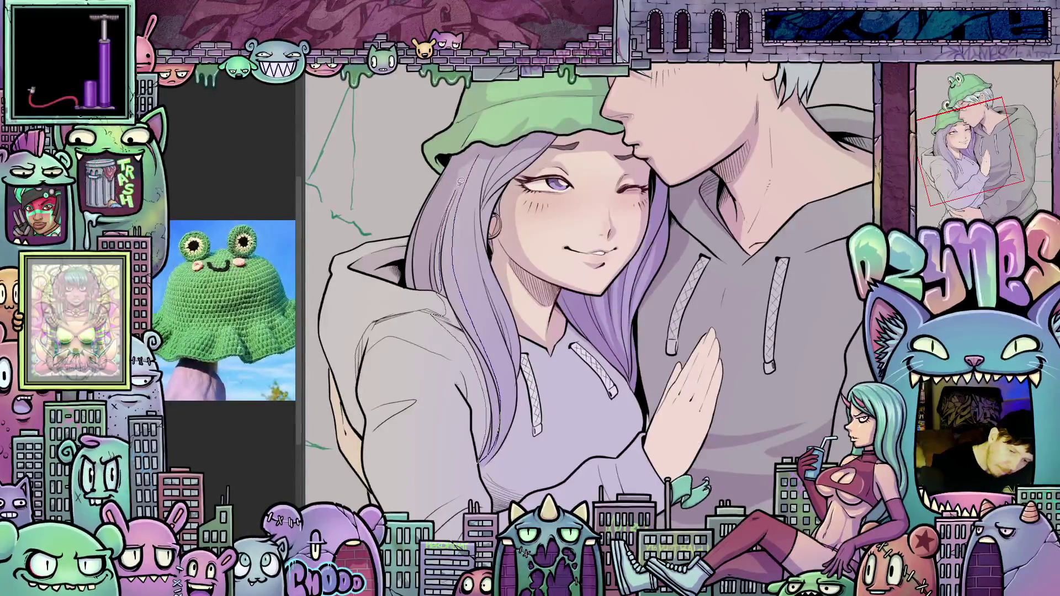
{"action": "key", "text": "ctrl+z"}
{"action": "mouse_move", "coordinate": [526, 353]}
{"action": "left_mouse_down"}
{"action": "mouse_move", "coordinate": [514, 336]}
{"action": "mouse_move", "coordinate": [529, 362]}
{"action": "left_mouse_up"}
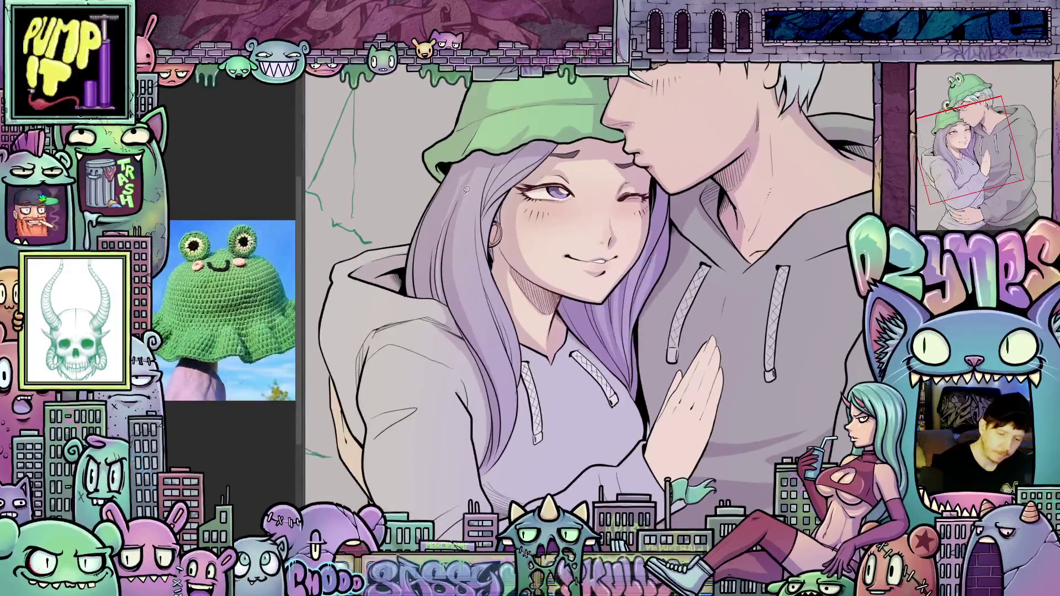
{"action": "left_click_drag", "start_coordinate": [466, 246], "coordinate": [502, 407]}
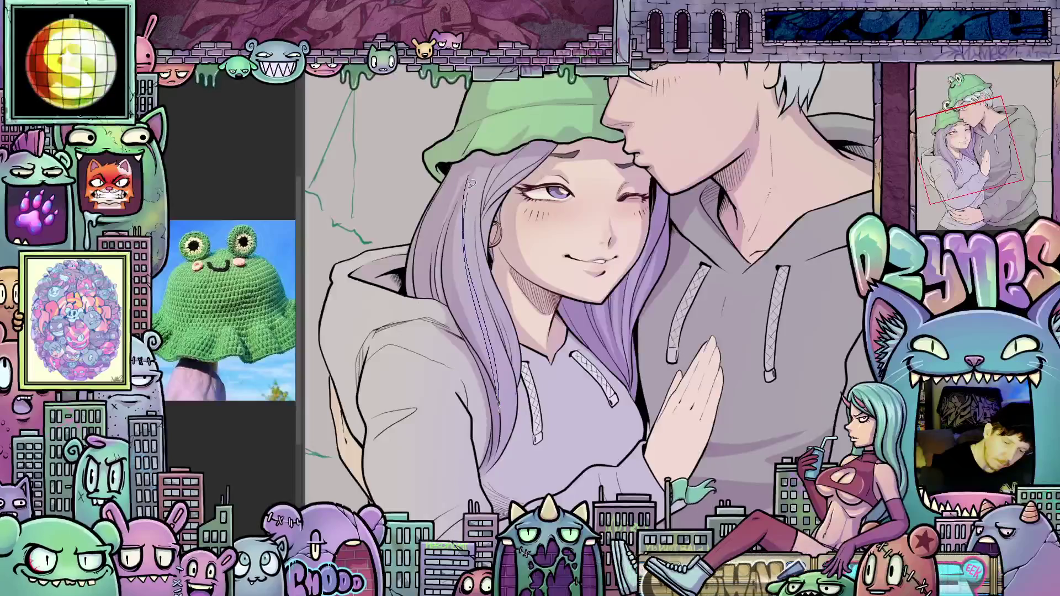
{"action": "key", "text": "ctrl+z"}
{"action": "left_click_drag", "start_coordinate": [560, 443], "coordinate": [537, 486]}
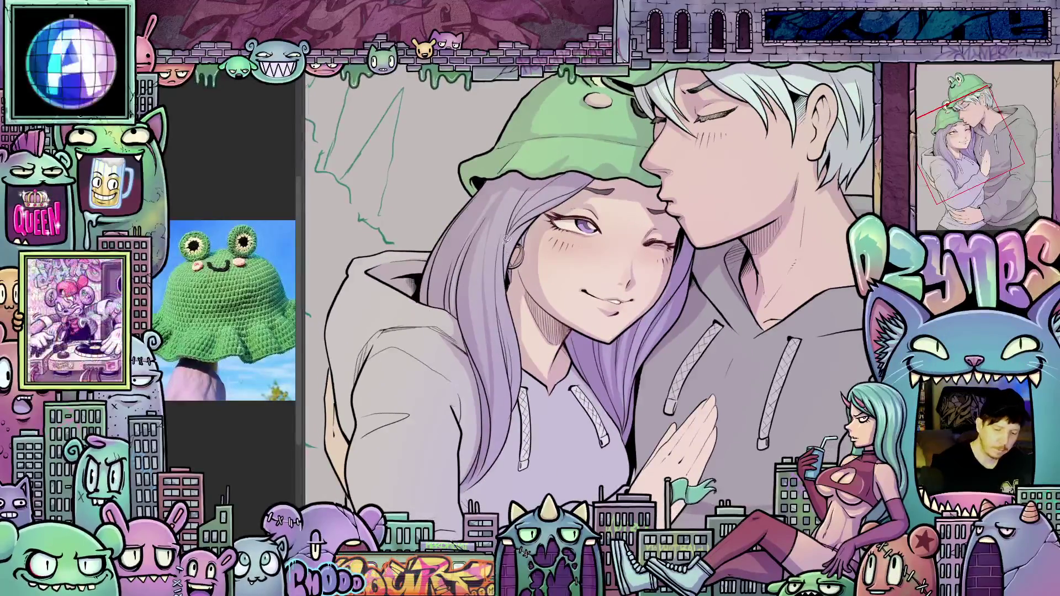
Step: Straighten and tilt the view, then draw thin pencil lines along the hair edge
{"action": "key", "text": "ctrl+@"}
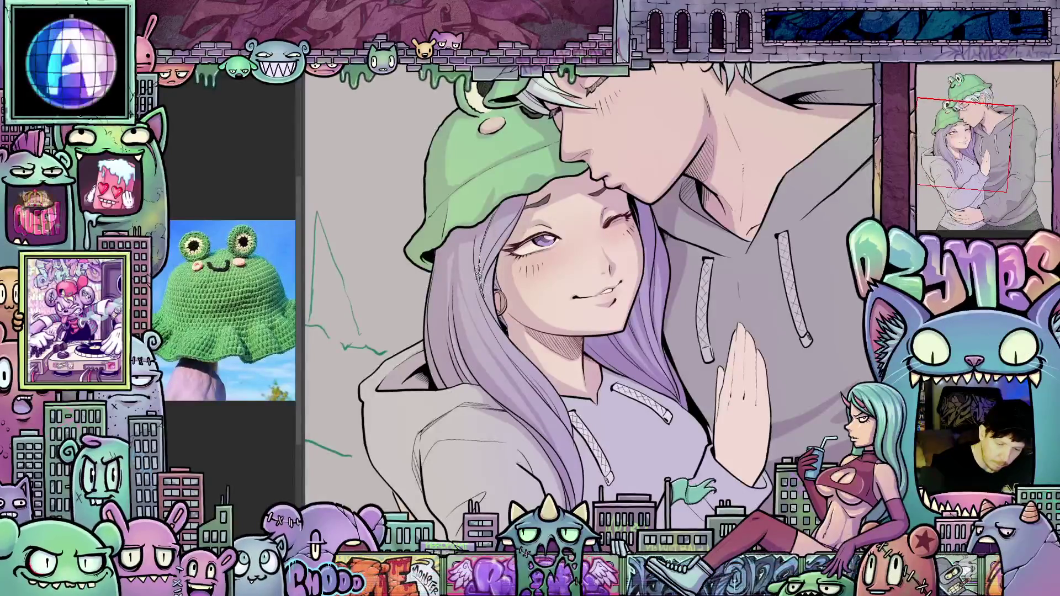
{"action": "left_click_drag", "start_coordinate": [644, 272], "coordinate": [516, 203]}
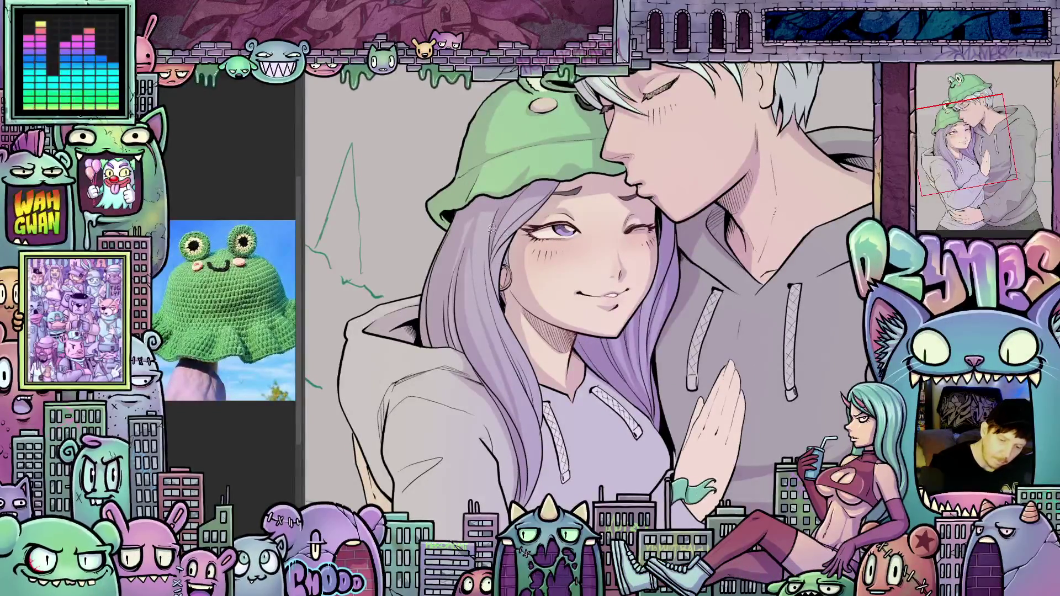
{"action": "left_click_drag", "start_coordinate": [491, 224], "coordinate": [445, 207]}
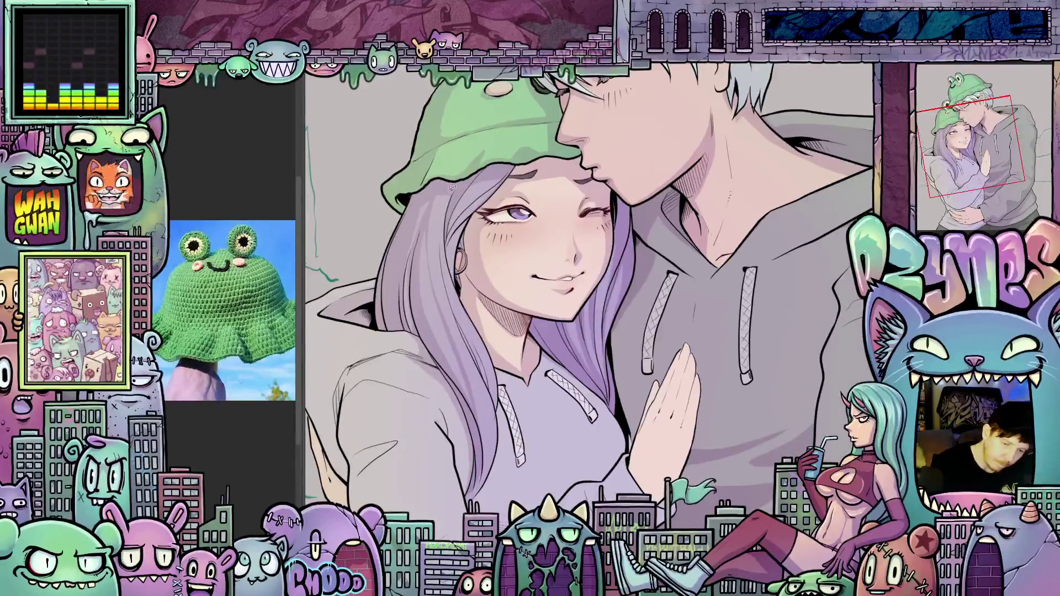
{"action": "left_click_drag", "start_coordinate": [462, 333], "coordinate": [499, 400]}
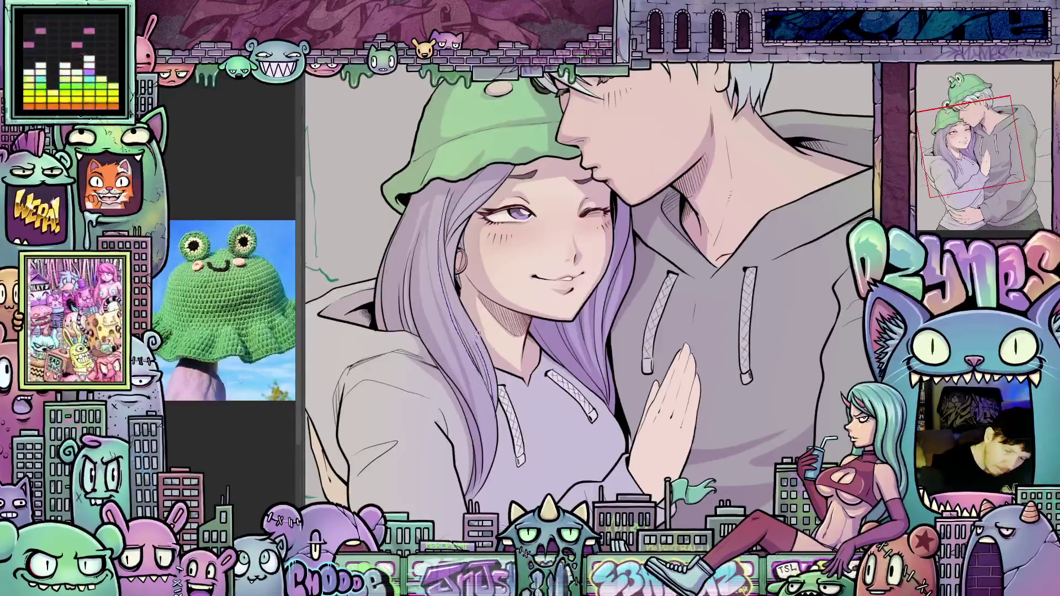
{"action": "mouse_move", "coordinate": [451, 278]}
{"action": "left_mouse_down"}
{"action": "mouse_move", "coordinate": [450, 194]}
{"action": "mouse_move", "coordinate": [481, 209]}
{"action": "mouse_move", "coordinate": [544, 300]}
{"action": "left_mouse_up"}
Step: Redraw the strand line down the hair and line where it meets the hoodie
{"action": "left_click_drag", "start_coordinate": [504, 242], "coordinate": [539, 335]}
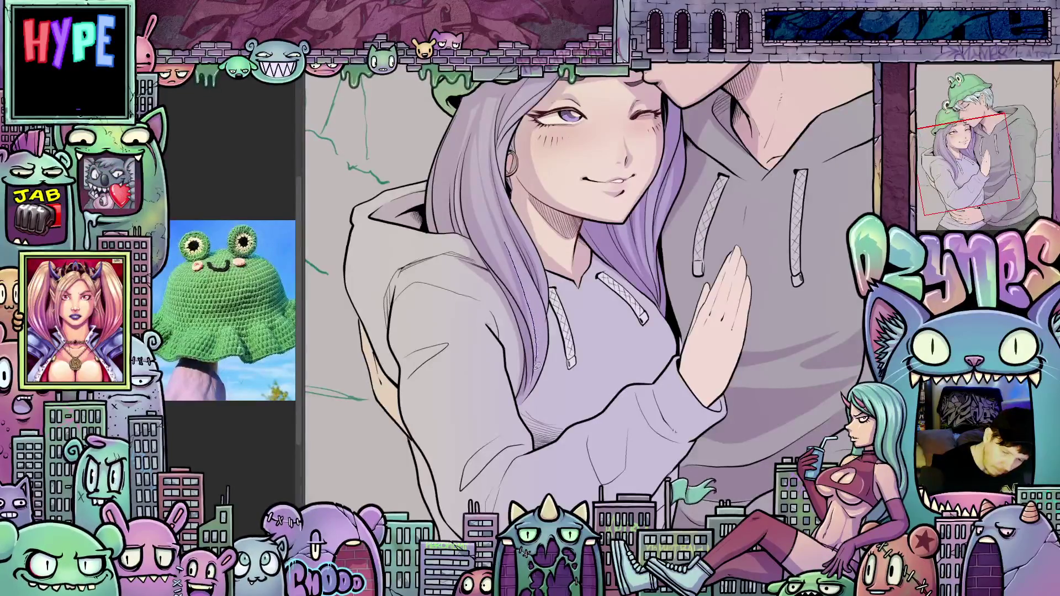
{"action": "left_click_drag", "start_coordinate": [534, 385], "coordinate": [528, 327]}
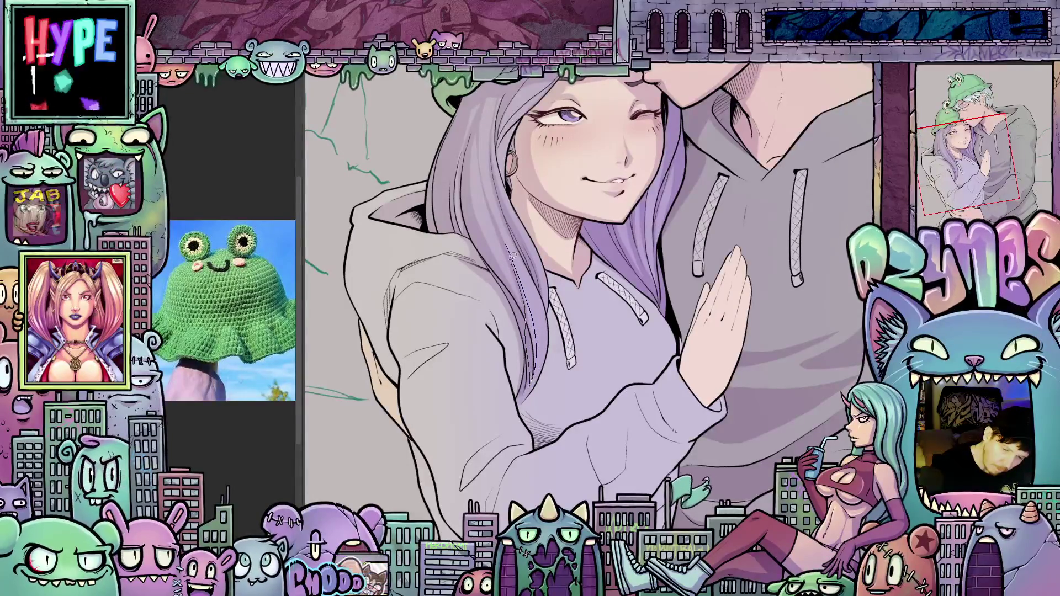
{"action": "key", "text": "ctrl+z"}
{"action": "key", "text": "ctrl+z"}
{"action": "scroll", "coordinate": [558, 348], "scroll_direction": "down", "scroll_amount": 1}
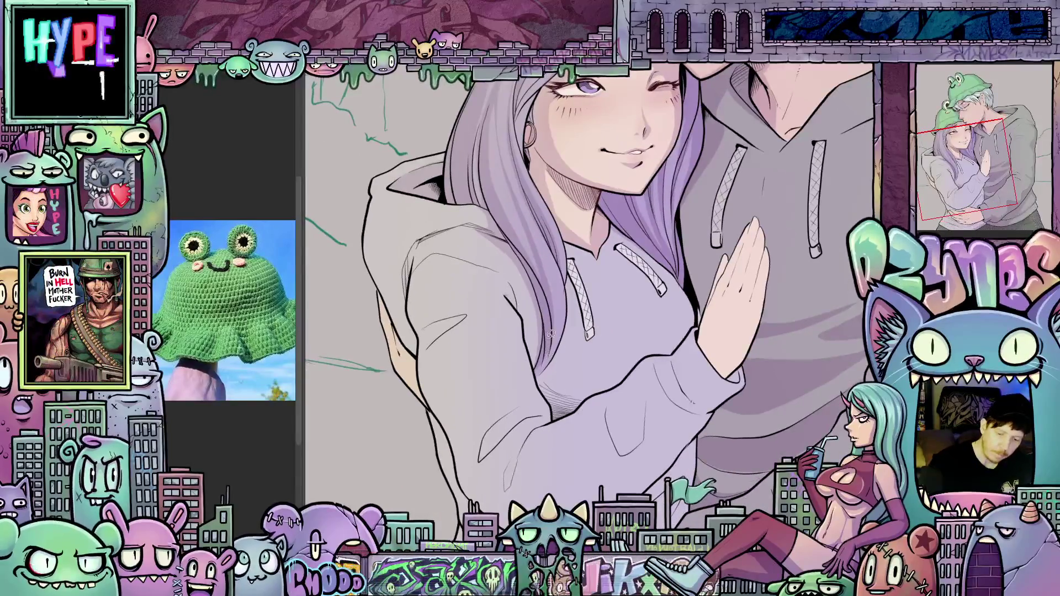
{"action": "left_click_drag", "start_coordinate": [552, 353], "coordinate": [541, 378]}
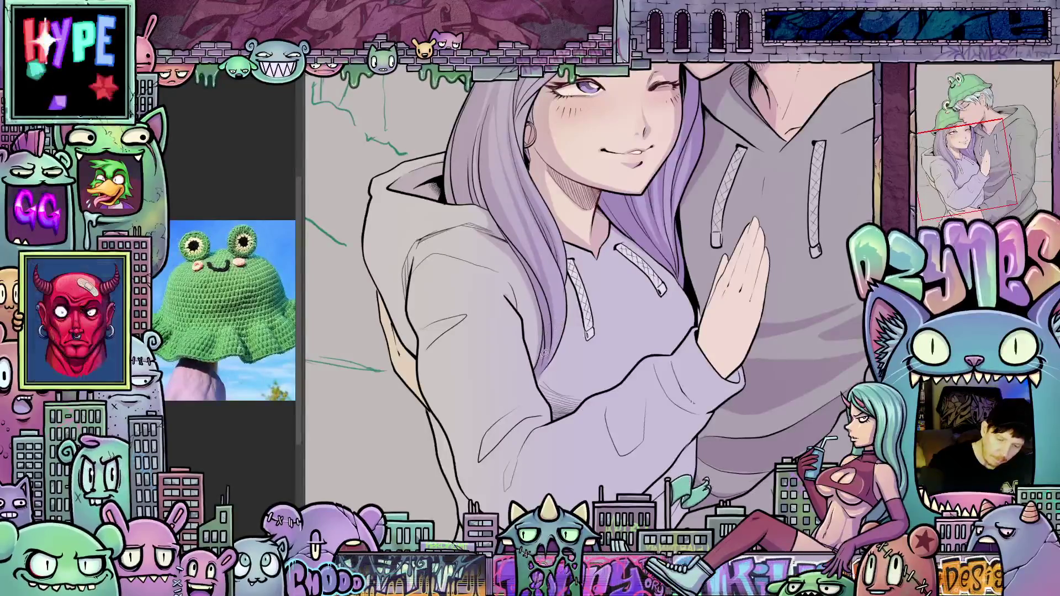
{"action": "left_click_drag", "start_coordinate": [518, 253], "coordinate": [525, 321]}
{"action": "left_click_drag", "start_coordinate": [539, 369], "coordinate": [544, 299]}
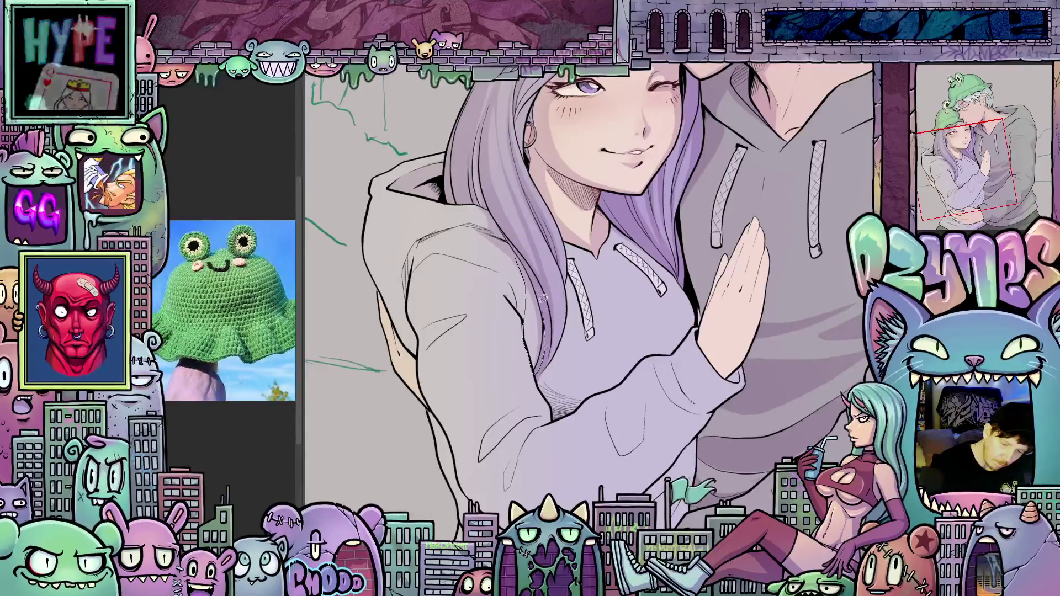
{"action": "mouse_move", "coordinate": [520, 252]}
{"action": "left_mouse_down"}
{"action": "mouse_move", "coordinate": [572, 418]}
{"action": "mouse_move", "coordinate": [562, 344]}
{"action": "mouse_move", "coordinate": [555, 354]}
{"action": "mouse_move", "coordinate": [594, 423]}
{"action": "left_mouse_up"}
Step: Add a thin line and hatching to the girl's hoodie shading
{"action": "left_click_drag", "start_coordinate": [717, 440], "coordinate": [641, 362]}
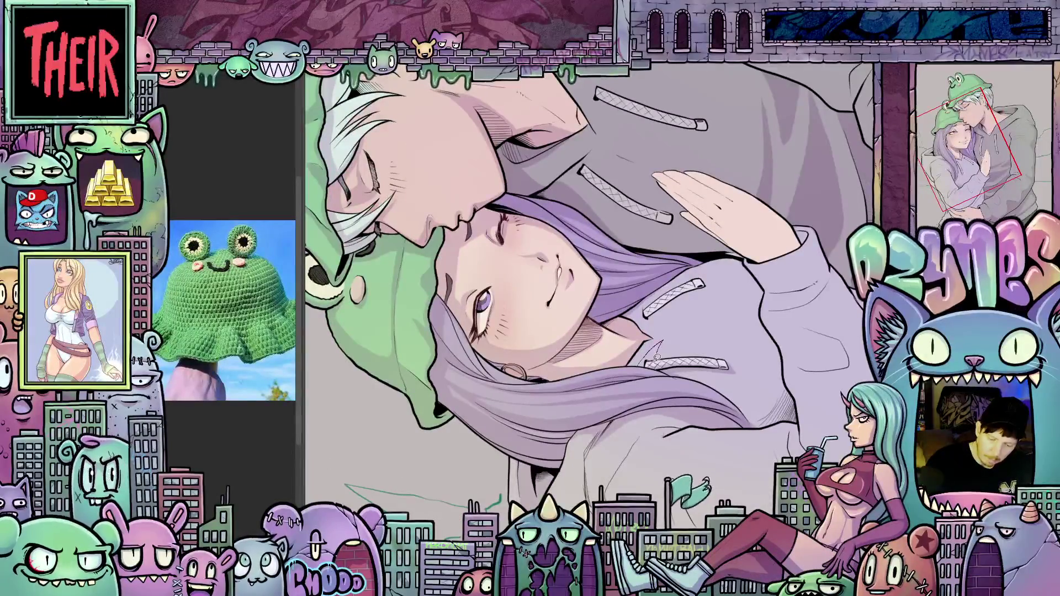
{"action": "mouse_move", "coordinate": [649, 362]}
{"action": "left_mouse_down"}
{"action": "mouse_move", "coordinate": [623, 460]}
{"action": "mouse_move", "coordinate": [586, 403]}
{"action": "left_mouse_up"}
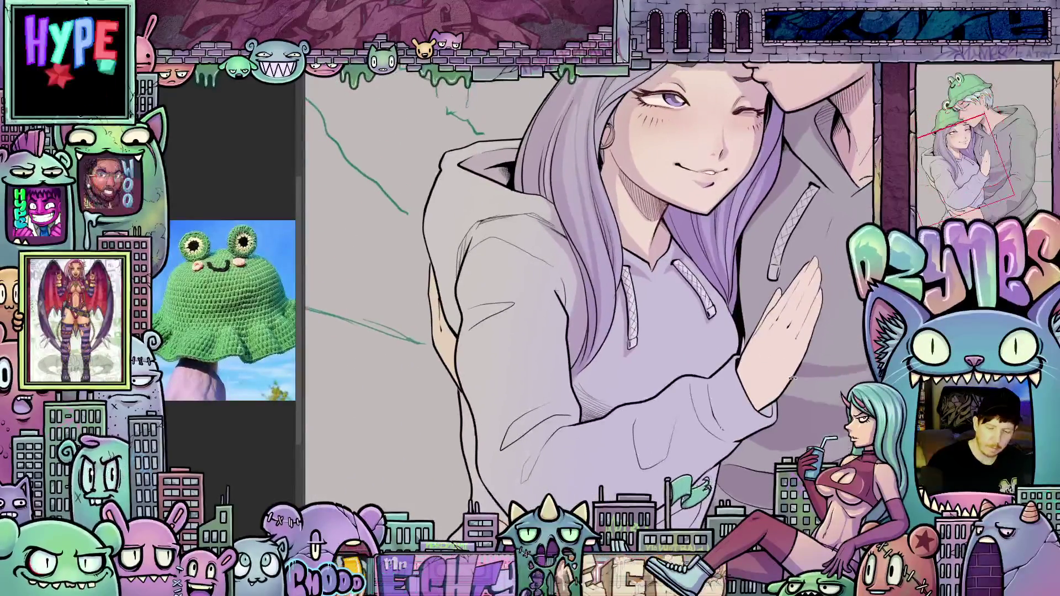
{"action": "left_click_drag", "start_coordinate": [553, 318], "coordinate": [541, 388]}
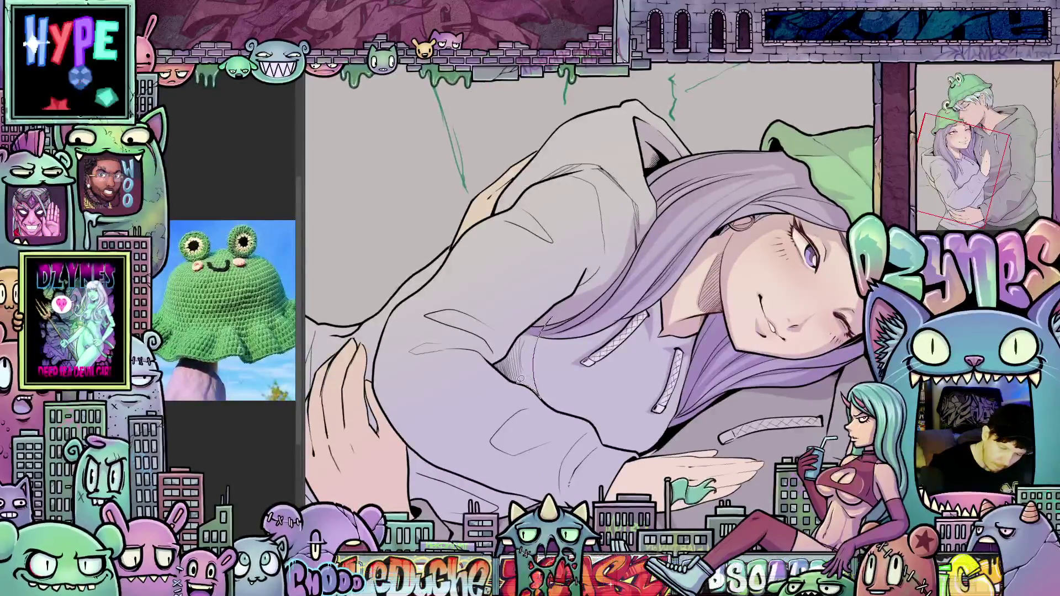
{"action": "mouse_move", "coordinate": [506, 353]}
{"action": "left_mouse_down"}
{"action": "mouse_move", "coordinate": [533, 324]}
{"action": "mouse_move", "coordinate": [706, 414]}
{"action": "mouse_move", "coordinate": [734, 343]}
{"action": "mouse_move", "coordinate": [508, 190]}
{"action": "left_mouse_up"}
{"action": "key", "text": "ctrl+@"}
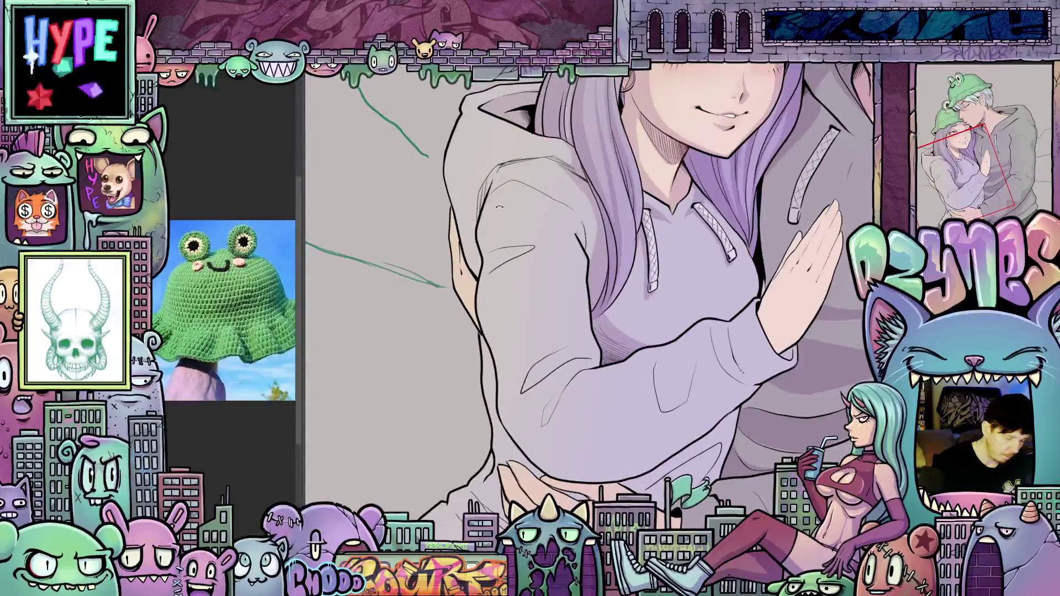
Step: Sketch lines over the hoodie's shoulder, lower edge and left side
{"action": "mouse_move", "coordinate": [510, 174]}
{"action": "left_mouse_down"}
{"action": "mouse_move", "coordinate": [495, 244]}
{"action": "mouse_move", "coordinate": [535, 246]}
{"action": "left_mouse_up"}
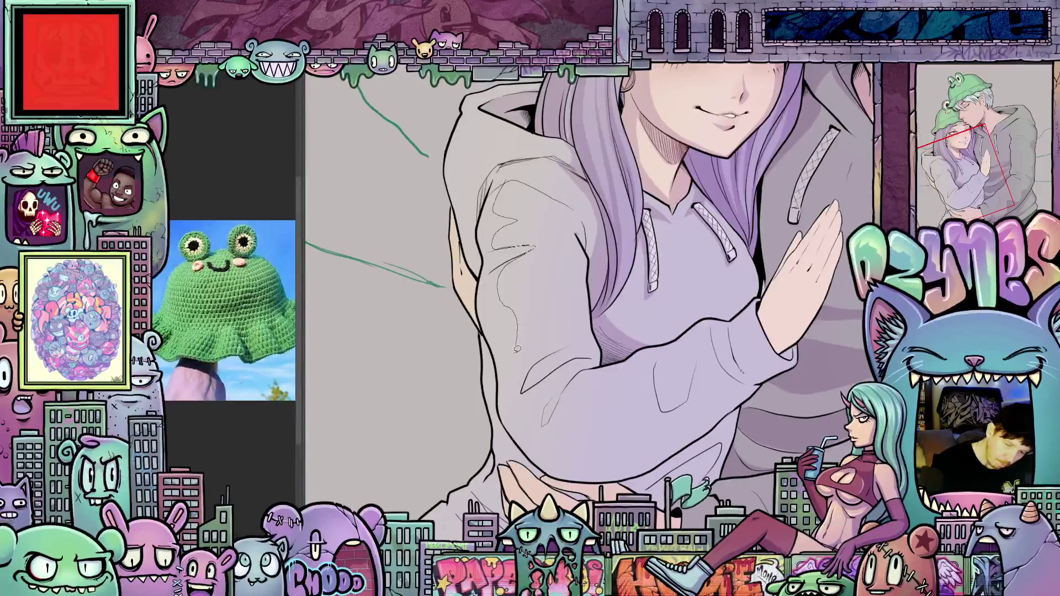
{"action": "left_click_drag", "start_coordinate": [518, 347], "coordinate": [520, 368]}
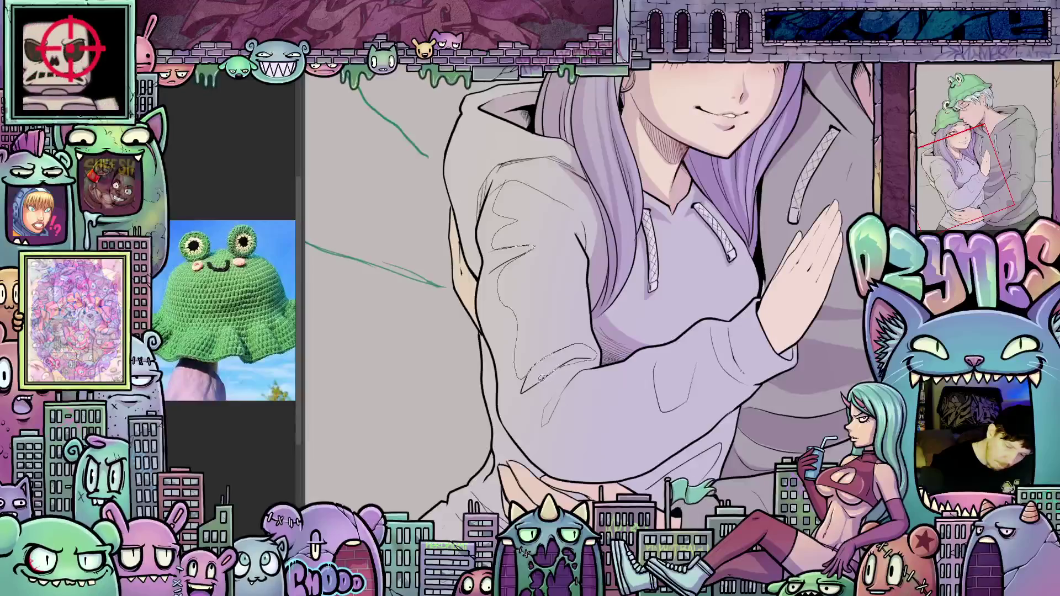
{"action": "mouse_move", "coordinate": [572, 374]}
{"action": "left_mouse_down"}
{"action": "mouse_move", "coordinate": [551, 431]}
{"action": "mouse_move", "coordinate": [589, 454]}
{"action": "left_mouse_up"}
{"action": "mouse_move", "coordinate": [657, 438]}
{"action": "left_mouse_down"}
{"action": "mouse_move", "coordinate": [678, 433]}
{"action": "mouse_move", "coordinate": [734, 375]}
{"action": "left_mouse_up"}
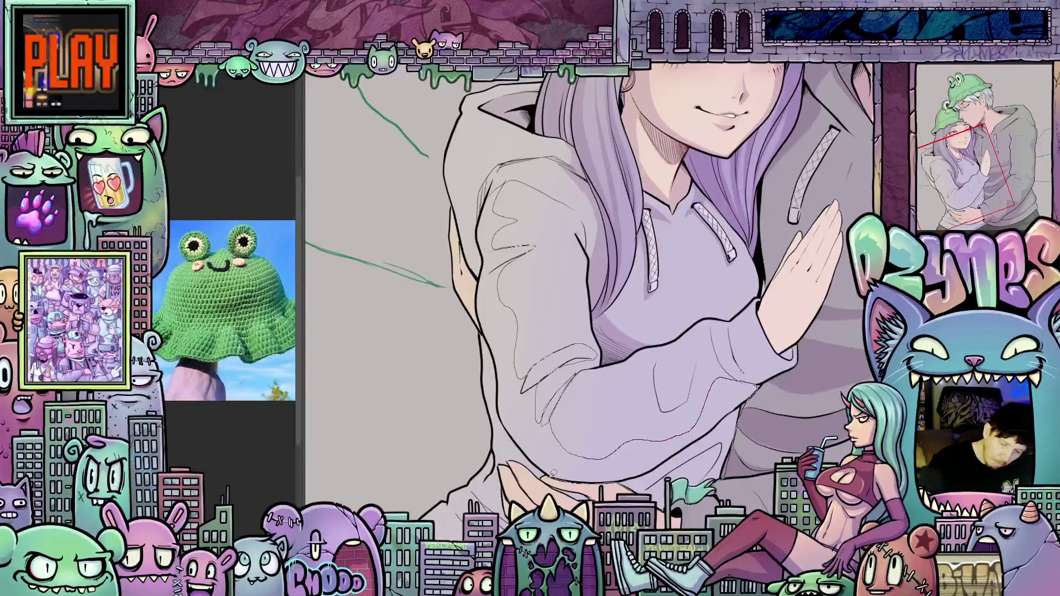
{"action": "mouse_move", "coordinate": [497, 455]}
{"action": "left_mouse_down"}
{"action": "mouse_move", "coordinate": [480, 433]}
{"action": "mouse_move", "coordinate": [442, 238]}
{"action": "left_mouse_up"}
{"action": "mouse_move", "coordinate": [458, 194]}
{"action": "left_mouse_down"}
{"action": "mouse_move", "coordinate": [522, 161]}
{"action": "mouse_move", "coordinate": [509, 182]}
{"action": "left_mouse_up"}
{"action": "mouse_move", "coordinate": [583, 382]}
{"action": "left_mouse_down"}
{"action": "mouse_move", "coordinate": [624, 399]}
{"action": "mouse_move", "coordinate": [597, 419]}
{"action": "left_mouse_up"}
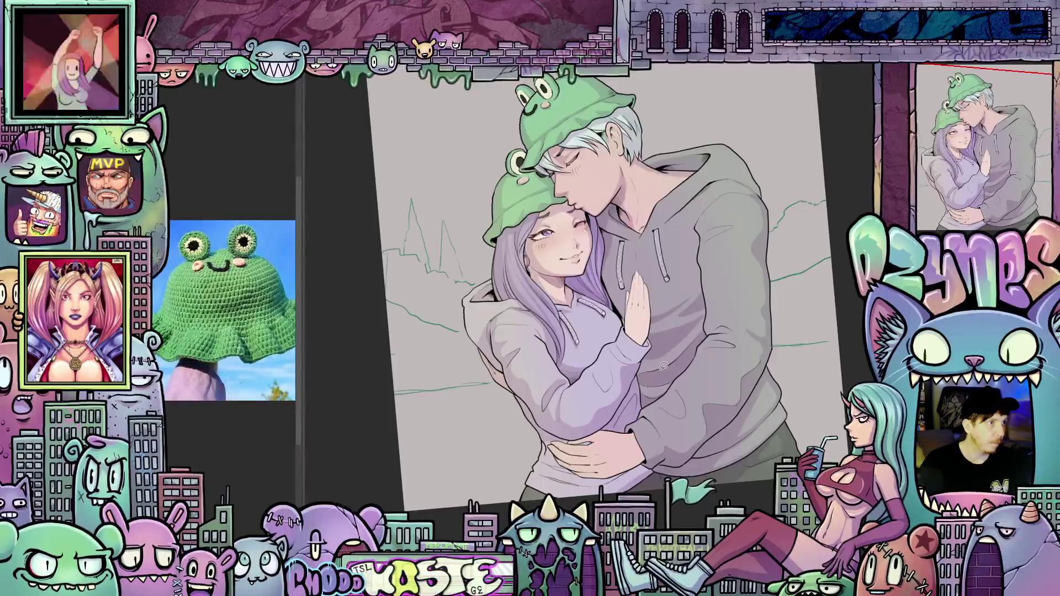
Step: Clear the outline around the hand area and ink dark lines along the hand and wrist
{"action": "key", "text": "r"}
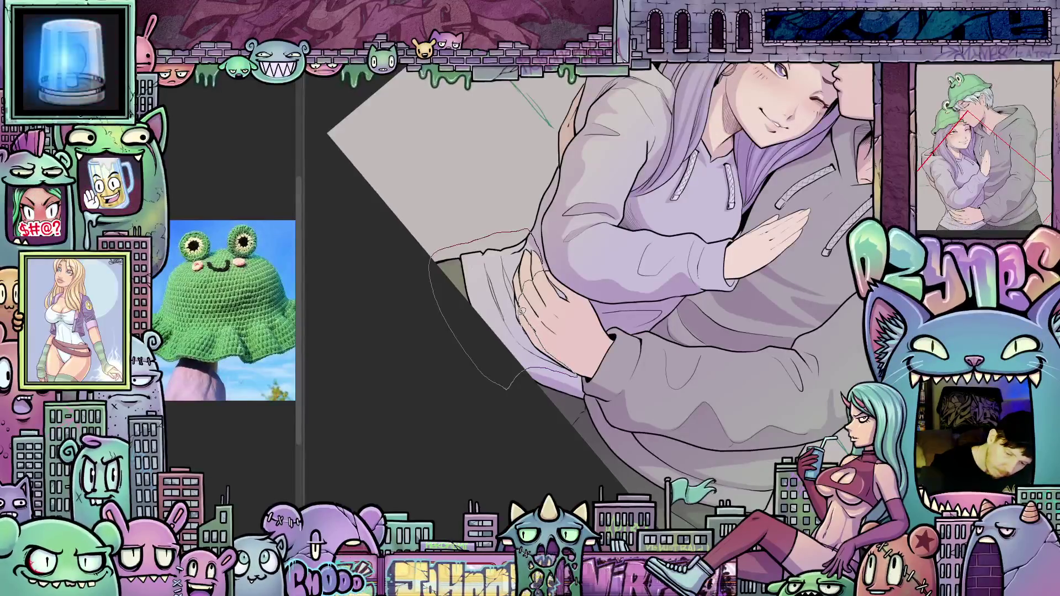
{"action": "key", "text": "ctrl+d"}
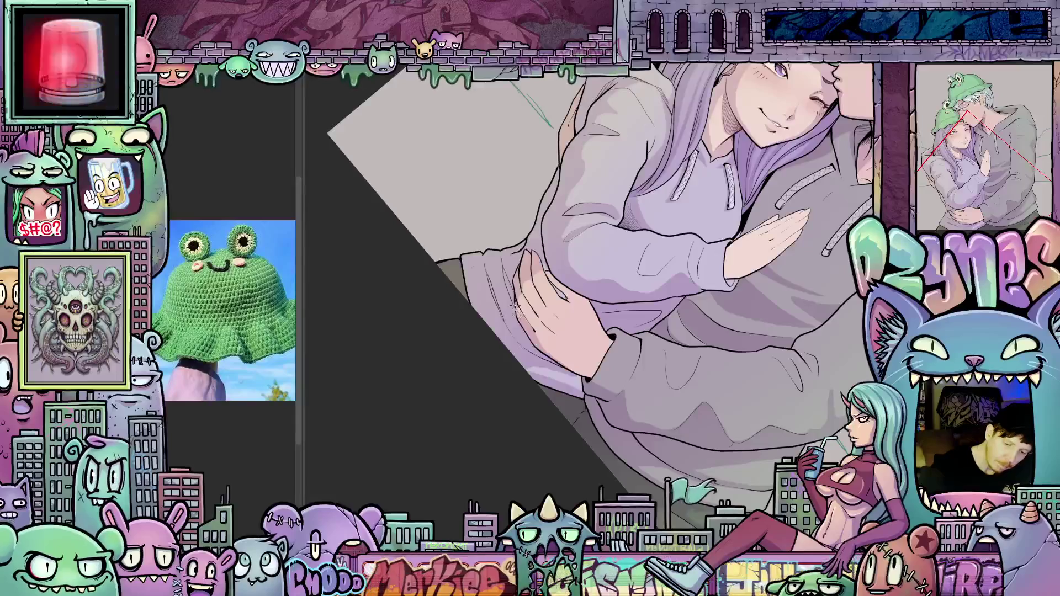
{"action": "left_click_drag", "start_coordinate": [626, 382], "coordinate": [574, 337]}
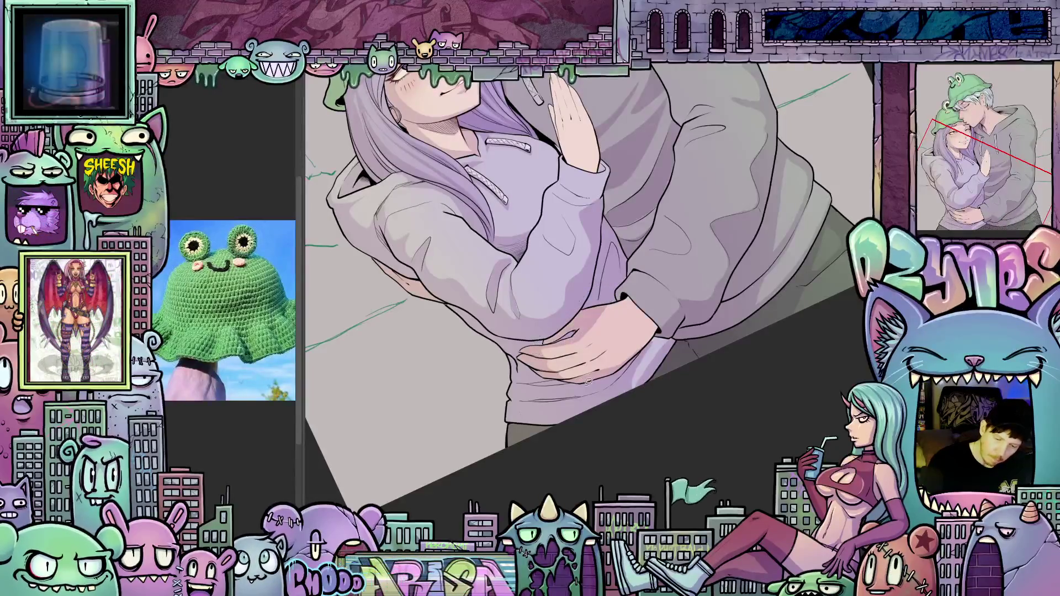
{"action": "mouse_move", "coordinate": [584, 381]}
{"action": "left_mouse_down"}
{"action": "mouse_move", "coordinate": [737, 401]}
{"action": "mouse_move", "coordinate": [635, 359]}
{"action": "mouse_move", "coordinate": [649, 341]}
{"action": "left_mouse_up"}
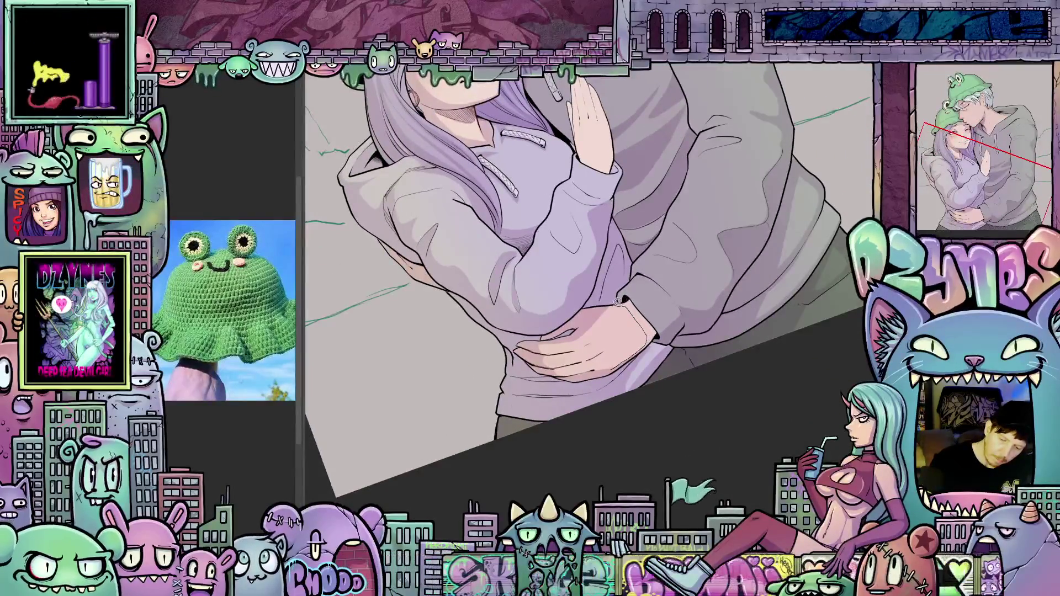
{"action": "mouse_move", "coordinate": [659, 336]}
{"action": "left_mouse_down"}
{"action": "mouse_move", "coordinate": [618, 367]}
{"action": "mouse_move", "coordinate": [625, 381]}
{"action": "mouse_move", "coordinate": [651, 351]}
{"action": "mouse_move", "coordinate": [635, 364]}
{"action": "mouse_move", "coordinate": [665, 397]}
{"action": "left_mouse_up"}
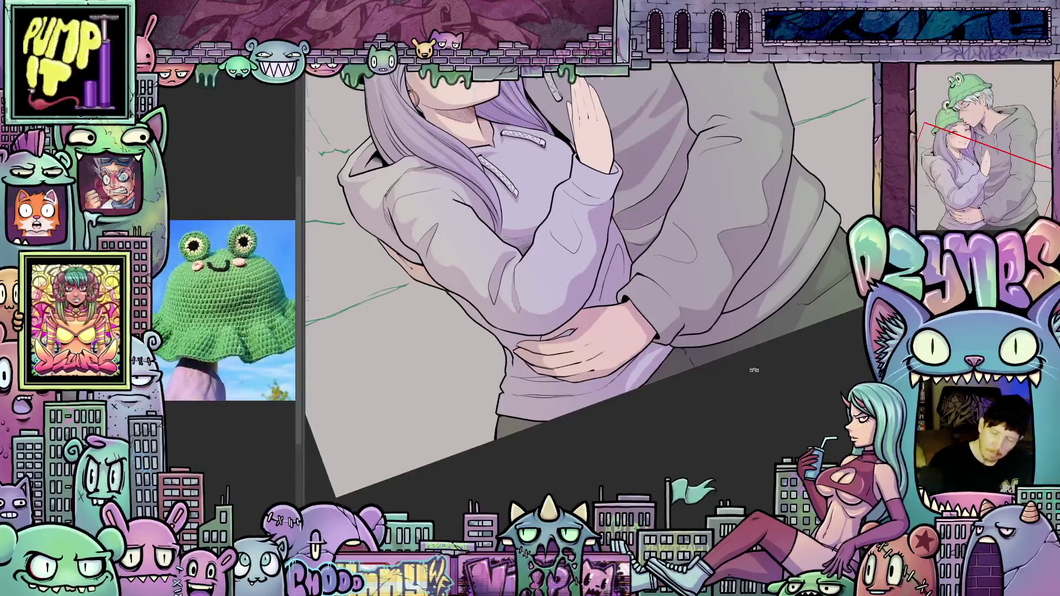
{"action": "scroll", "coordinate": [755, 365], "scroll_direction": "down", "scroll_amount": 5}
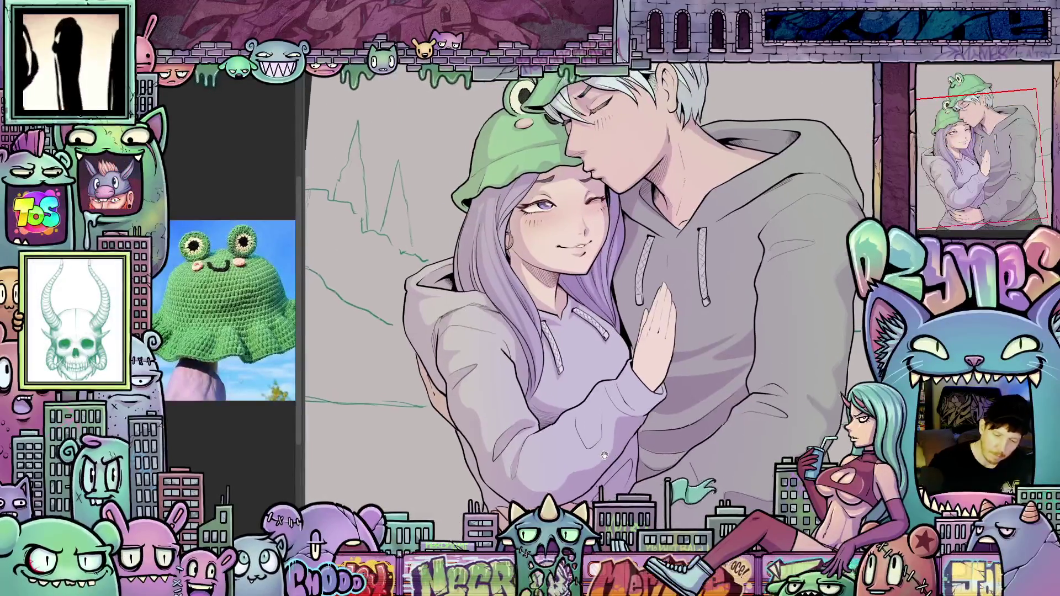
{"action": "scroll", "coordinate": [593, 421], "scroll_direction": "up", "scroll_amount": 2}
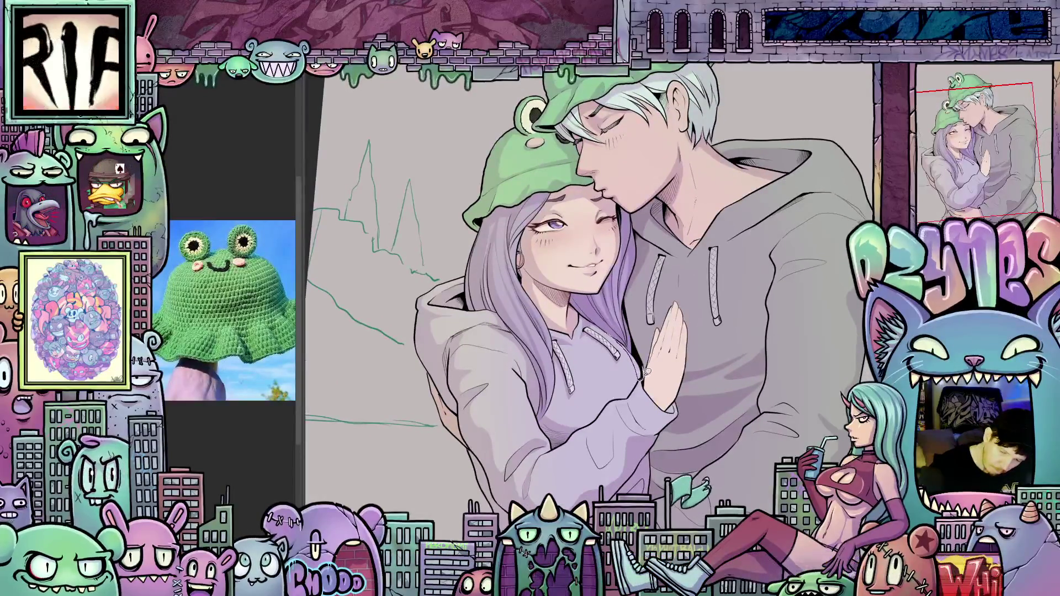
{"action": "scroll", "coordinate": [691, 392], "scroll_direction": "down", "scroll_amount": 2}
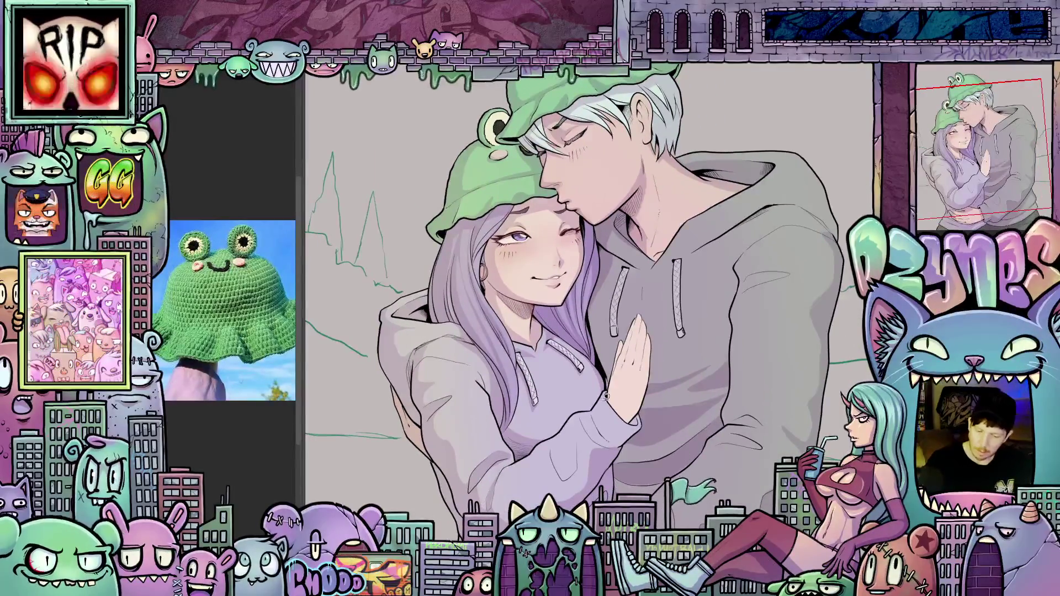
{"action": "scroll", "coordinate": [580, 431], "scroll_direction": "up", "scroll_amount": 3}
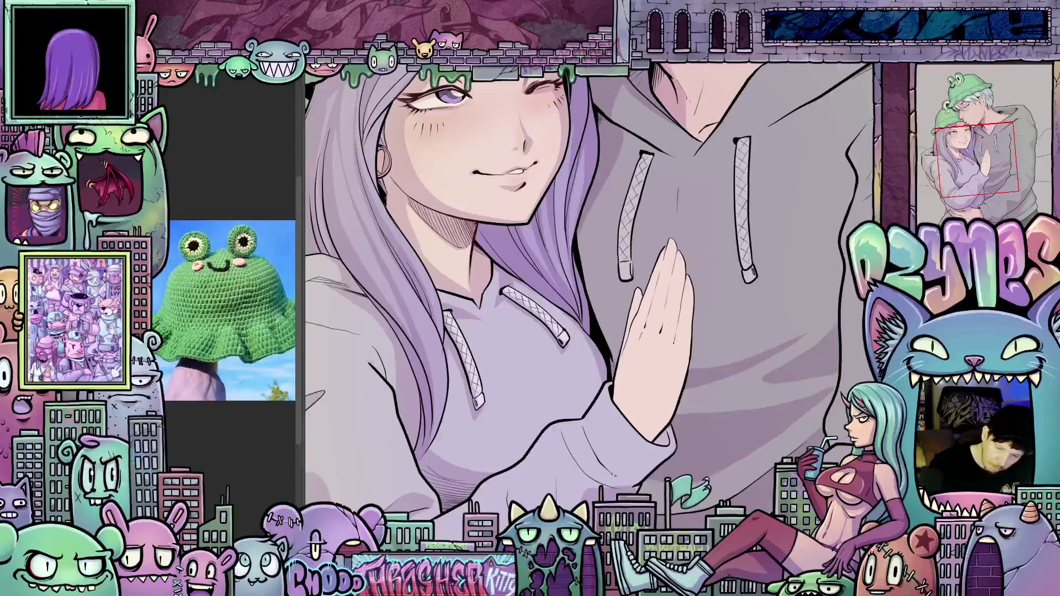
{"action": "scroll", "coordinate": [661, 335], "scroll_direction": "down", "scroll_amount": 5}
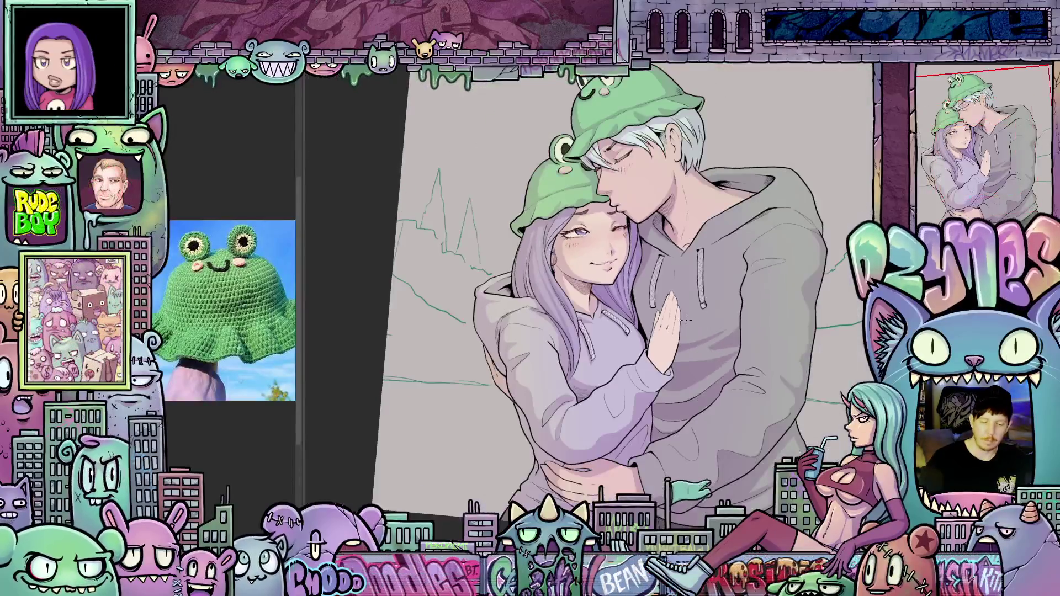
{"action": "scroll", "coordinate": [685, 320], "scroll_direction": "down", "scroll_amount": 2}
{"action": "left_click_drag", "start_coordinate": [684, 320], "coordinate": [733, 355]}
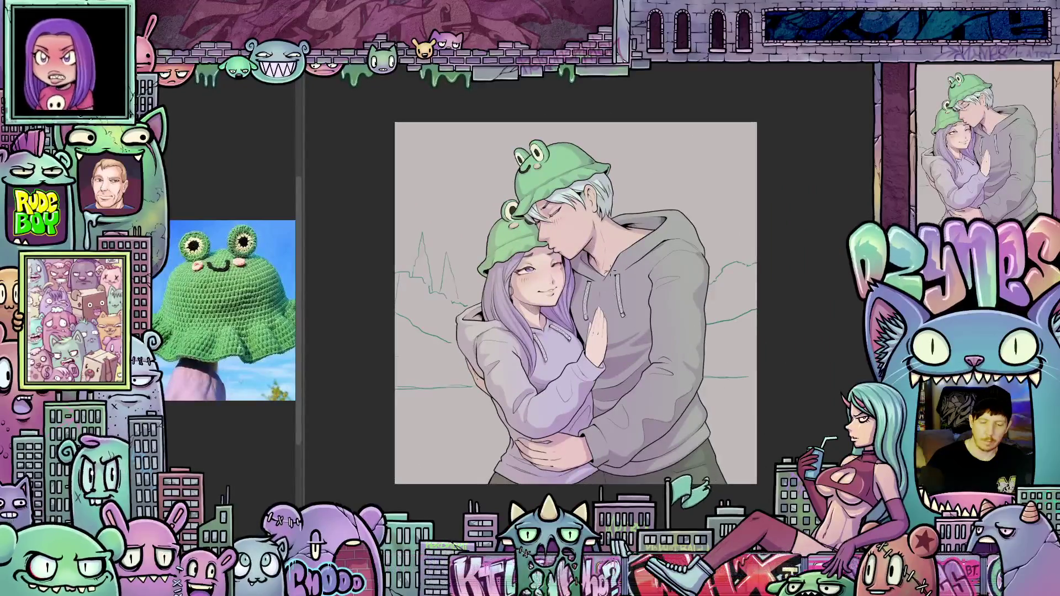
{"action": "scroll", "coordinate": [631, 315], "scroll_direction": "up", "scroll_amount": 3}
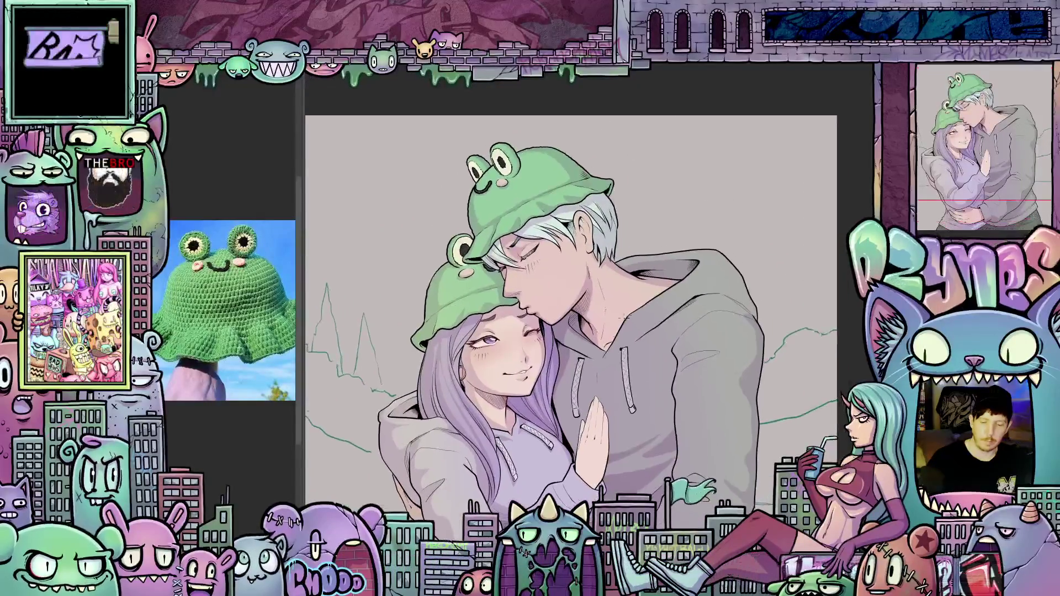
{"action": "scroll", "coordinate": [631, 333], "scroll_direction": "up", "scroll_amount": 2}
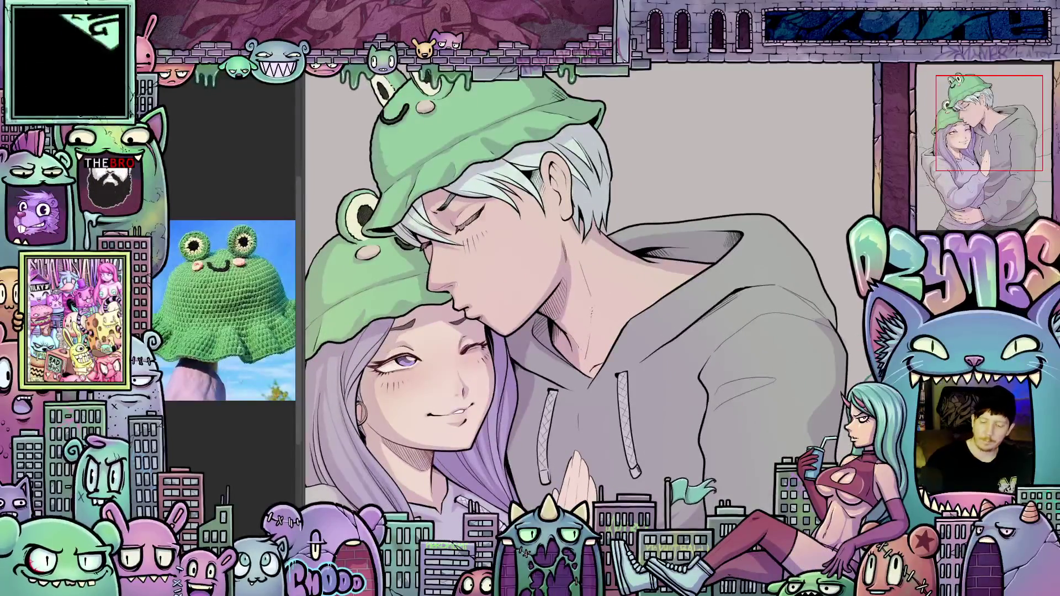
{"action": "left_click_drag", "start_coordinate": [728, 390], "coordinate": [694, 403]}
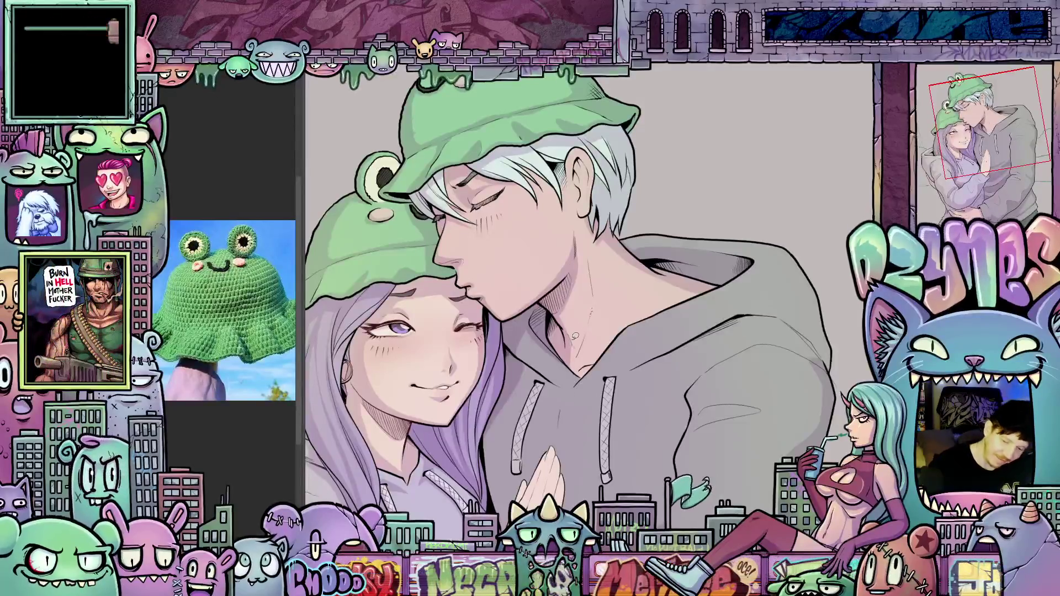
{"action": "left_click_drag", "start_coordinate": [571, 345], "coordinate": [592, 307]}
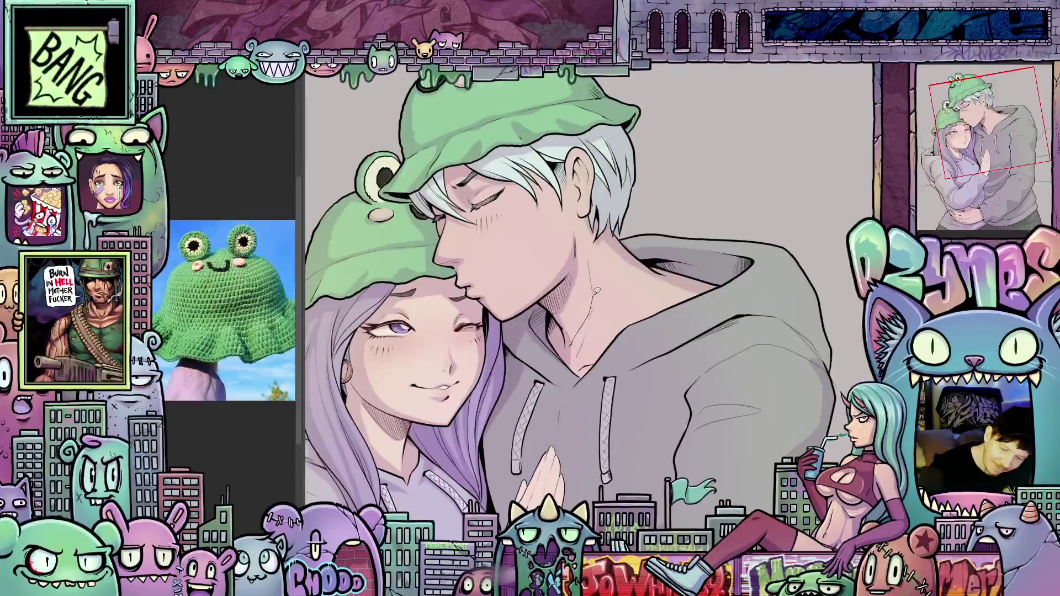
{"action": "key", "text": "ctrl+z"}
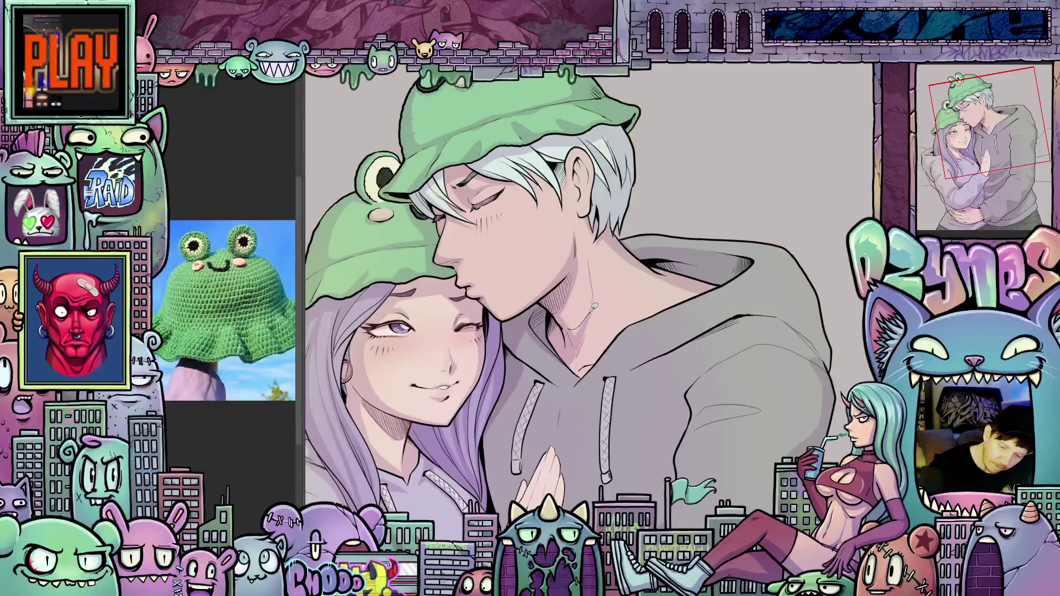
{"action": "key", "text": "ctrl+z"}
{"action": "mouse_move", "coordinate": [584, 329]}
{"action": "left_mouse_down"}
{"action": "mouse_move", "coordinate": [581, 353]}
{"action": "mouse_move", "coordinate": [603, 347]}
{"action": "left_mouse_up"}
{"action": "key", "text": "ctrl+z"}
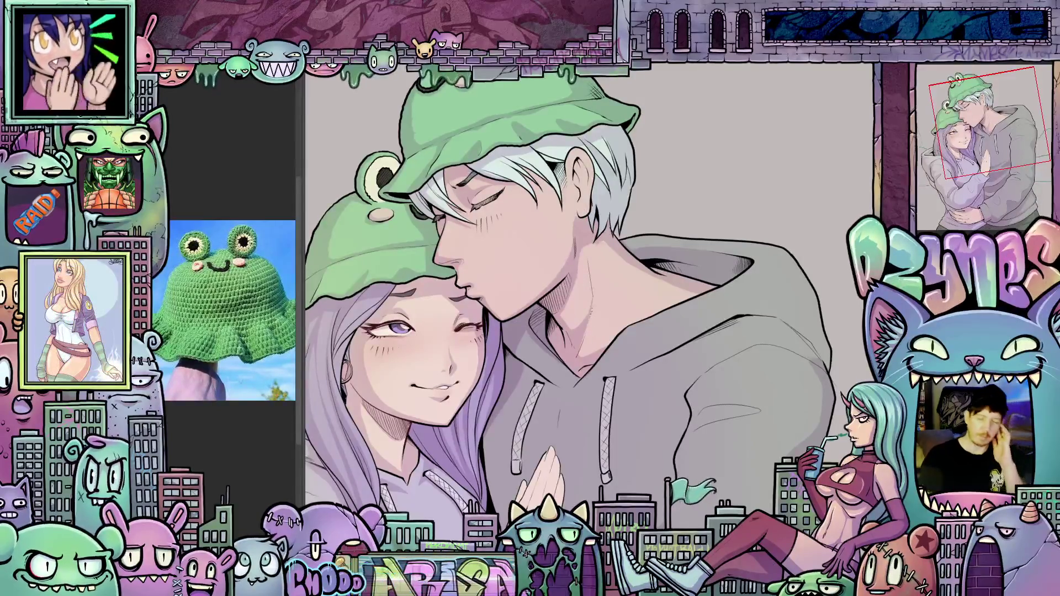
{"action": "scroll", "coordinate": [634, 410], "scroll_direction": "down", "scroll_amount": 3}
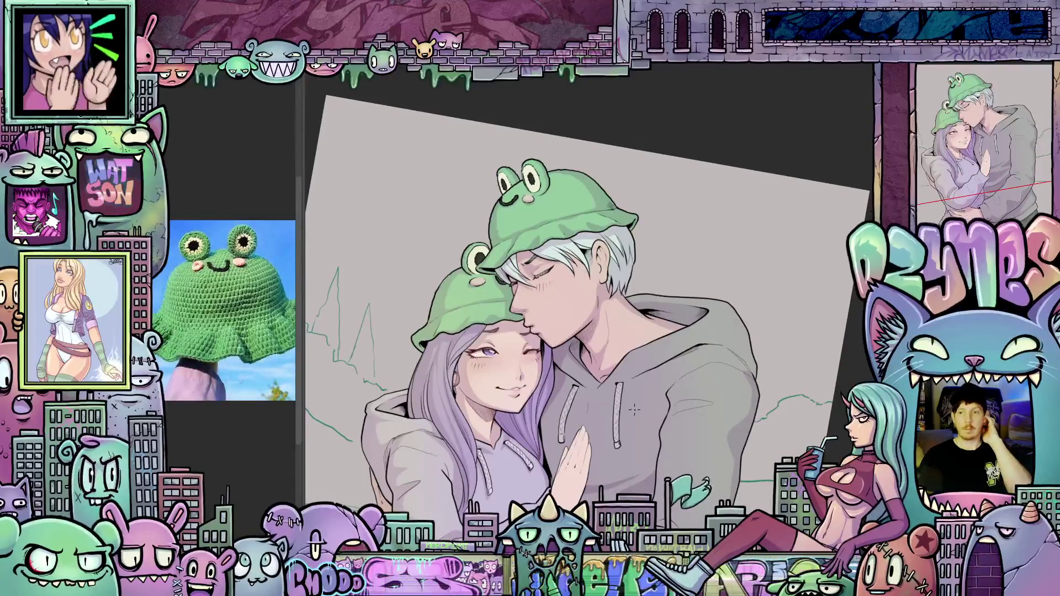
Step: Try an edge line along the left drawstring, then undo it
{"action": "scroll", "coordinate": [676, 424], "scroll_direction": "down", "scroll_amount": 3}
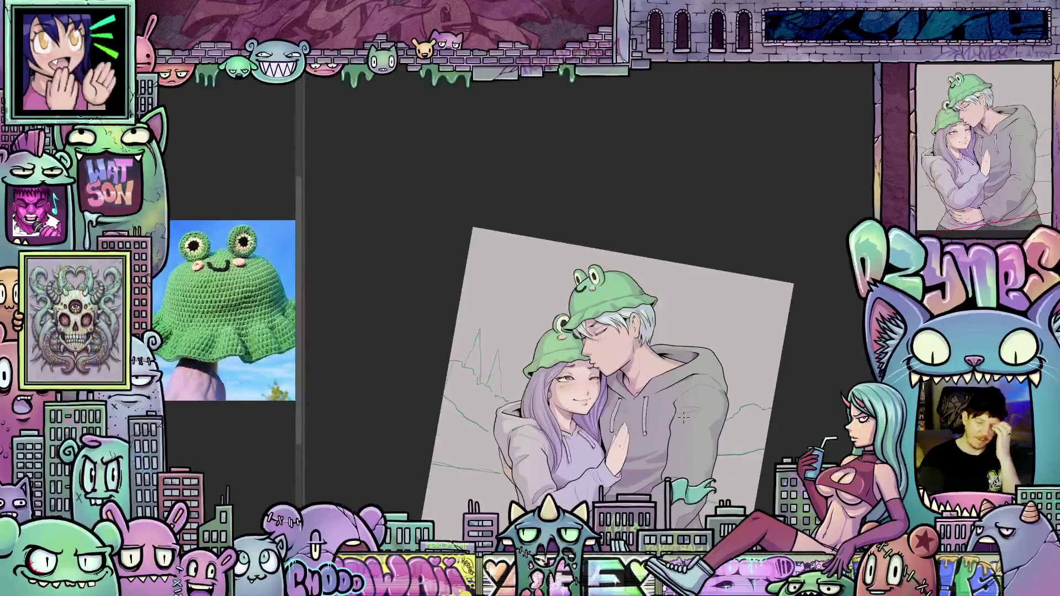
{"action": "scroll", "coordinate": [648, 444], "scroll_direction": "up", "scroll_amount": 4}
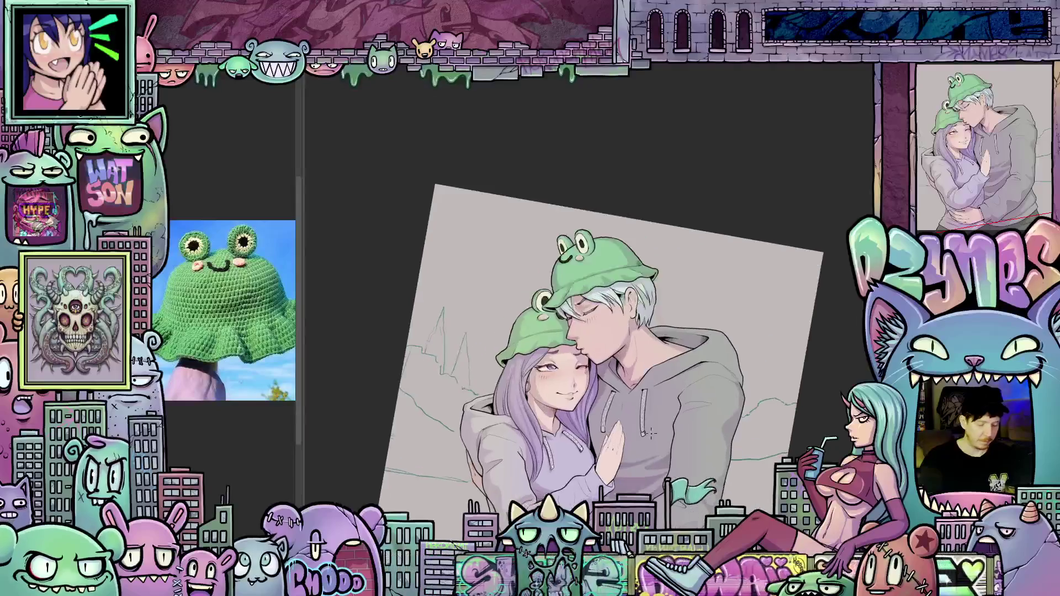
{"action": "scroll", "coordinate": [594, 395], "scroll_direction": "up", "scroll_amount": 5}
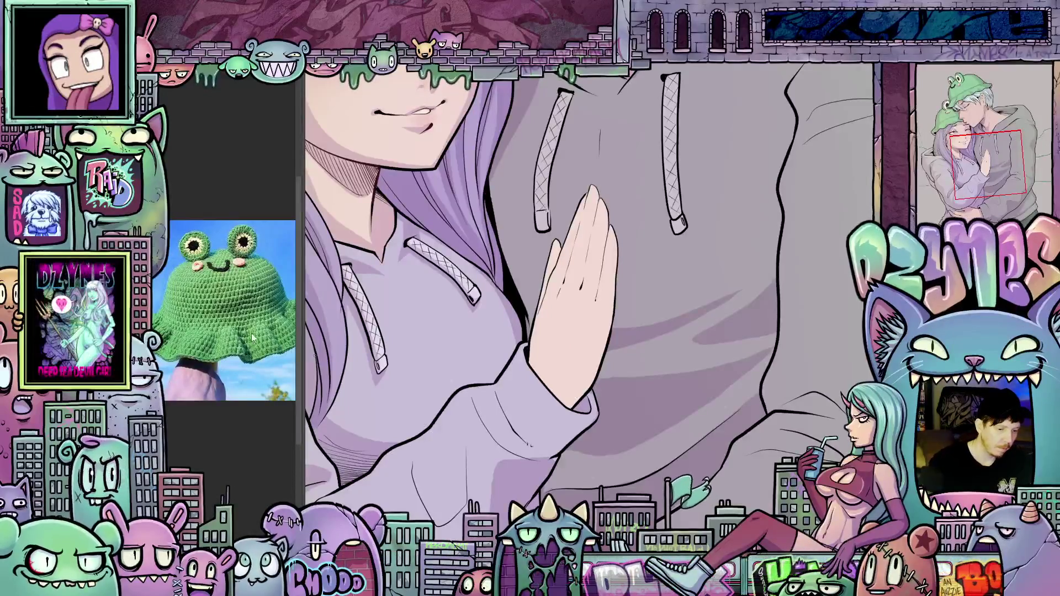
{"action": "left_click_drag", "start_coordinate": [468, 307], "coordinate": [493, 414]}
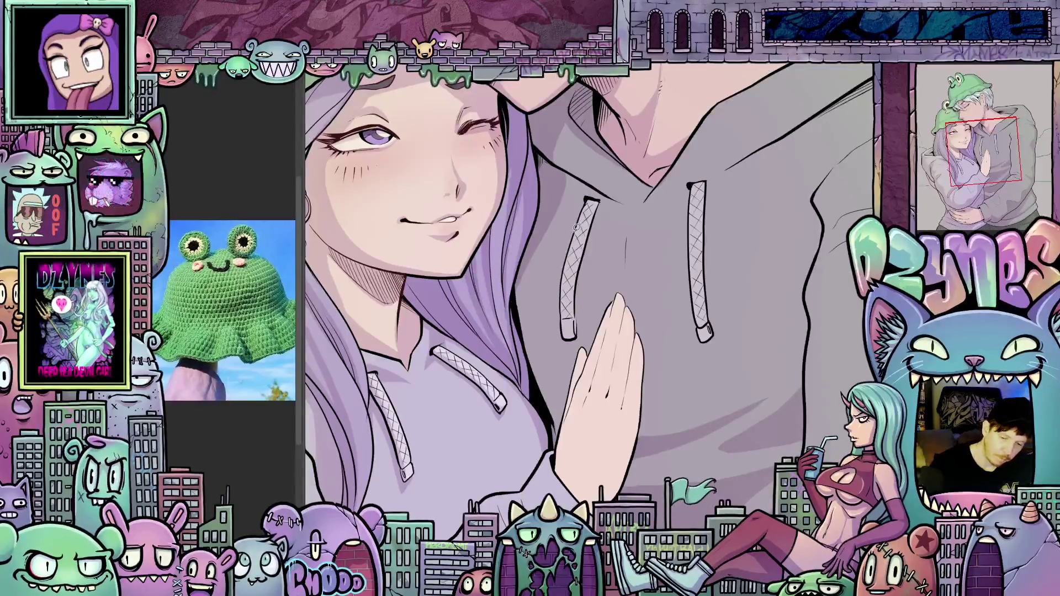
{"action": "left_click_drag", "start_coordinate": [584, 201], "coordinate": [566, 253]}
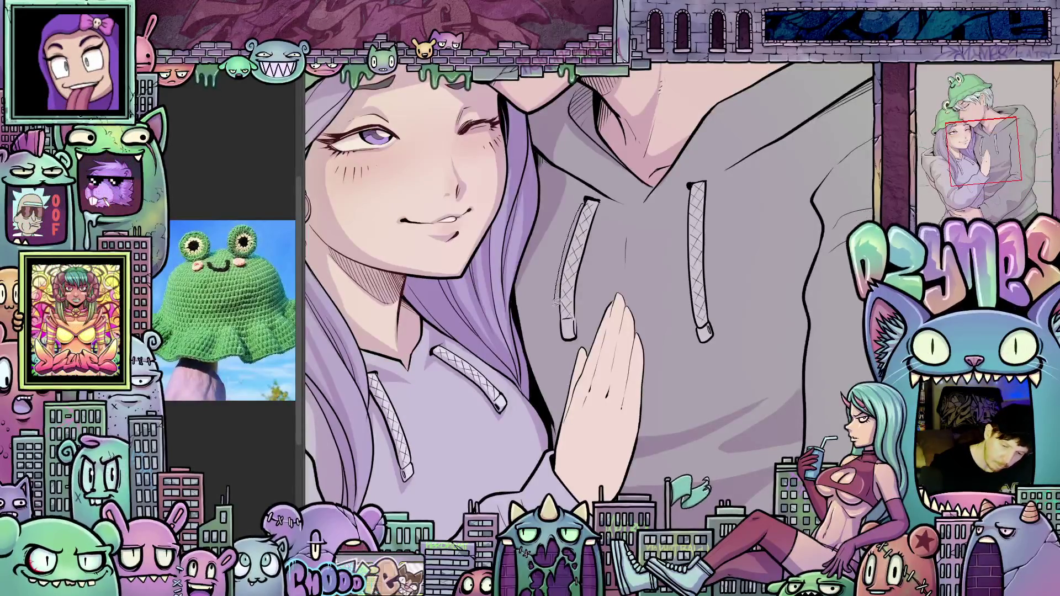
{"action": "left_click_drag", "start_coordinate": [557, 300], "coordinate": [559, 339]}
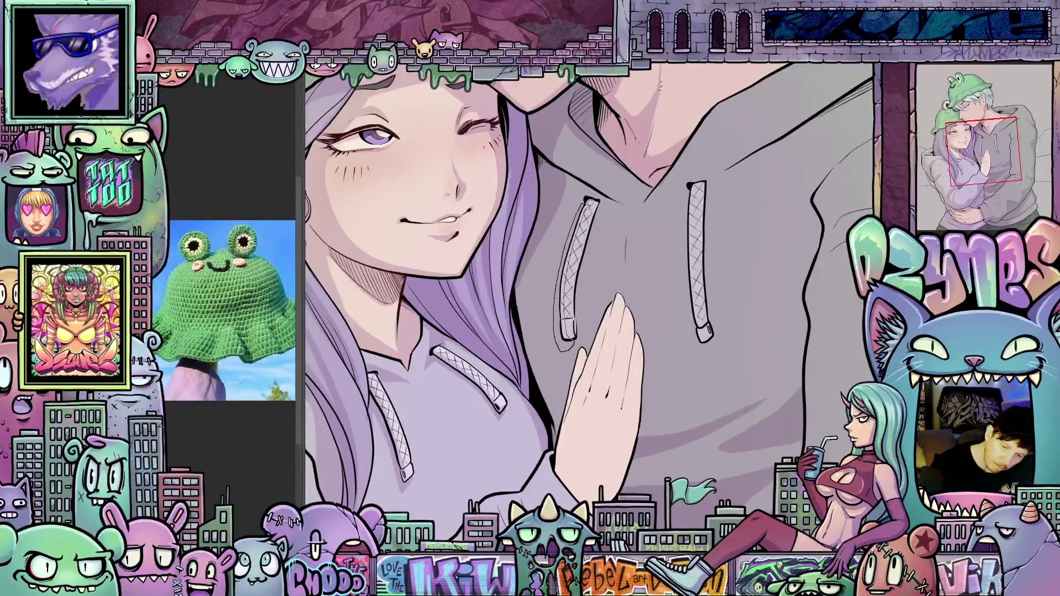
{"action": "key", "text": "ctrl+z"}
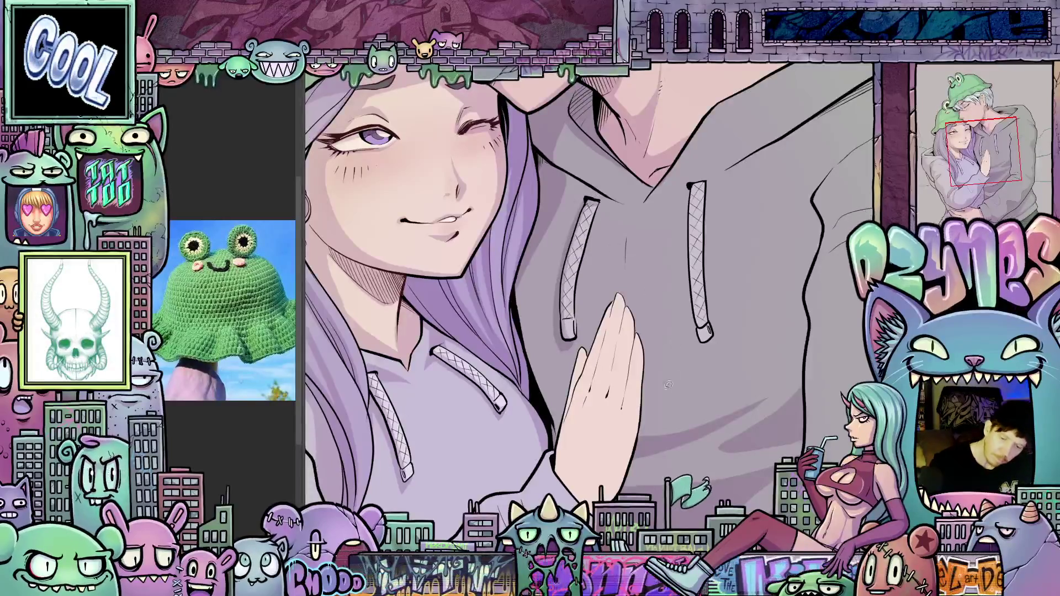
Step: Redraw thin dark lines down the left drawstring, over its top and along the hood edge
{"action": "mouse_move", "coordinate": [566, 182]}
{"action": "left_mouse_down"}
{"action": "mouse_move", "coordinate": [552, 249]}
{"action": "mouse_move", "coordinate": [555, 331]}
{"action": "mouse_move", "coordinate": [575, 381]}
{"action": "left_mouse_up"}
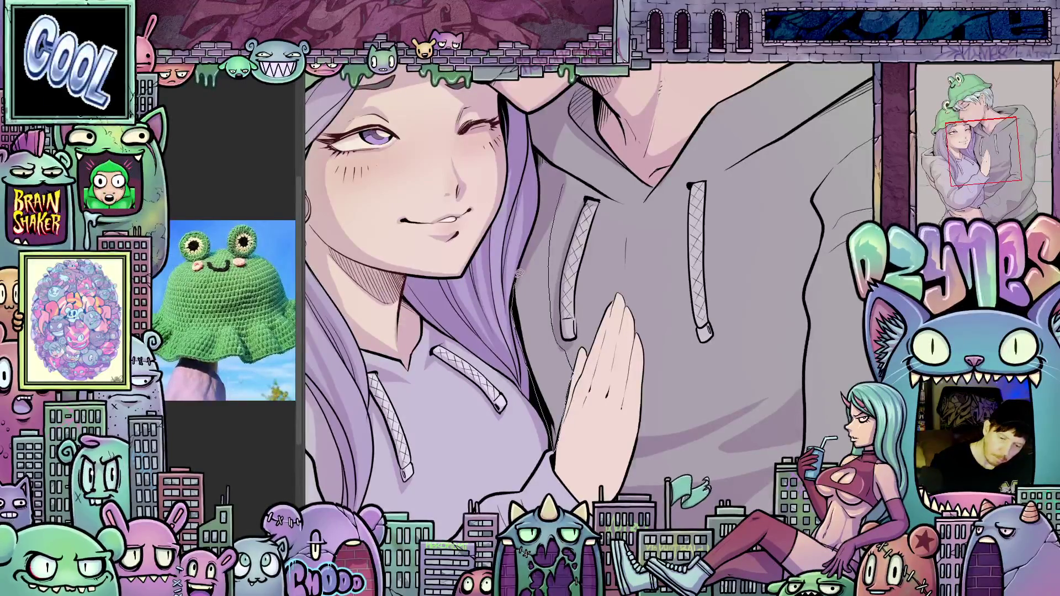
{"action": "left_click_drag", "start_coordinate": [569, 177], "coordinate": [553, 450]}
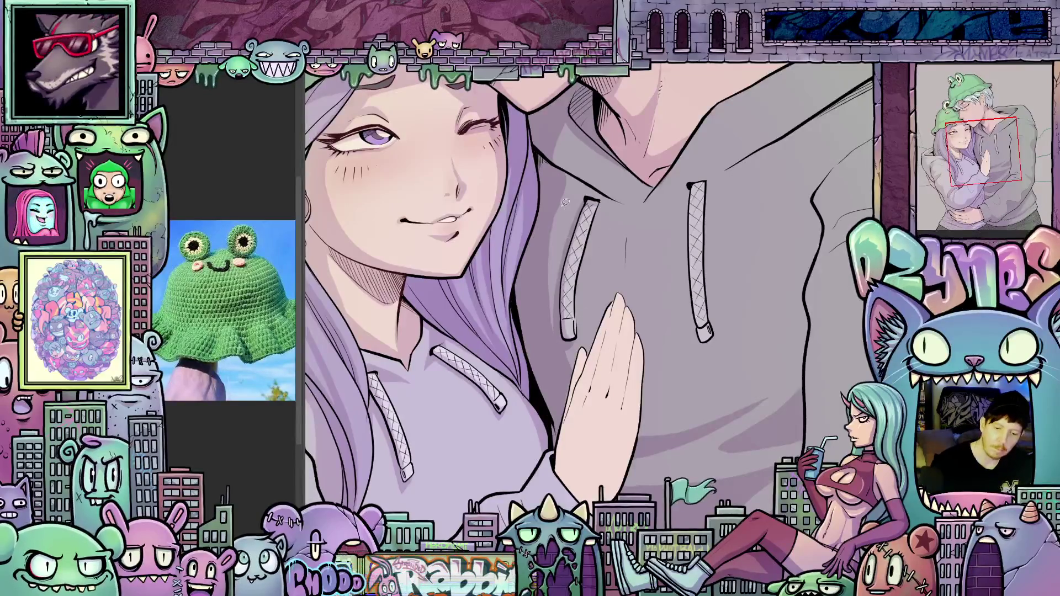
{"action": "left_click_drag", "start_coordinate": [550, 232], "coordinate": [606, 199]}
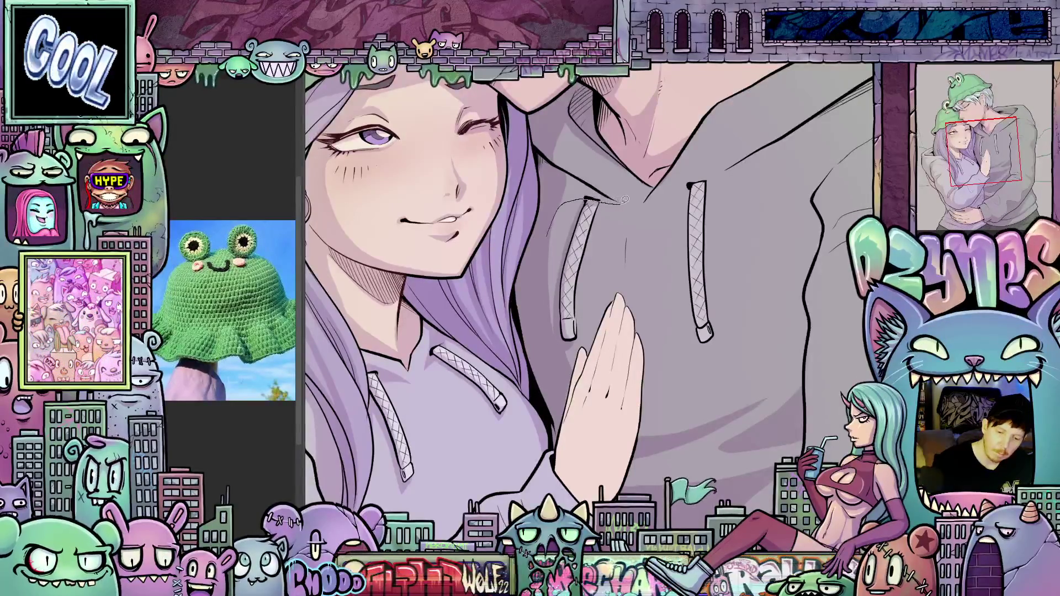
{"action": "mouse_move", "coordinate": [549, 131]}
{"action": "left_mouse_down"}
{"action": "mouse_move", "coordinate": [553, 218]}
{"action": "mouse_move", "coordinate": [619, 201]}
{"action": "left_mouse_up"}
{"action": "left_click_drag", "start_coordinate": [679, 335], "coordinate": [644, 468]}
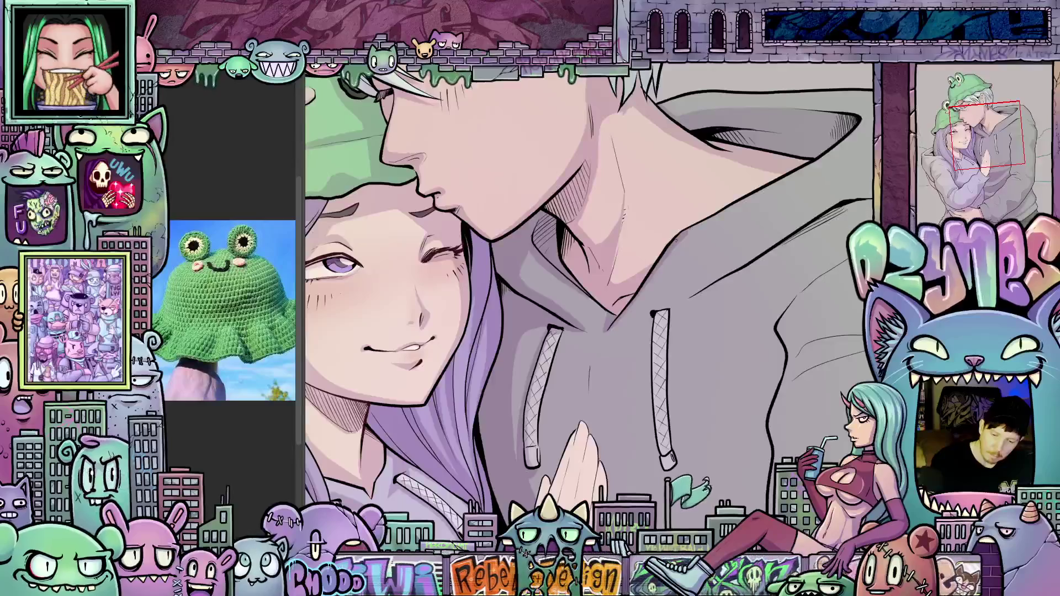
Step: Ink a line along the man's hood edge and undo a trial line on the hoodie's side
{"action": "left_click_drag", "start_coordinate": [751, 195], "coordinate": [727, 217]}
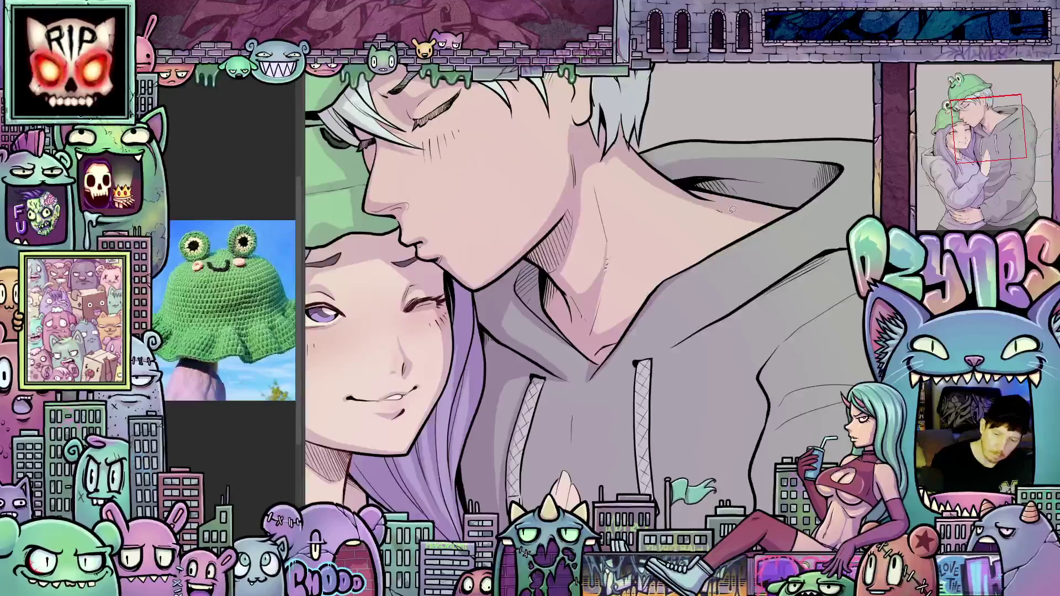
{"action": "mouse_move", "coordinate": [674, 274]}
{"action": "left_mouse_down"}
{"action": "mouse_move", "coordinate": [744, 238]}
{"action": "mouse_move", "coordinate": [777, 205]}
{"action": "left_mouse_up"}
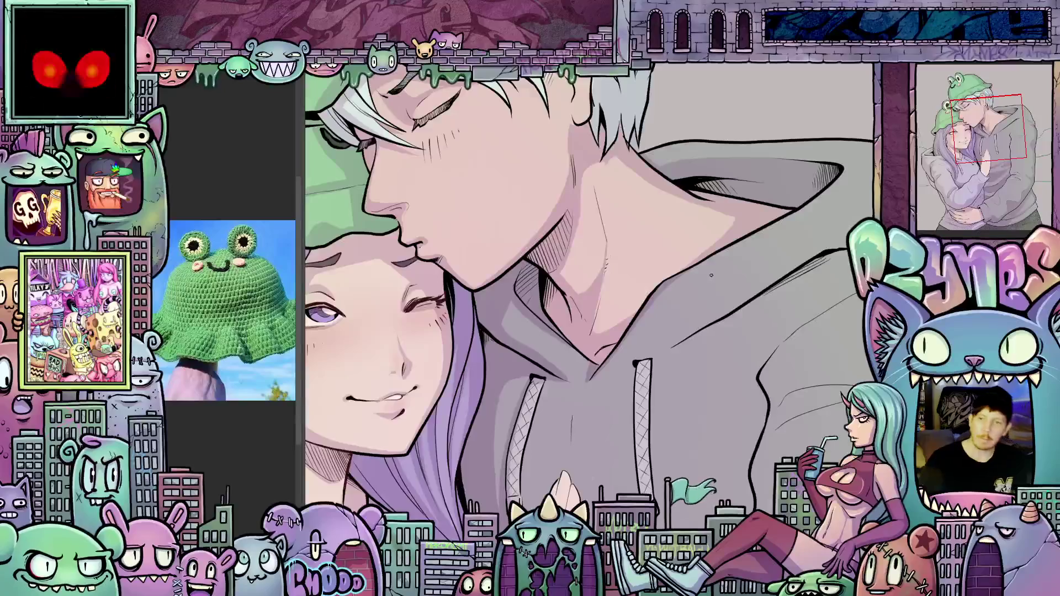
{"action": "scroll", "coordinate": [711, 275], "scroll_direction": "down", "scroll_amount": 5}
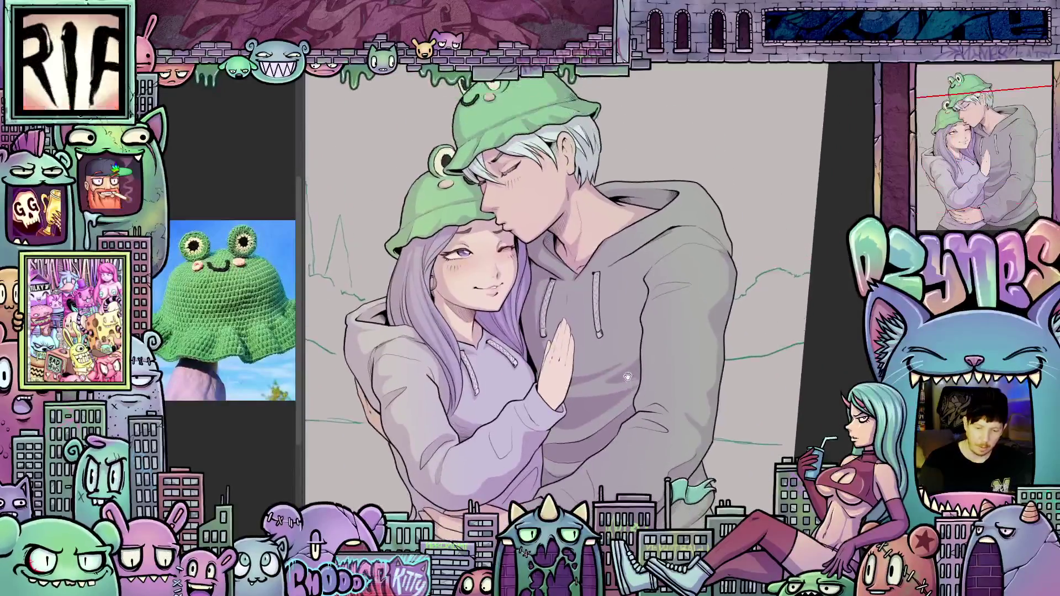
{"action": "scroll", "coordinate": [628, 379], "scroll_direction": "up", "scroll_amount": 4}
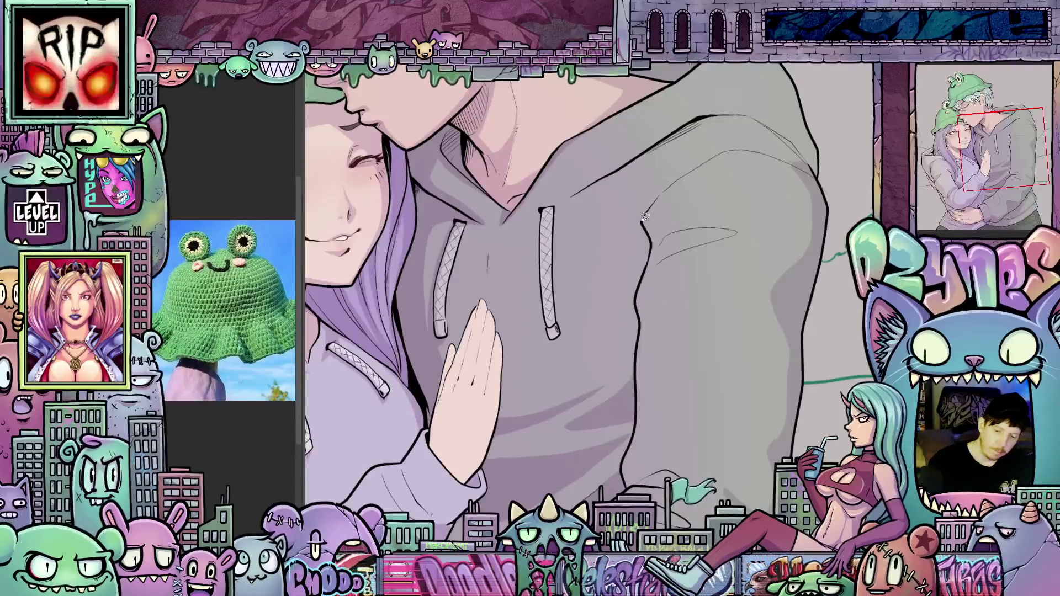
{"action": "mouse_move", "coordinate": [626, 307]}
{"action": "left_mouse_down"}
{"action": "mouse_move", "coordinate": [597, 378]}
{"action": "mouse_move", "coordinate": [616, 400]}
{"action": "mouse_move", "coordinate": [637, 368]}
{"action": "left_mouse_up"}
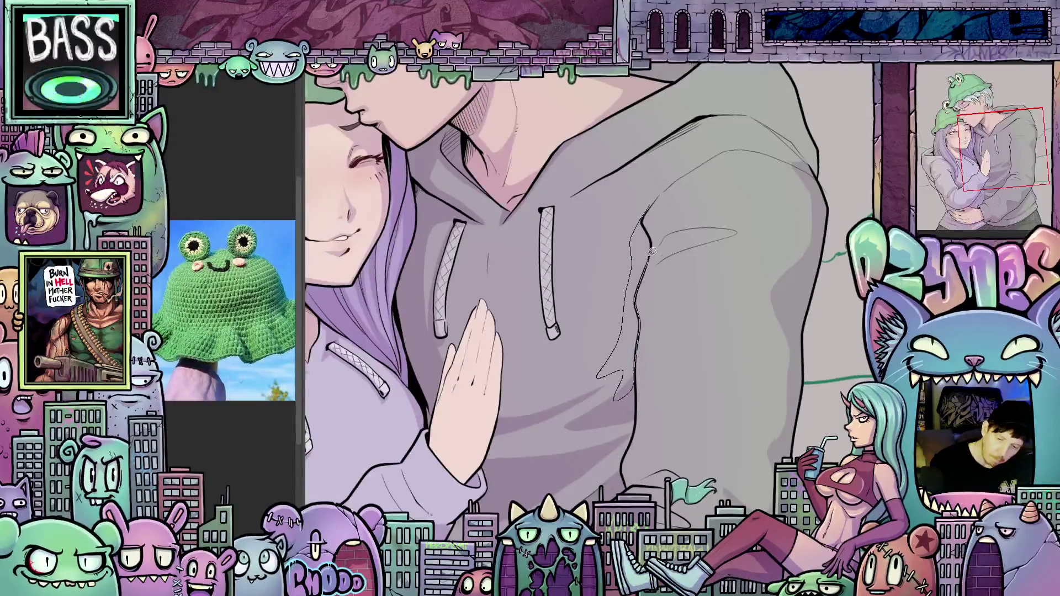
{"action": "key", "text": "ctrl+z"}
{"action": "key", "text": "ctrl+z"}
{"action": "mouse_move", "coordinate": [690, 420]}
{"action": "left_mouse_down"}
{"action": "mouse_move", "coordinate": [663, 353]}
{"action": "mouse_move", "coordinate": [717, 448]}
{"action": "mouse_move", "coordinate": [700, 517]}
{"action": "left_mouse_up"}
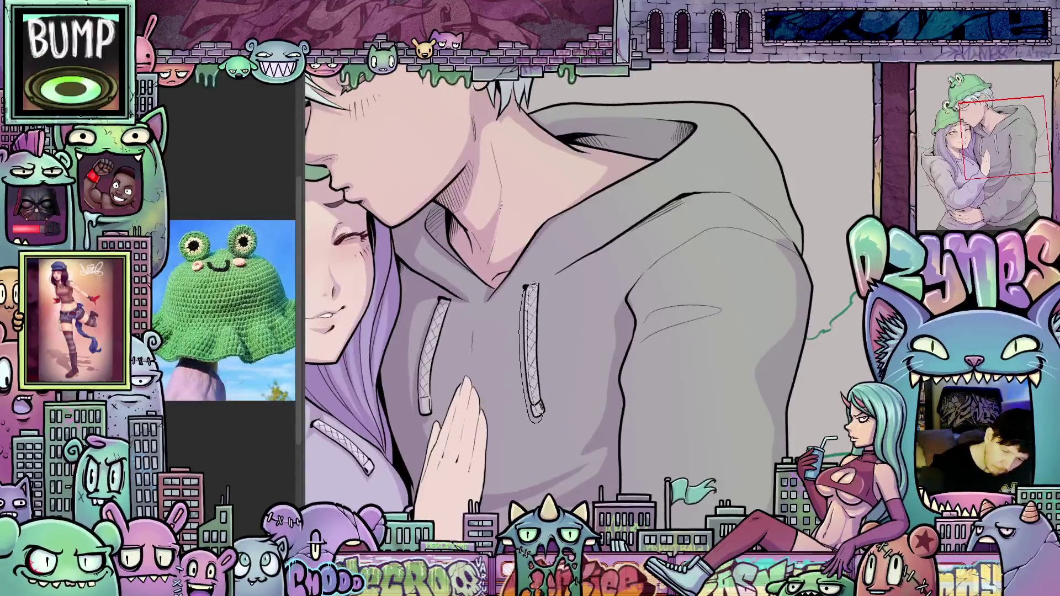
Step: Ink a short stroke at the drawstring top and three lines along the hood edge
{"action": "left_click_drag", "start_coordinate": [528, 296], "coordinate": [588, 286]}
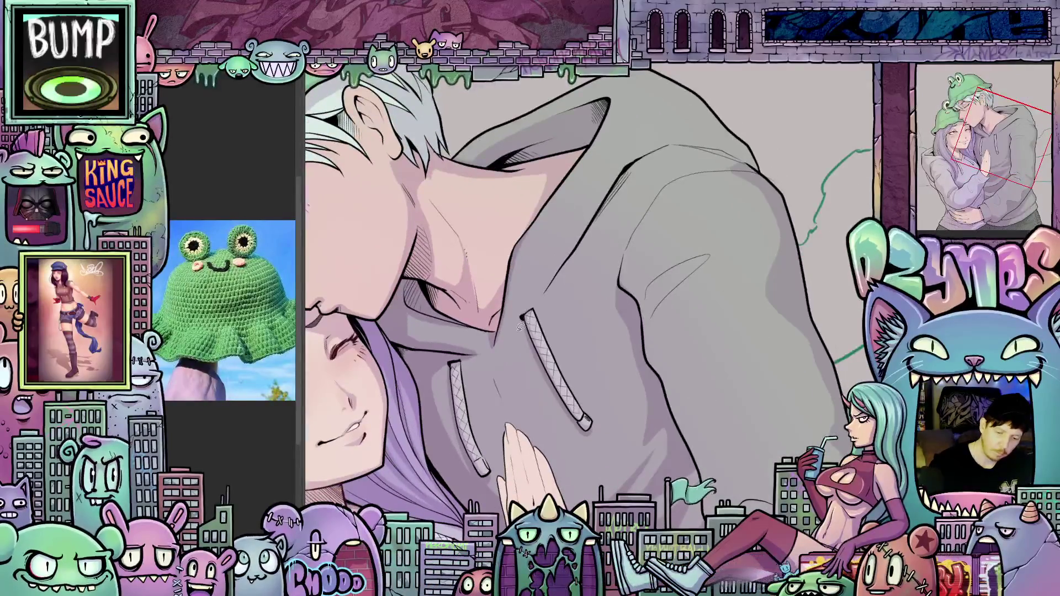
{"action": "left_click_drag", "start_coordinate": [517, 325], "coordinate": [527, 304]}
{"action": "mouse_move", "coordinate": [590, 209]}
{"action": "left_mouse_down"}
{"action": "mouse_move", "coordinate": [644, 150]}
{"action": "mouse_move", "coordinate": [686, 131]}
{"action": "left_mouse_up"}
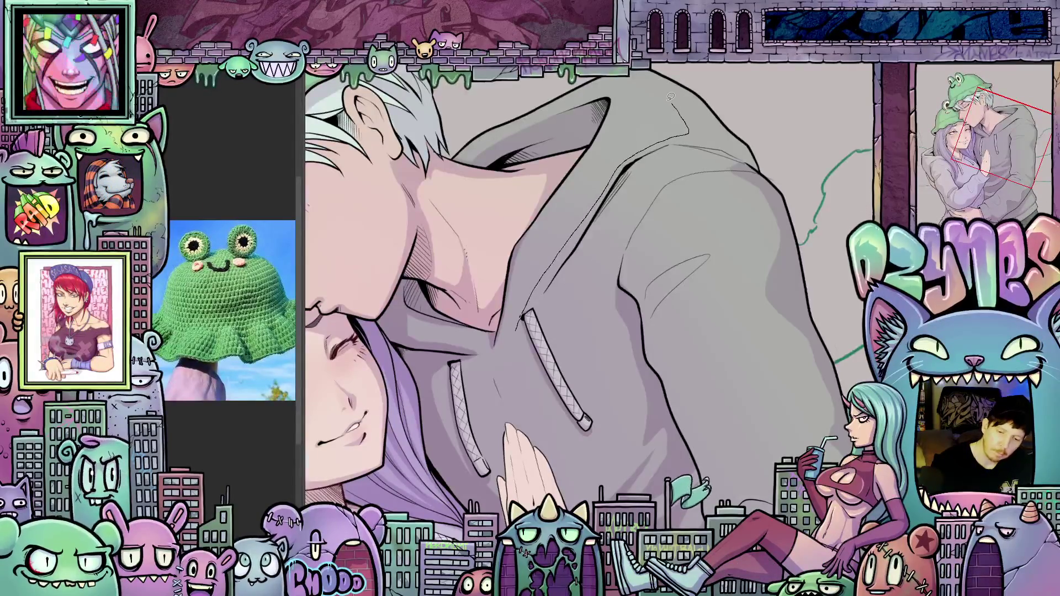
{"action": "left_click_drag", "start_coordinate": [702, 83], "coordinate": [785, 144]}
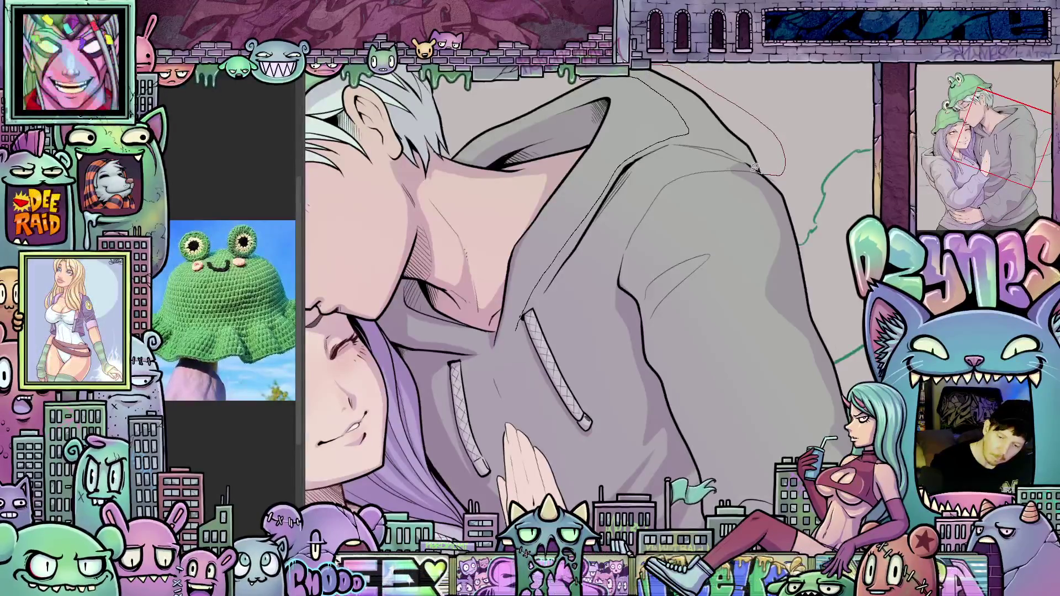
{"action": "mouse_move", "coordinate": [725, 168]}
{"action": "left_mouse_down"}
{"action": "mouse_move", "coordinate": [651, 158]}
{"action": "mouse_move", "coordinate": [604, 223]}
{"action": "left_mouse_up"}
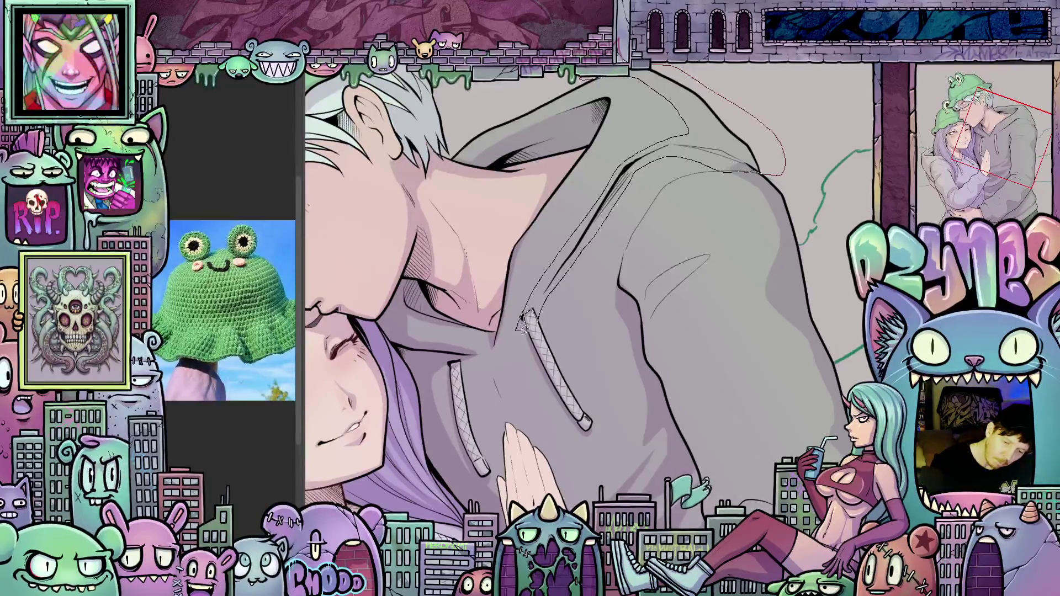
Step: Outline and fill a new shading area on the lower hoodie up toward the sleeve
{"action": "scroll", "coordinate": [524, 326], "scroll_direction": "down", "scroll_amount": 5}
{"action": "mouse_move", "coordinate": [649, 375]}
{"action": "left_mouse_down"}
{"action": "mouse_move", "coordinate": [731, 10]}
{"action": "mouse_move", "coordinate": [724, 77]}
{"action": "mouse_move", "coordinate": [820, 199]}
{"action": "left_mouse_up"}
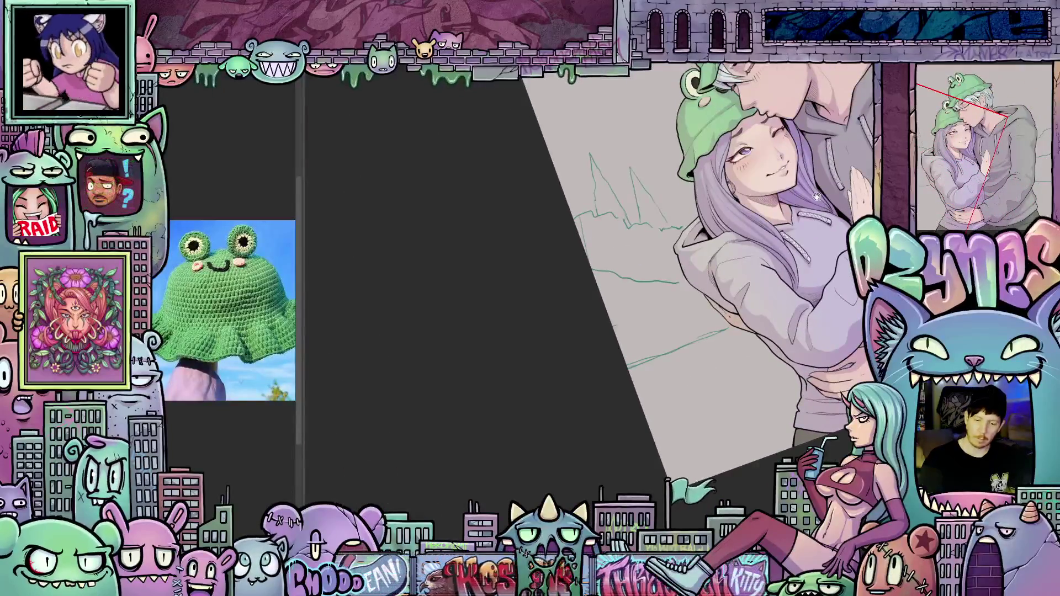
{"action": "key", "text": "ctrl+0"}
{"action": "key", "text": "Escape"}
{"action": "mouse_move", "coordinate": [767, 344]}
{"action": "left_mouse_down"}
{"action": "mouse_move", "coordinate": [735, 310]}
{"action": "mouse_move", "coordinate": [747, 332]}
{"action": "left_mouse_up"}
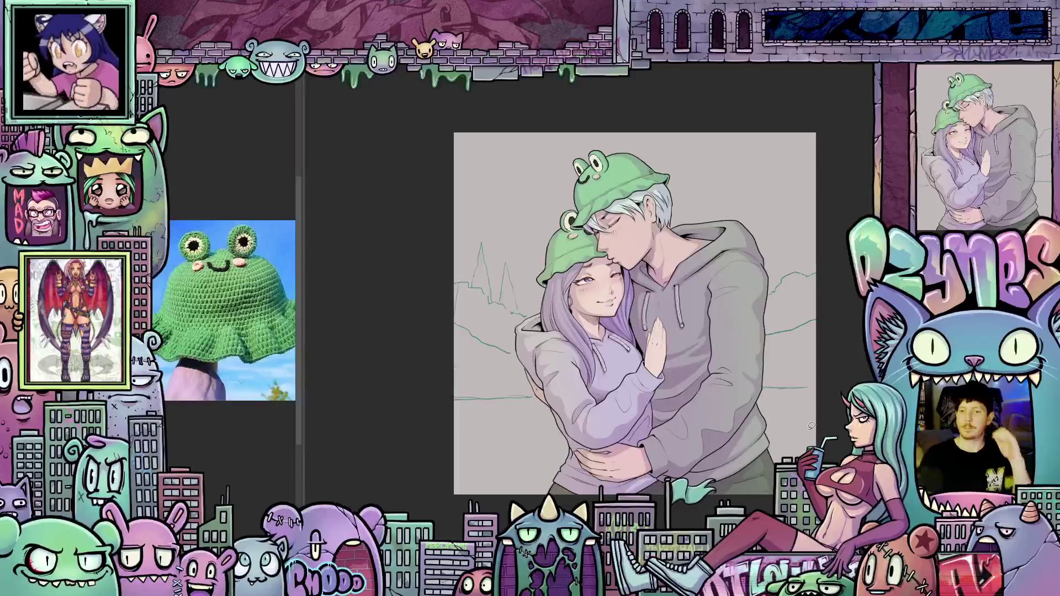
{"action": "scroll", "coordinate": [768, 378], "scroll_direction": "up", "scroll_amount": 3}
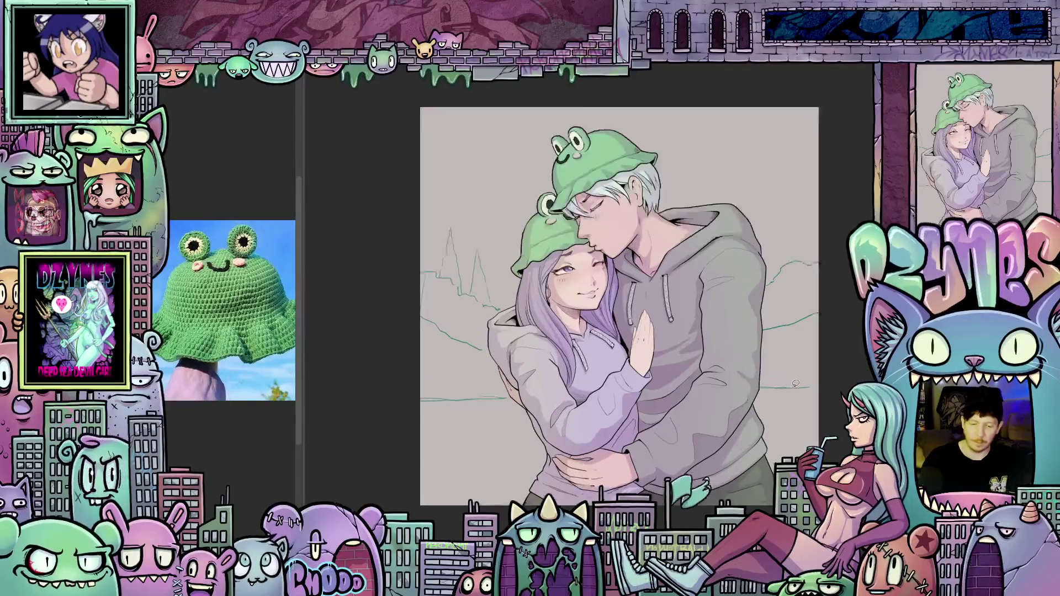
{"action": "scroll", "coordinate": [685, 442], "scroll_direction": "up", "scroll_amount": 3}
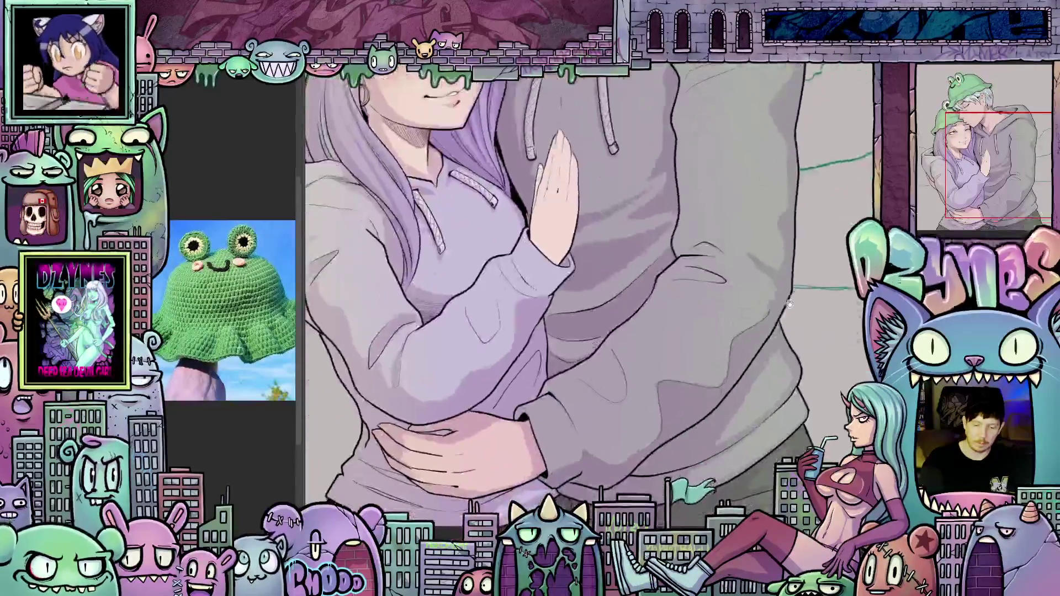
{"action": "mouse_move", "coordinate": [684, 450]}
{"action": "left_mouse_down"}
{"action": "mouse_move", "coordinate": [713, 369]}
{"action": "mouse_move", "coordinate": [546, 365]}
{"action": "left_mouse_up"}
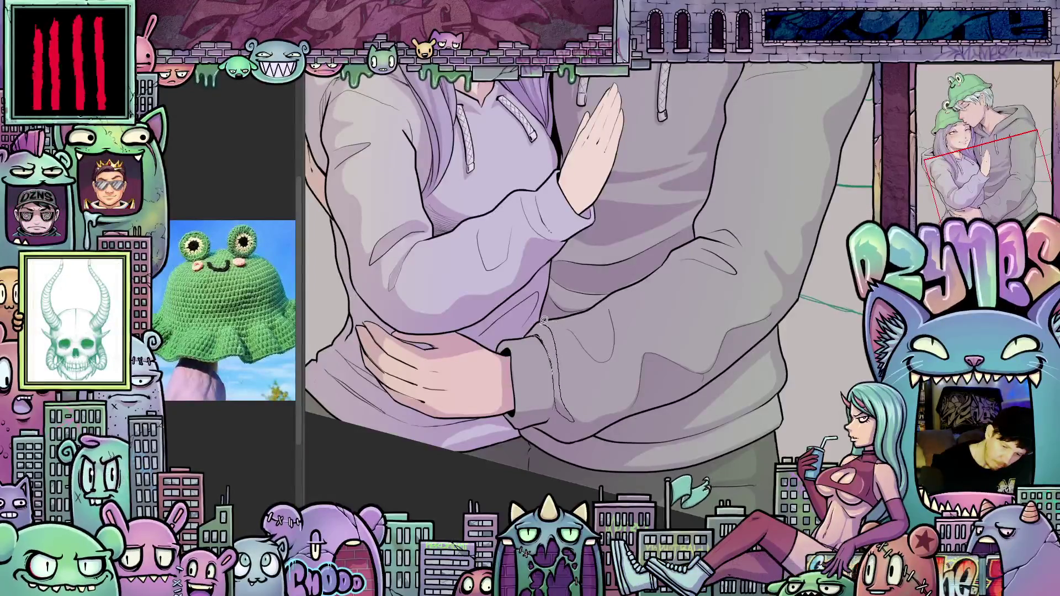
{"action": "mouse_move", "coordinate": [548, 339]}
{"action": "left_mouse_down"}
{"action": "mouse_move", "coordinate": [723, 284]}
{"action": "mouse_move", "coordinate": [577, 367]}
{"action": "mouse_move", "coordinate": [584, 305]}
{"action": "left_mouse_up"}
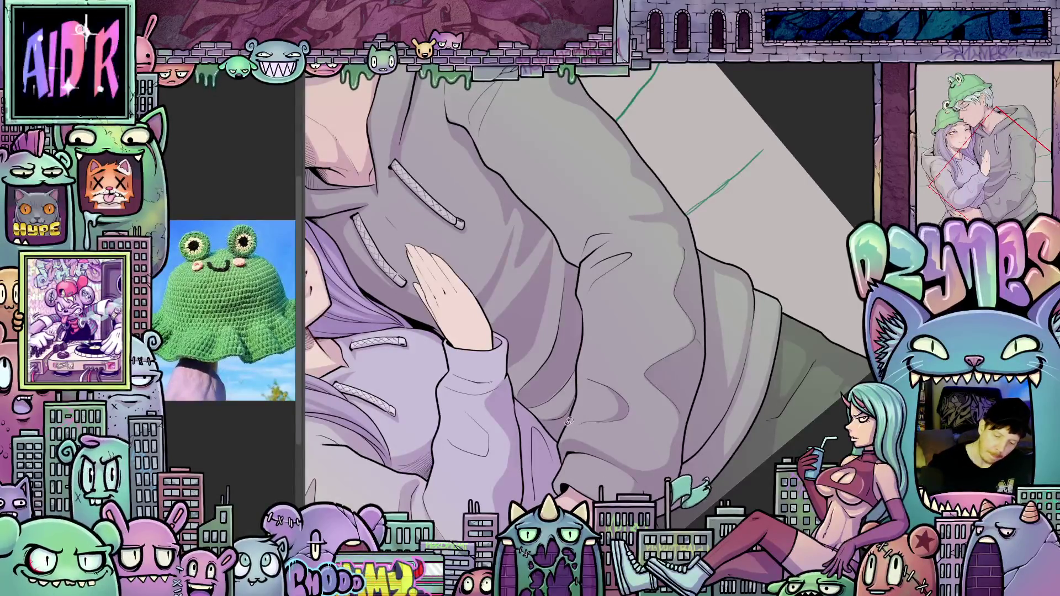
{"action": "mouse_move", "coordinate": [585, 386]}
{"action": "left_mouse_down"}
{"action": "mouse_move", "coordinate": [592, 290]}
{"action": "mouse_move", "coordinate": [634, 252]}
{"action": "mouse_move", "coordinate": [607, 234]}
{"action": "mouse_move", "coordinate": [587, 242]}
{"action": "mouse_move", "coordinate": [572, 233]}
{"action": "left_mouse_up"}
{"action": "left_click_drag", "start_coordinate": [540, 198], "coordinate": [511, 160]}
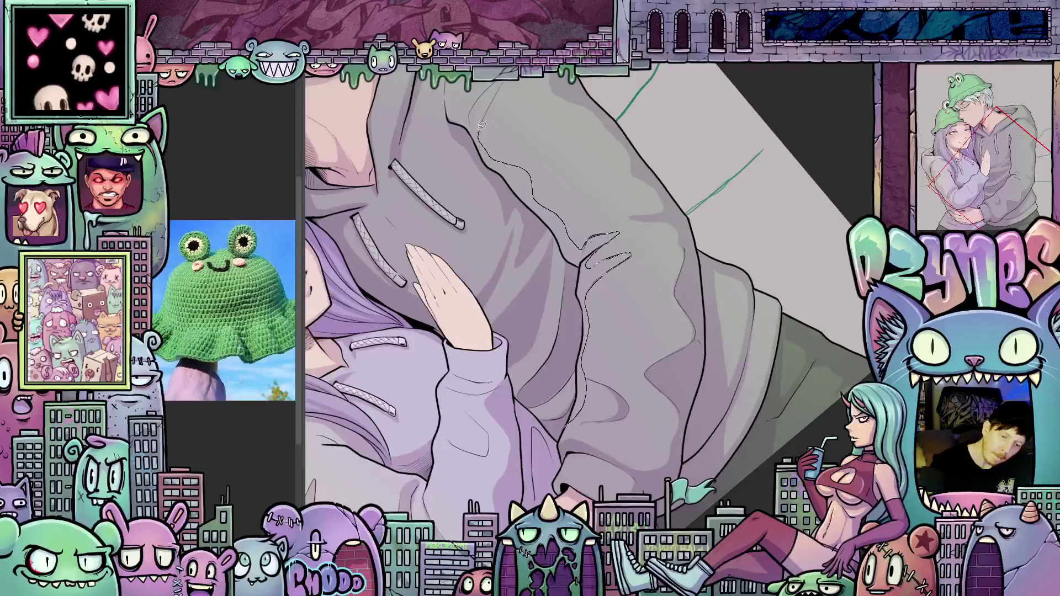
{"action": "left_click_drag", "start_coordinate": [482, 126], "coordinate": [491, 105]}
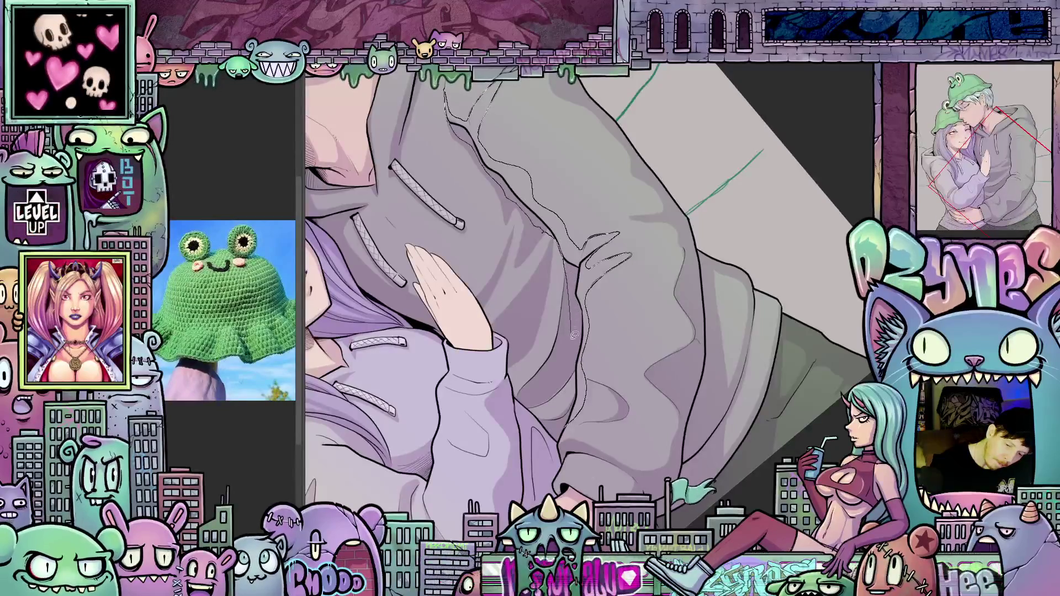
{"action": "mouse_move", "coordinate": [577, 389]}
{"action": "left_mouse_down"}
{"action": "mouse_move", "coordinate": [566, 425]}
{"action": "mouse_move", "coordinate": [555, 395]}
{"action": "mouse_move", "coordinate": [575, 377]}
{"action": "mouse_move", "coordinate": [564, 428]}
{"action": "mouse_move", "coordinate": [581, 379]}
{"action": "mouse_move", "coordinate": [563, 398]}
{"action": "left_mouse_up"}
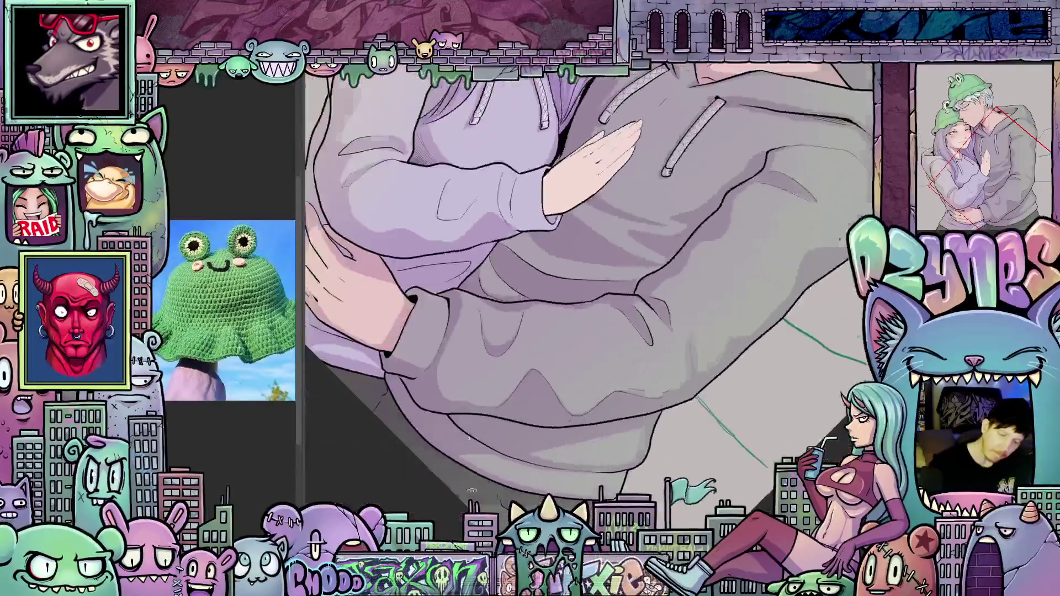
Step: Outline another shading shape on the hoodie and show the whole artwork upright
{"action": "mouse_move", "coordinate": [487, 256]}
{"action": "left_mouse_down"}
{"action": "mouse_move", "coordinate": [507, 294]}
{"action": "mouse_move", "coordinate": [481, 274]}
{"action": "mouse_move", "coordinate": [536, 258]}
{"action": "left_mouse_up"}
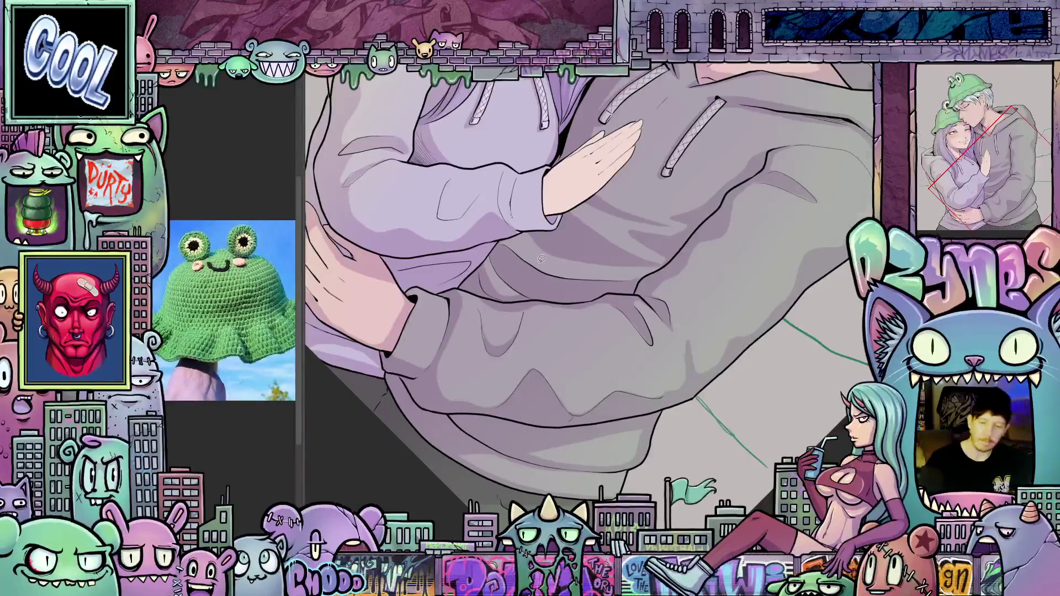
{"action": "key", "text": "ctrl+0"}
{"action": "key", "text": "Escape"}
{"action": "left_click_drag", "start_coordinate": [670, 329], "coordinate": [613, 458]}
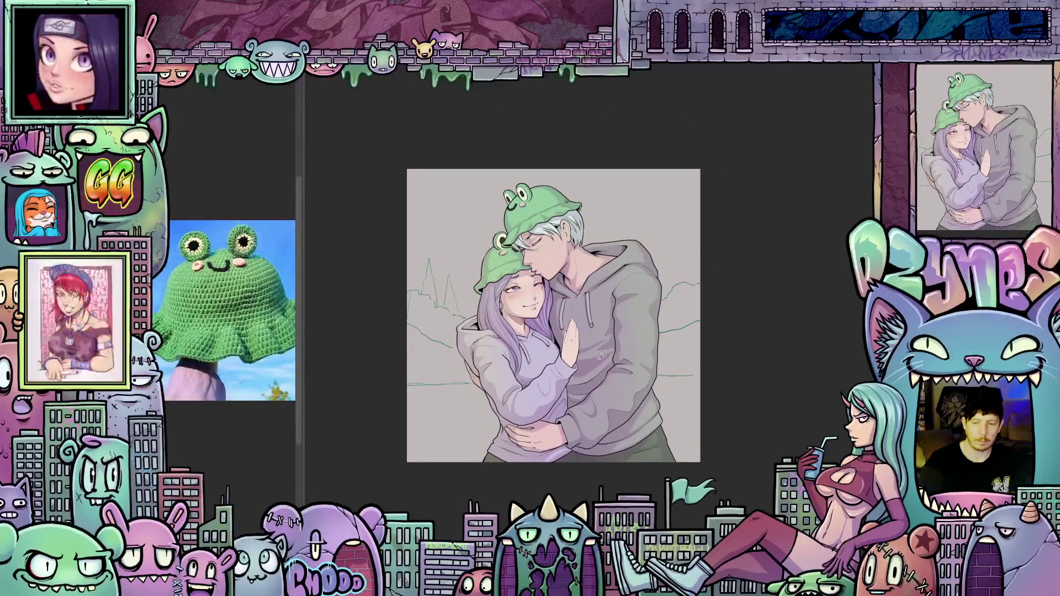
Step: Switch the working layer's blending mode to Multiply over the coloured couple
{"action": "scroll", "coordinate": [539, 273], "scroll_direction": "up", "scroll_amount": 5}
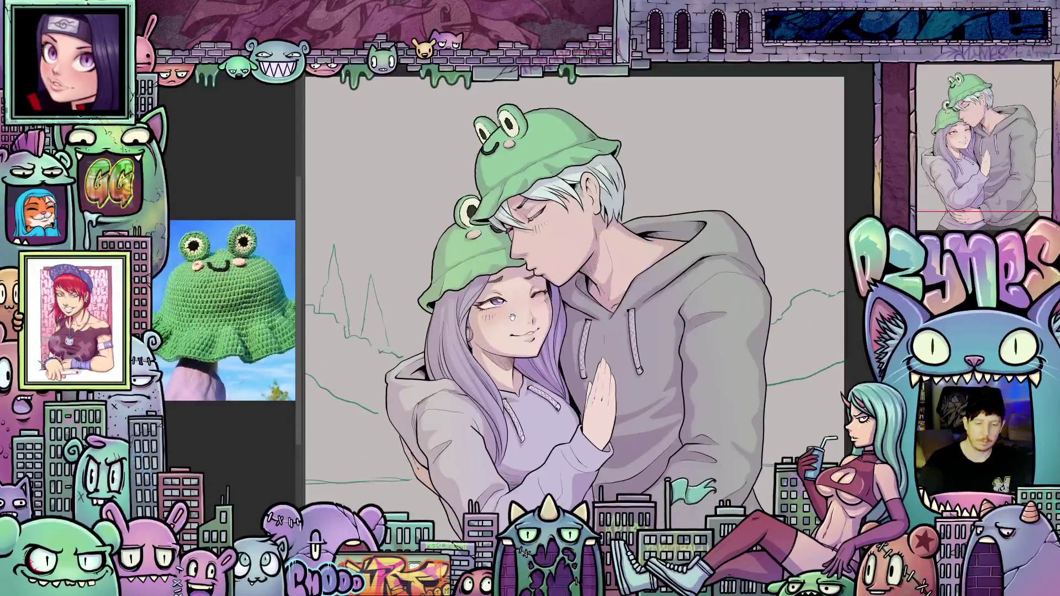
{"action": "scroll", "coordinate": [537, 276], "scroll_direction": "up", "scroll_amount": 3}
{"action": "scroll", "coordinate": [503, 319], "scroll_direction": "down", "scroll_amount": 3}
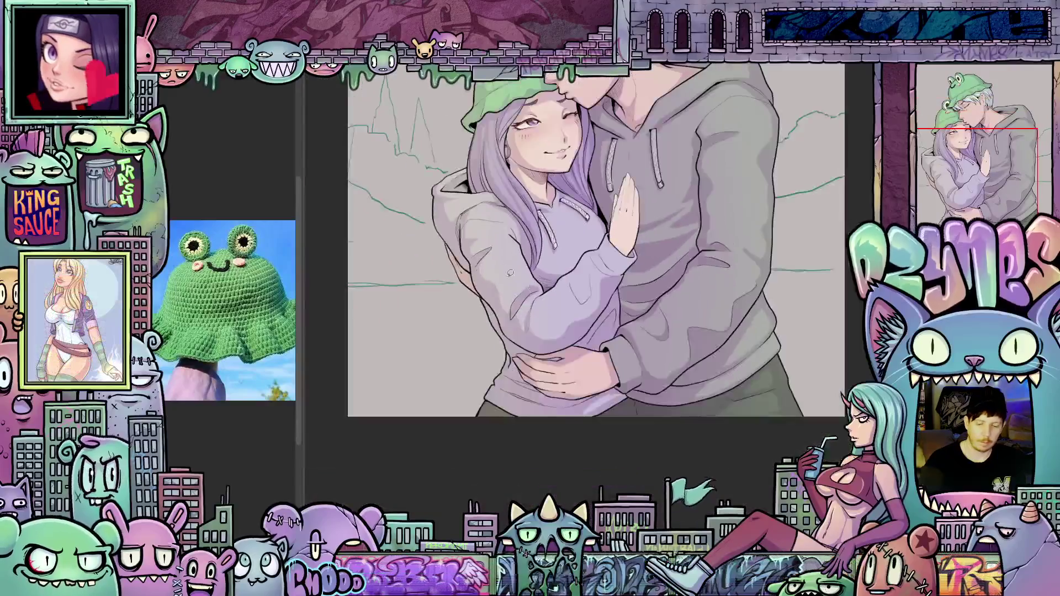
{"action": "left_click_drag", "start_coordinate": [510, 272], "coordinate": [487, 286]}
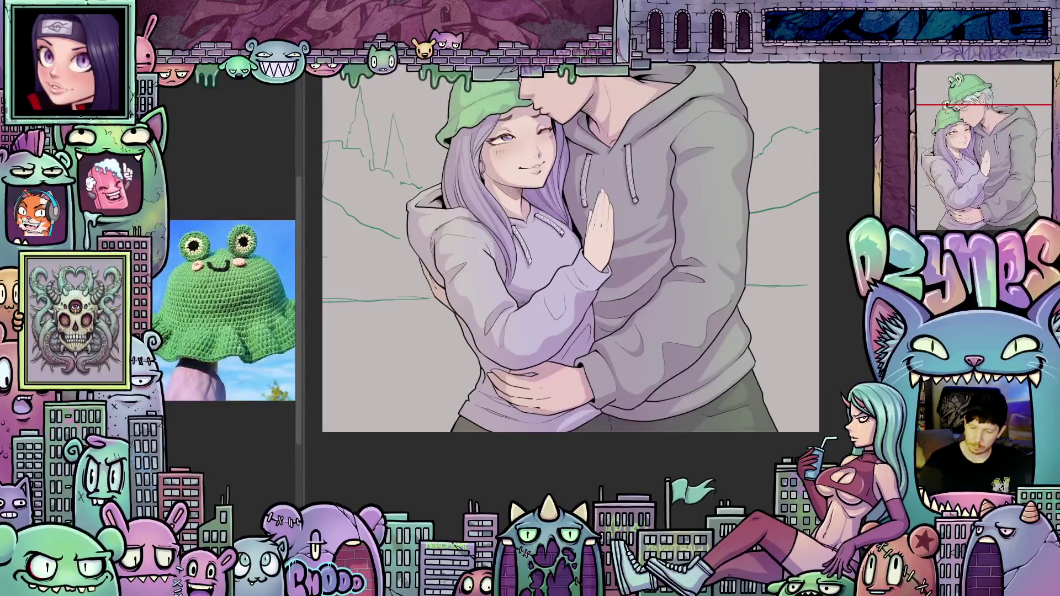
{"action": "left_click", "coordinate": [939, 79]}
{"action": "left_click", "coordinate": [929, 100]}
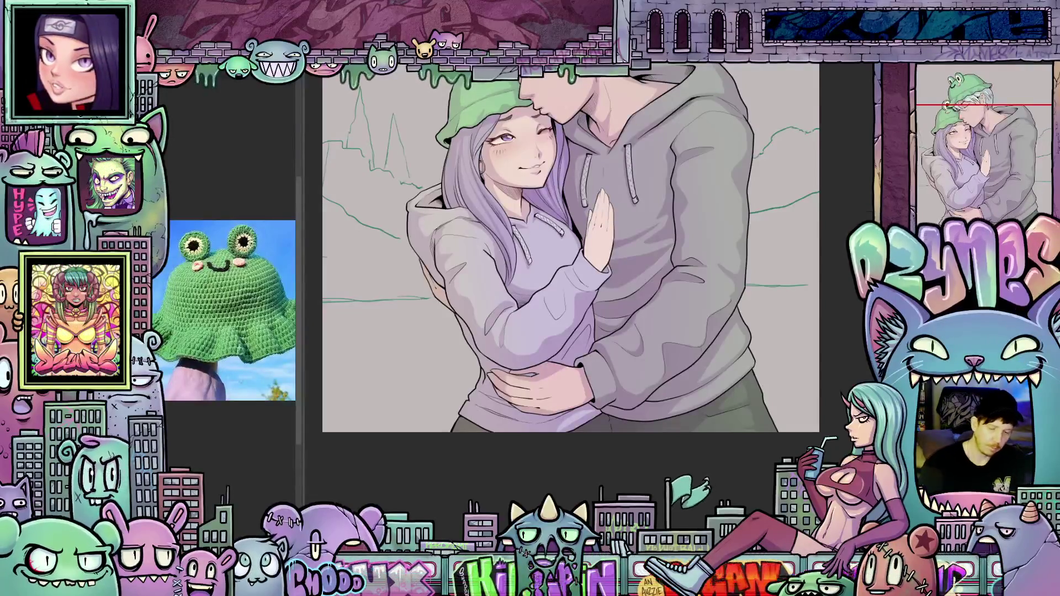
{"action": "left_click_drag", "start_coordinate": [493, 277], "coordinate": [518, 405]}
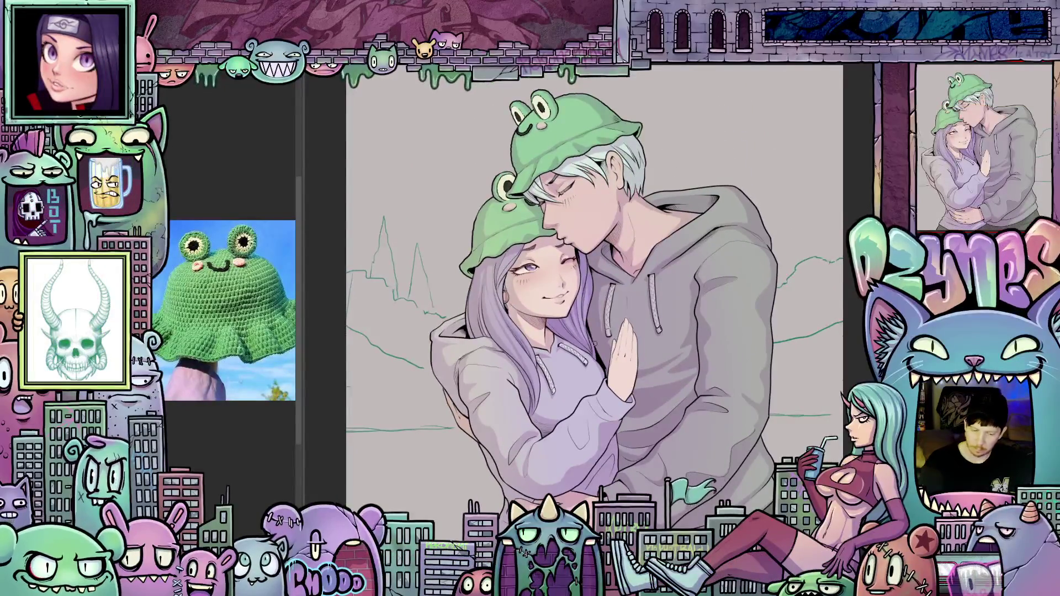
Step: Zoom around the illustration and double the brush size with ]
{"action": "scroll", "coordinate": [482, 314], "scroll_direction": "up", "scroll_amount": 3}
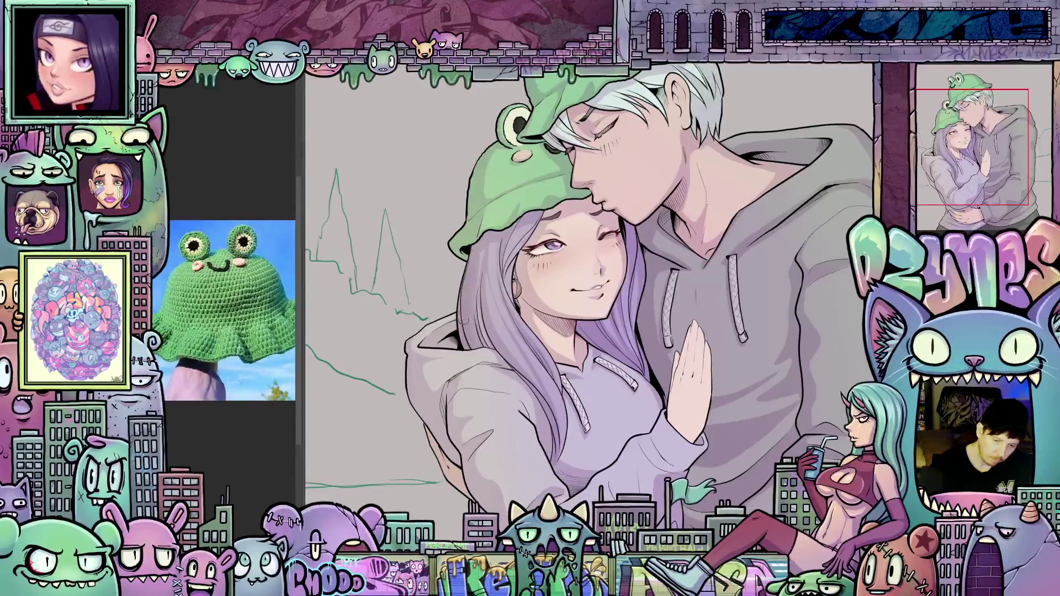
{"action": "scroll", "coordinate": [706, 431], "scroll_direction": "up", "scroll_amount": 2}
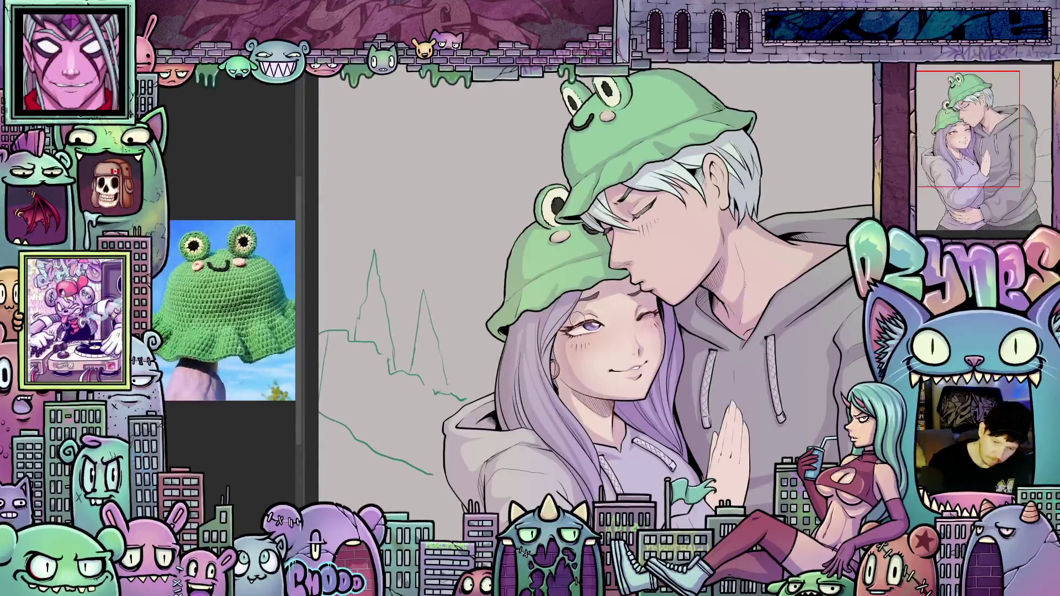
{"action": "scroll", "coordinate": [669, 340], "scroll_direction": "down", "scroll_amount": 5}
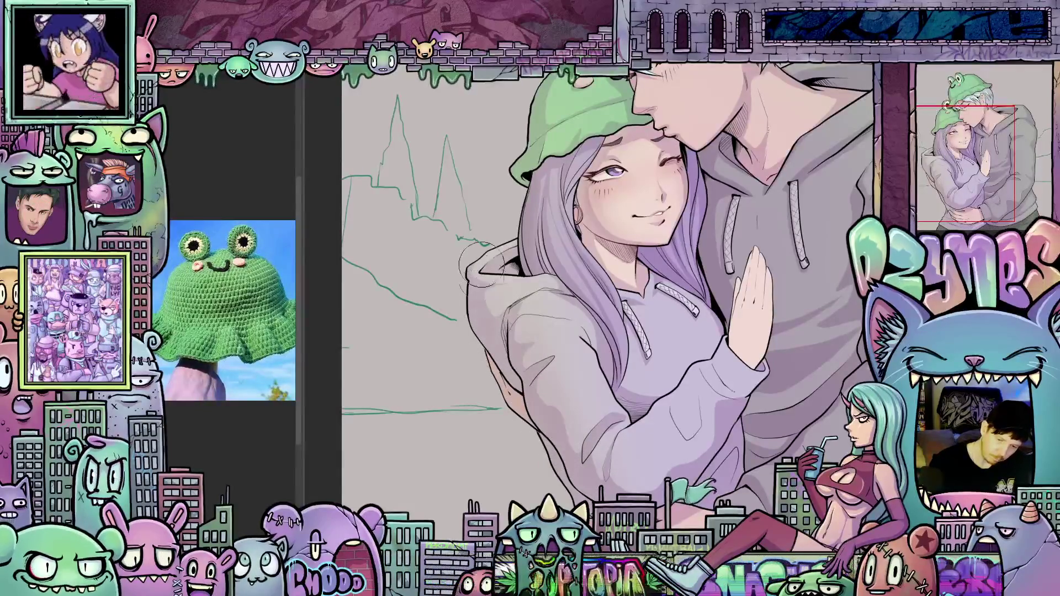
{"action": "scroll", "coordinate": [654, 497], "scroll_direction": "down", "scroll_amount": 5}
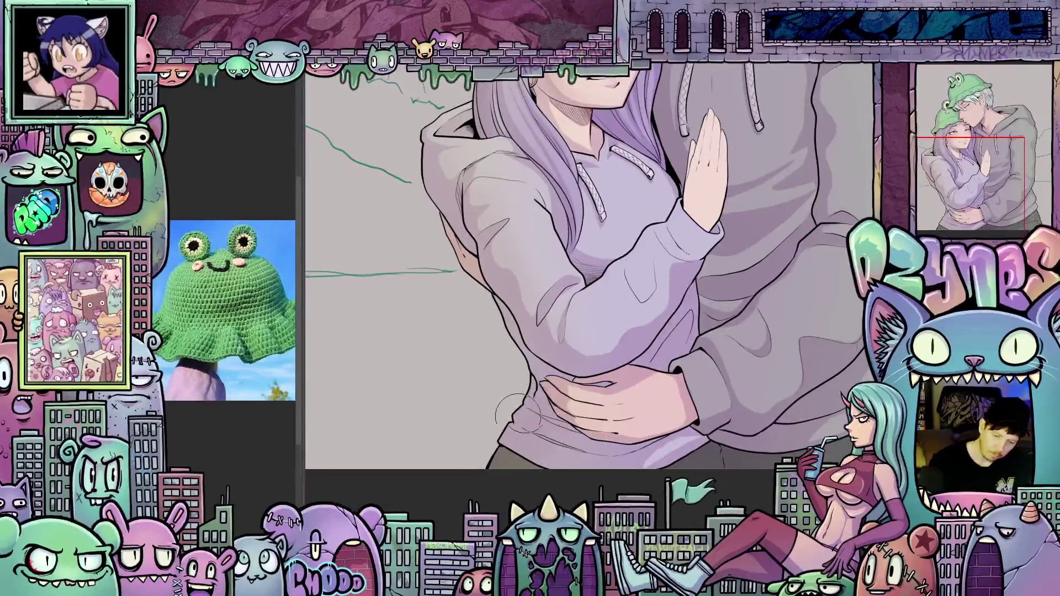
{"action": "scroll", "coordinate": [777, 279], "scroll_direction": "down", "scroll_amount": 1}
{"action": "scroll", "coordinate": [778, 279], "scroll_direction": "down", "scroll_amount": 6}
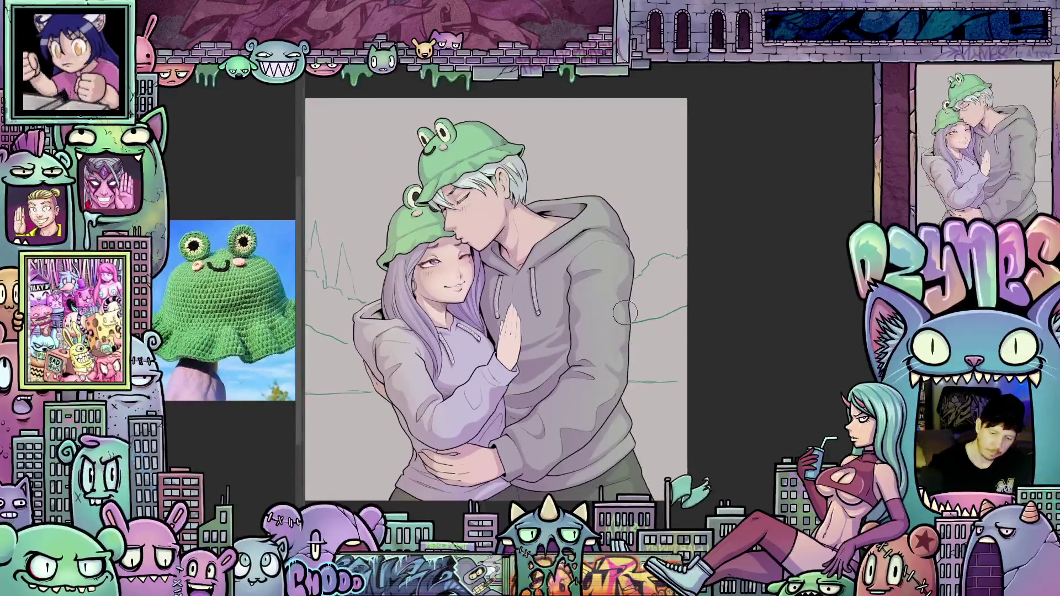
{"action": "key", "text": "bracketright"}
{"action": "key", "text": "bracketright"}
{"action": "key", "text": "bracketright"}
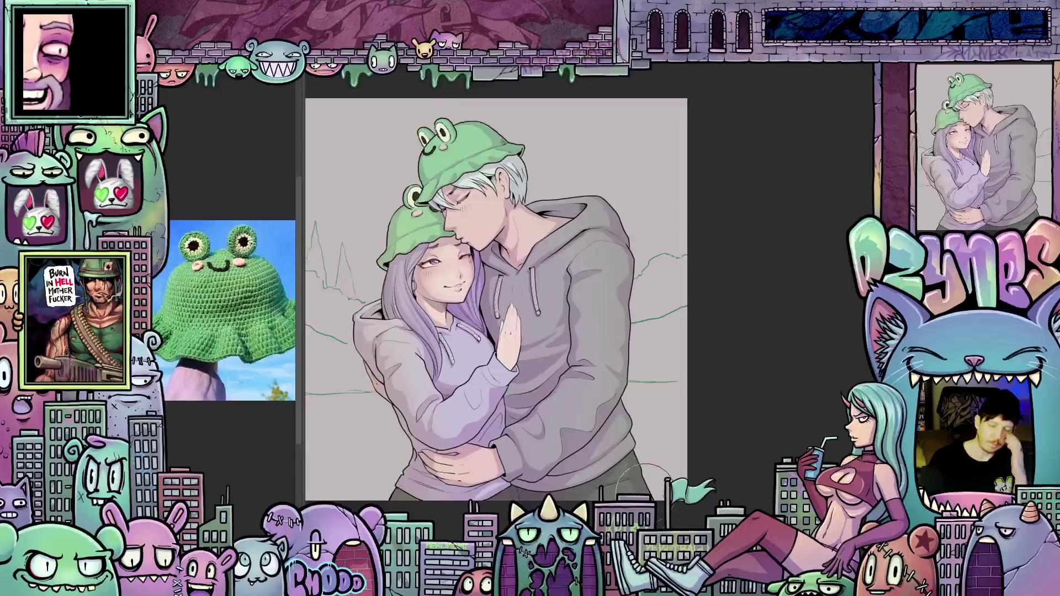
{"action": "scroll", "coordinate": [630, 482], "scroll_direction": "down", "scroll_amount": 2}
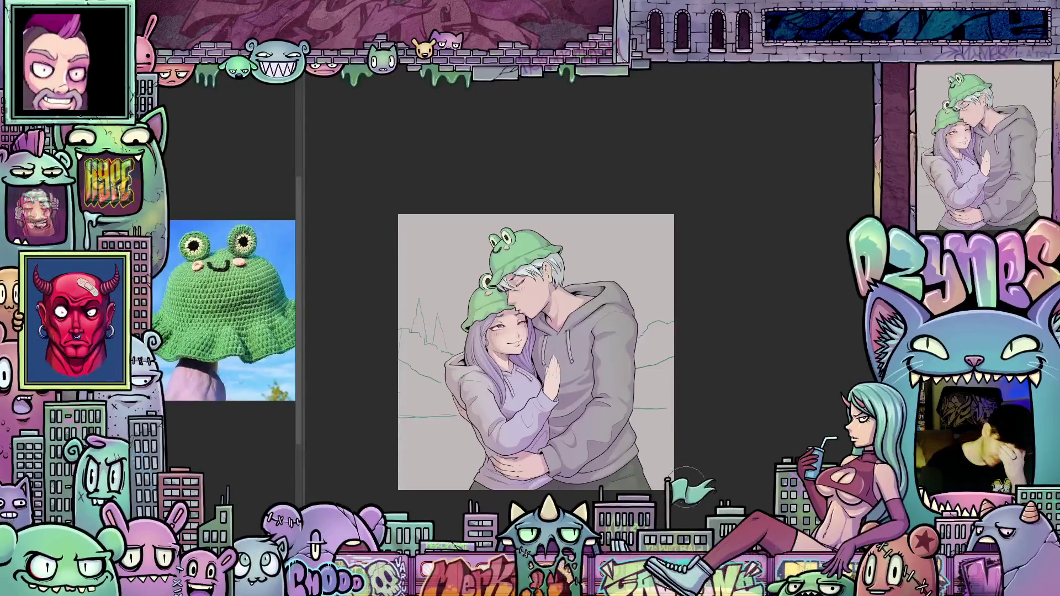
{"action": "scroll", "coordinate": [666, 475], "scroll_direction": "up", "scroll_amount": 3}
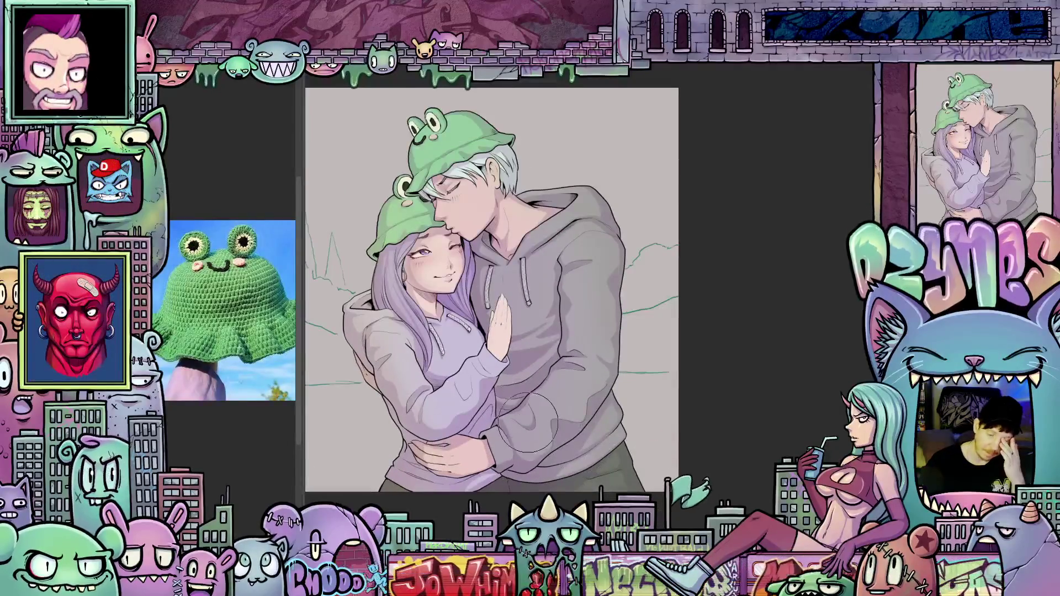
{"action": "scroll", "coordinate": [492, 353], "scroll_direction": "up", "scroll_amount": 1}
{"action": "scroll", "coordinate": [491, 354], "scroll_direction": "up", "scroll_amount": 1}
{"action": "scroll", "coordinate": [492, 353], "scroll_direction": "up", "scroll_amount": 2}
{"action": "scroll", "coordinate": [492, 353], "scroll_direction": "down", "scroll_amount": 2}
{"action": "scroll", "coordinate": [492, 353], "scroll_direction": "up", "scroll_amount": 3}
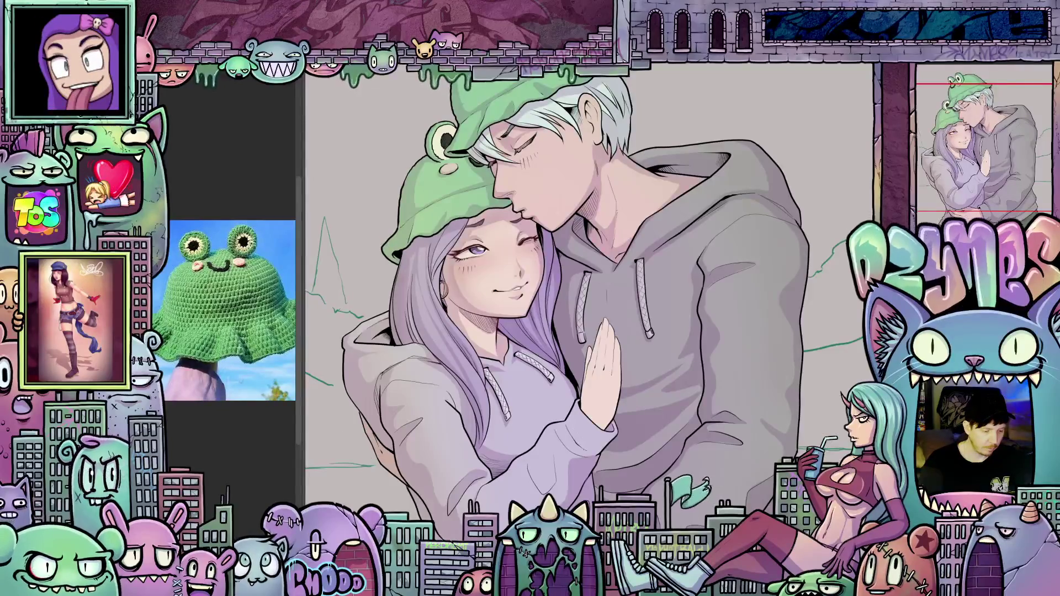
{"action": "scroll", "coordinate": [569, 412], "scroll_direction": "up", "scroll_amount": 2}
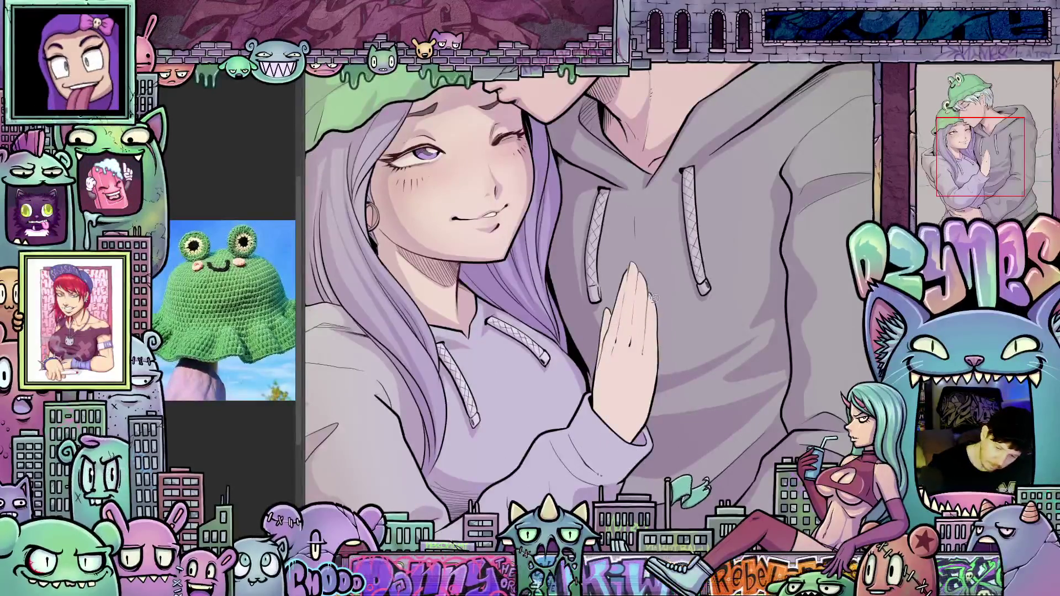
Step: Discard a trial curve, then ink dark lines along the girl's raised-hand finger outlines
{"action": "mouse_move", "coordinate": [639, 410]}
{"action": "left_mouse_down"}
{"action": "mouse_move", "coordinate": [613, 423]}
{"action": "mouse_move", "coordinate": [598, 376]}
{"action": "left_mouse_up"}
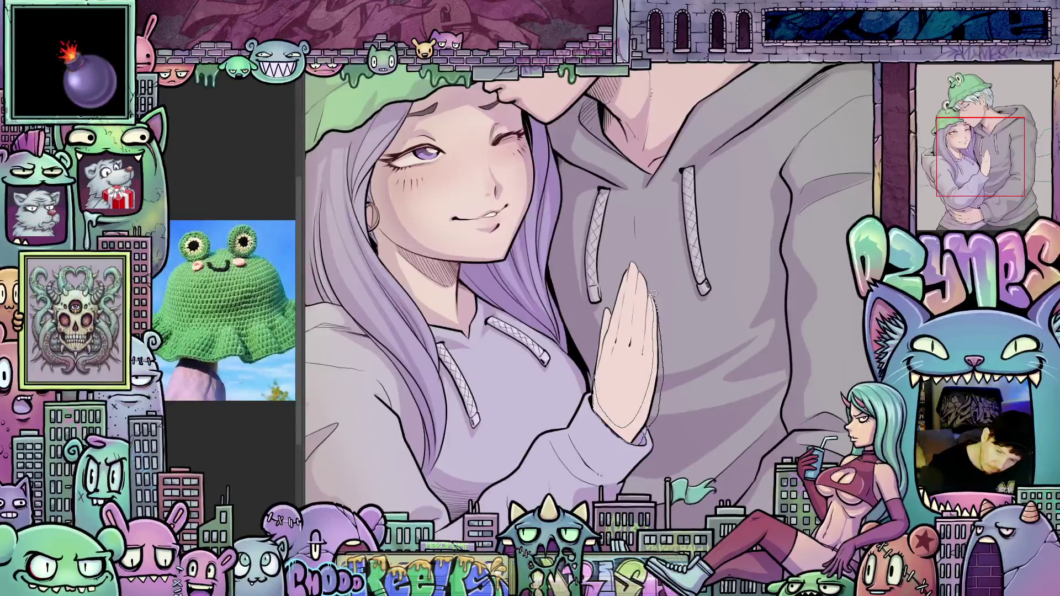
{"action": "key", "text": "Delete"}
{"action": "mouse_move", "coordinate": [670, 417]}
{"action": "left_mouse_down"}
{"action": "mouse_move", "coordinate": [620, 446]}
{"action": "mouse_move", "coordinate": [623, 474]}
{"action": "left_mouse_up"}
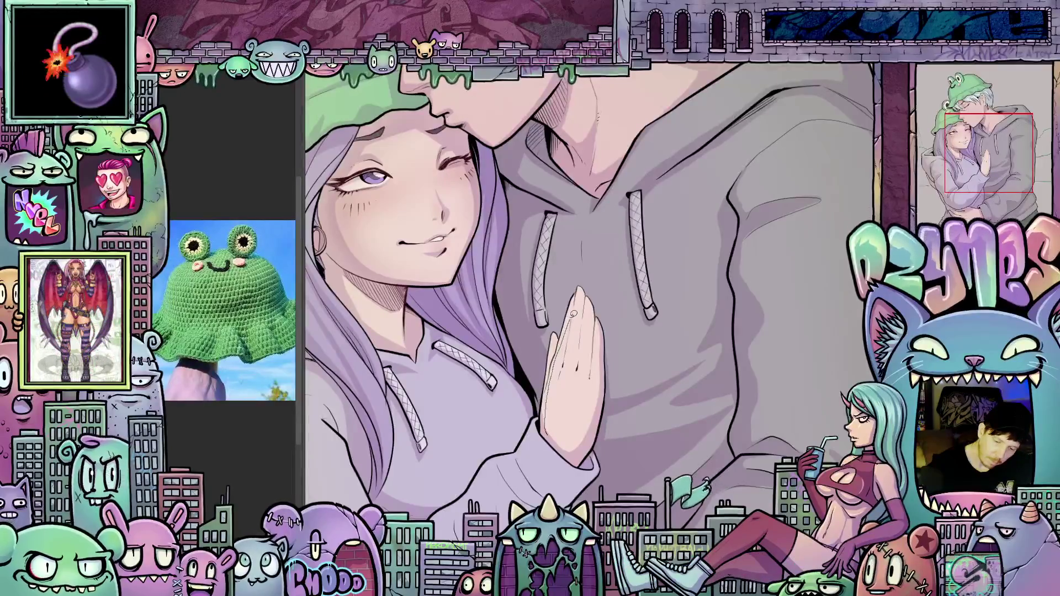
{"action": "mouse_move", "coordinate": [578, 286]}
{"action": "left_mouse_down"}
{"action": "mouse_move", "coordinate": [539, 401]}
{"action": "mouse_move", "coordinate": [548, 439]}
{"action": "left_mouse_up"}
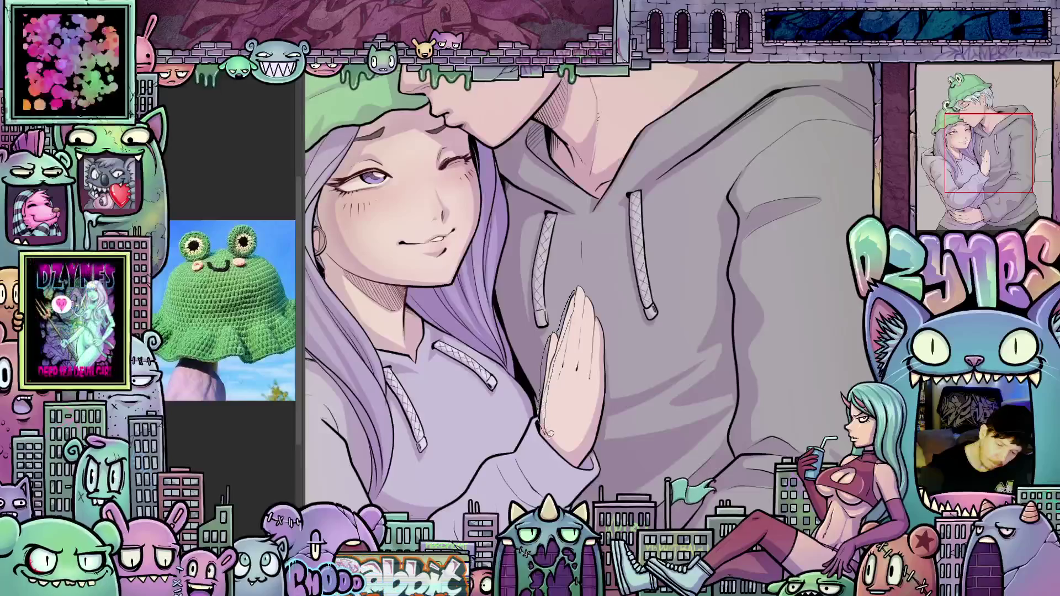
{"action": "mouse_move", "coordinate": [634, 493]}
{"action": "left_mouse_down"}
{"action": "mouse_move", "coordinate": [634, 440]}
{"action": "mouse_move", "coordinate": [644, 500]}
{"action": "left_mouse_up"}
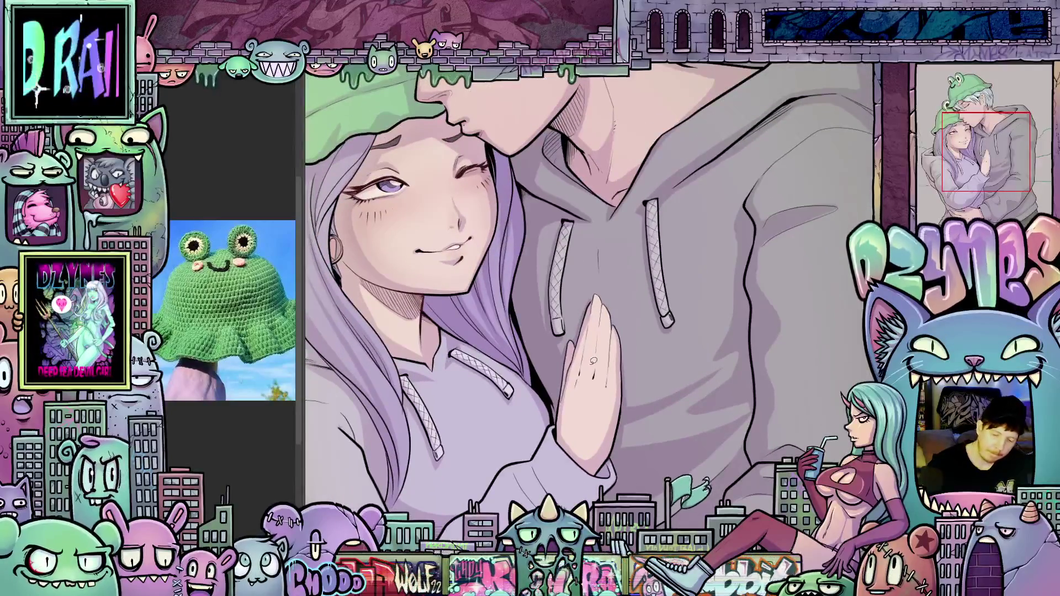
{"action": "left_click_drag", "start_coordinate": [599, 334], "coordinate": [609, 375]}
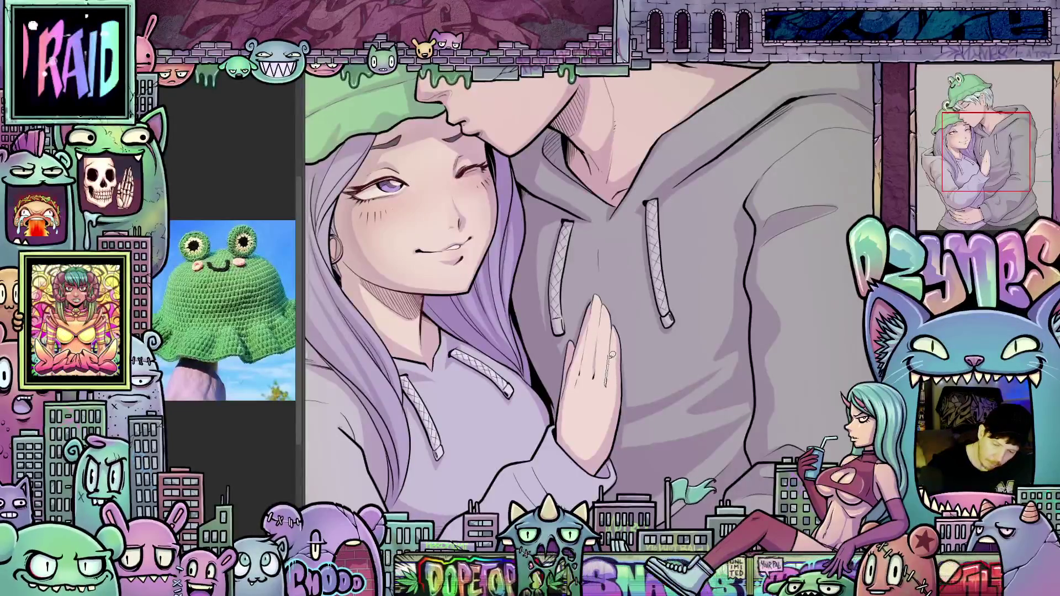
{"action": "left_click_drag", "start_coordinate": [587, 326], "coordinate": [581, 378]}
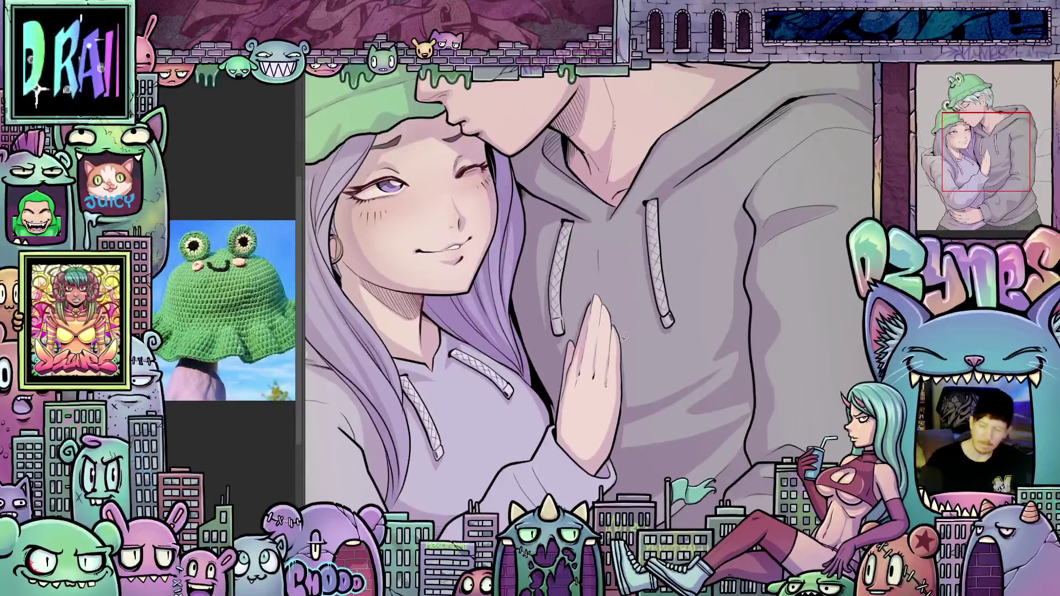
{"action": "scroll", "coordinate": [624, 336], "scroll_direction": "down", "scroll_amount": 5}
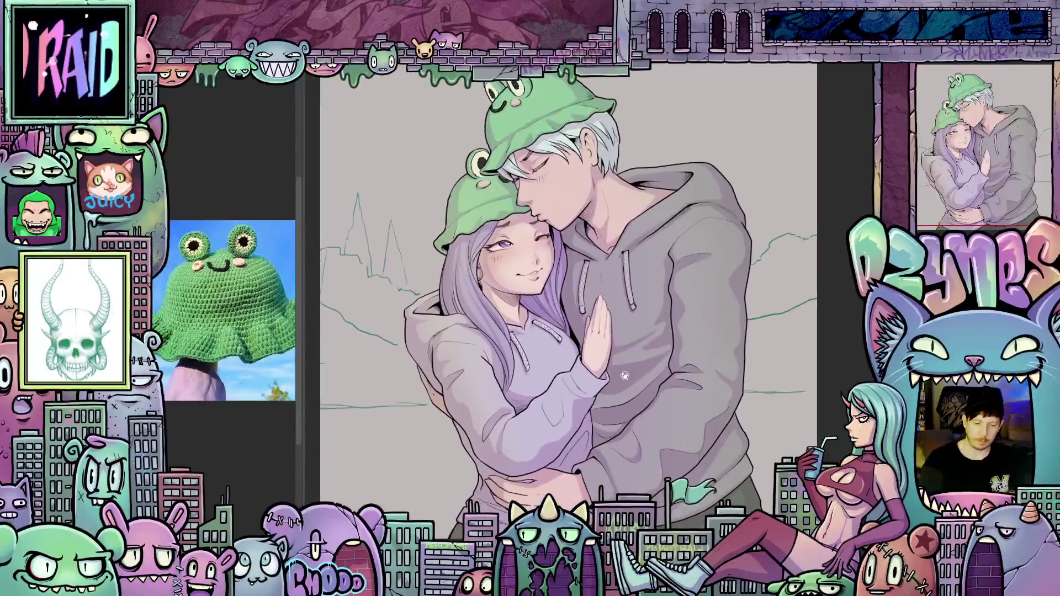
{"action": "scroll", "coordinate": [622, 371], "scroll_direction": "up", "scroll_amount": 5}
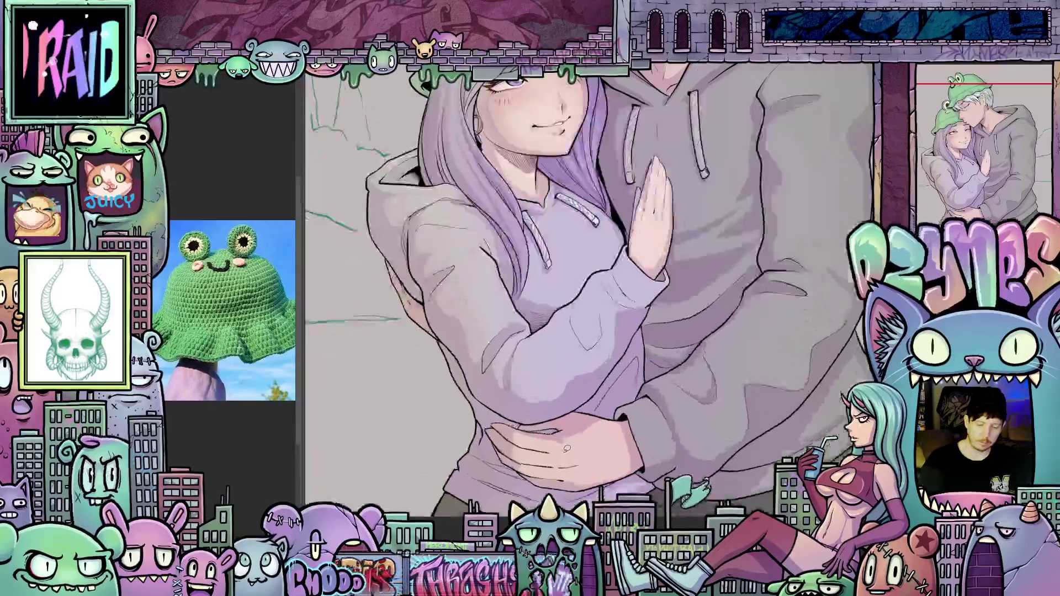
{"action": "left_click_drag", "start_coordinate": [727, 440], "coordinate": [433, 328]}
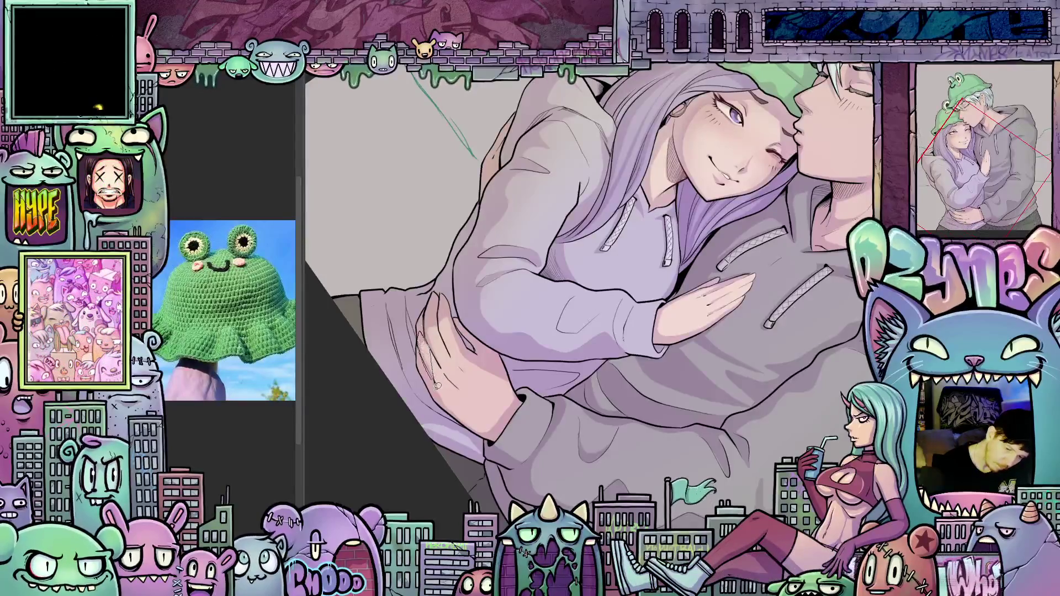
{"action": "left_click_drag", "start_coordinate": [620, 446], "coordinate": [430, 295]}
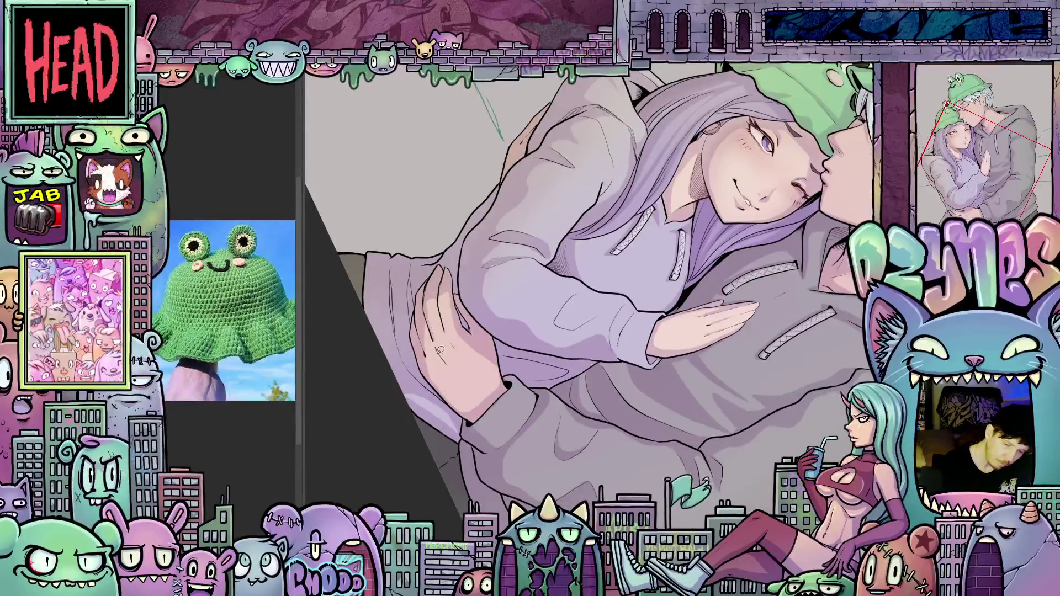
{"action": "mouse_move", "coordinate": [598, 383]}
{"action": "left_mouse_down"}
{"action": "mouse_move", "coordinate": [738, 409]}
{"action": "mouse_move", "coordinate": [539, 551]}
{"action": "left_mouse_up"}
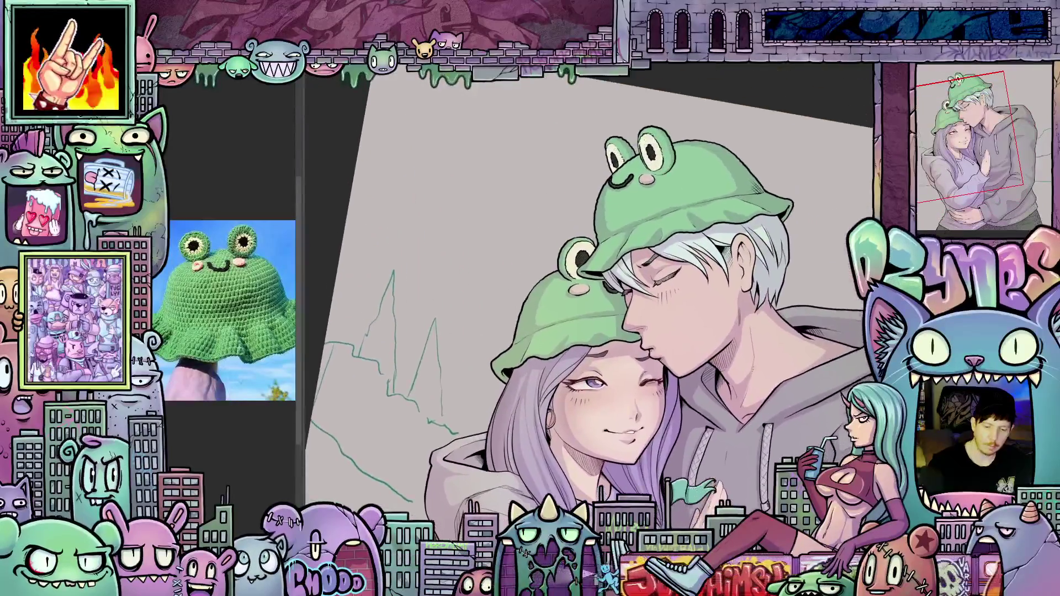
{"action": "left_click_drag", "start_coordinate": [777, 450], "coordinate": [778, 400]}
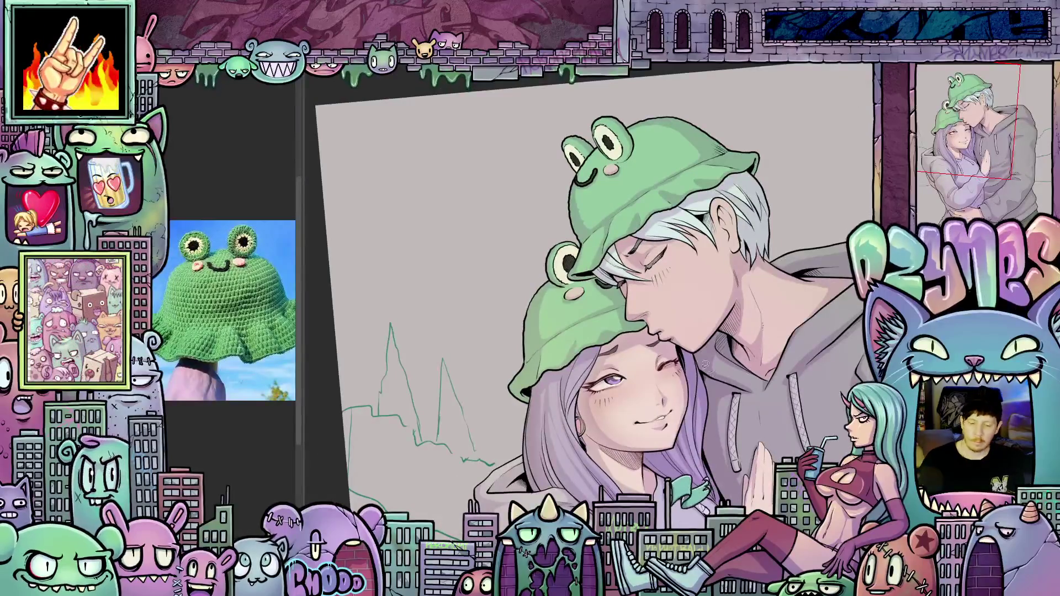
{"action": "scroll", "coordinate": [710, 368], "scroll_direction": "down", "scroll_amount": 3}
{"action": "left_click_drag", "start_coordinate": [710, 368], "coordinate": [613, 335]}
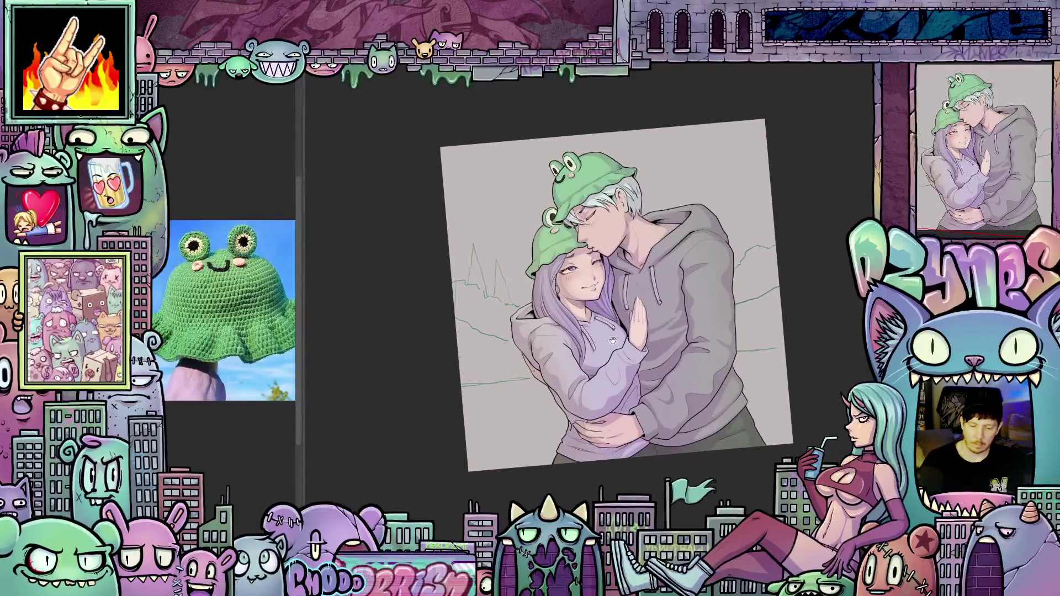
{"action": "scroll", "coordinate": [685, 440], "scroll_direction": "up", "scroll_amount": 2}
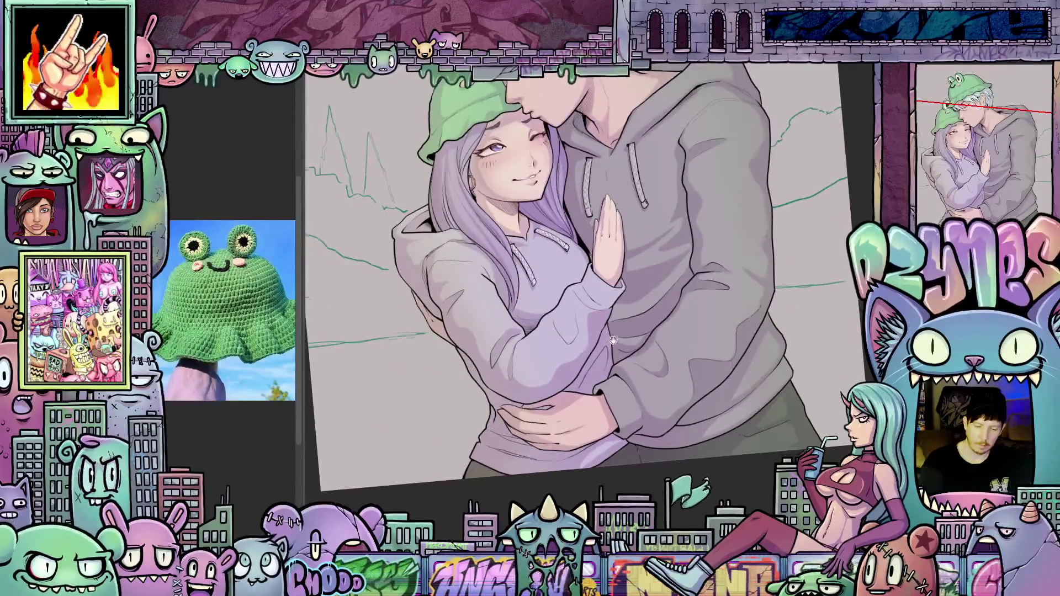
{"action": "scroll", "coordinate": [610, 335], "scroll_direction": "down", "scroll_amount": 3}
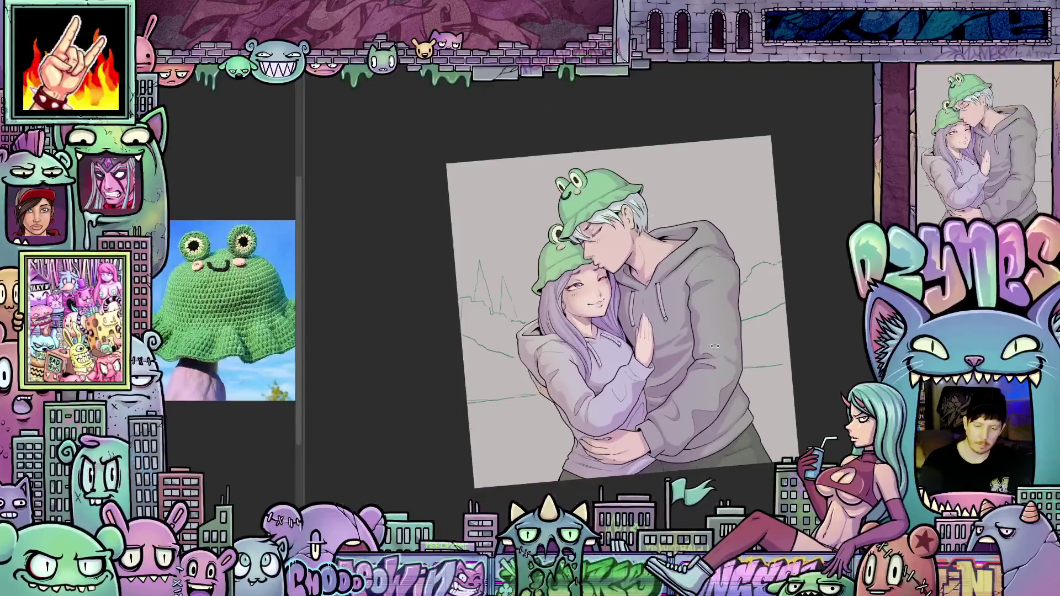
{"action": "mouse_move", "coordinate": [680, 359]}
{"action": "left_mouse_down"}
{"action": "mouse_move", "coordinate": [720, 373]}
{"action": "mouse_move", "coordinate": [698, 276]}
{"action": "left_mouse_up"}
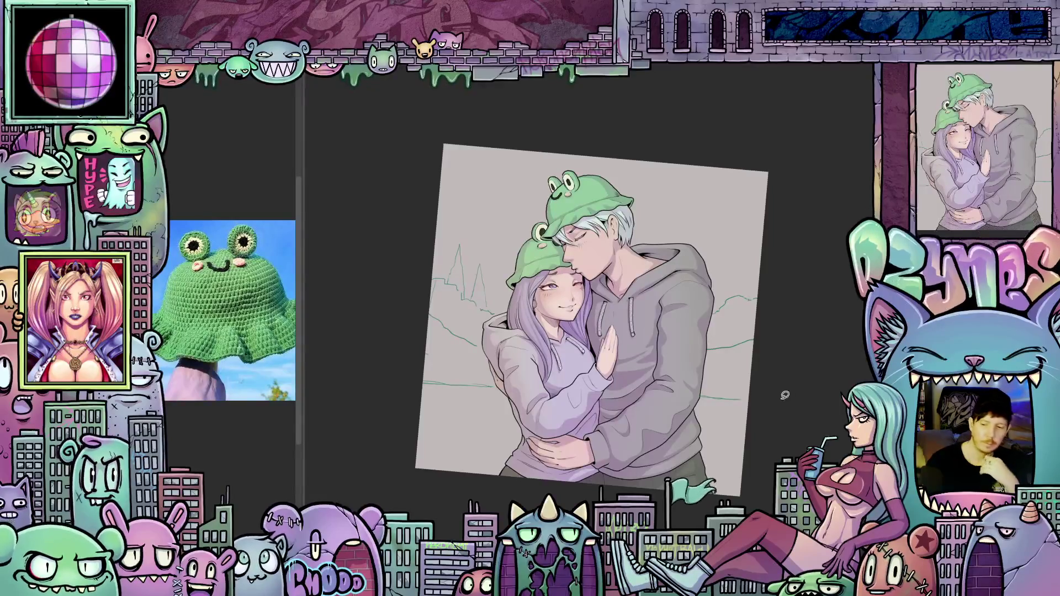
{"action": "key", "text": "Escape"}
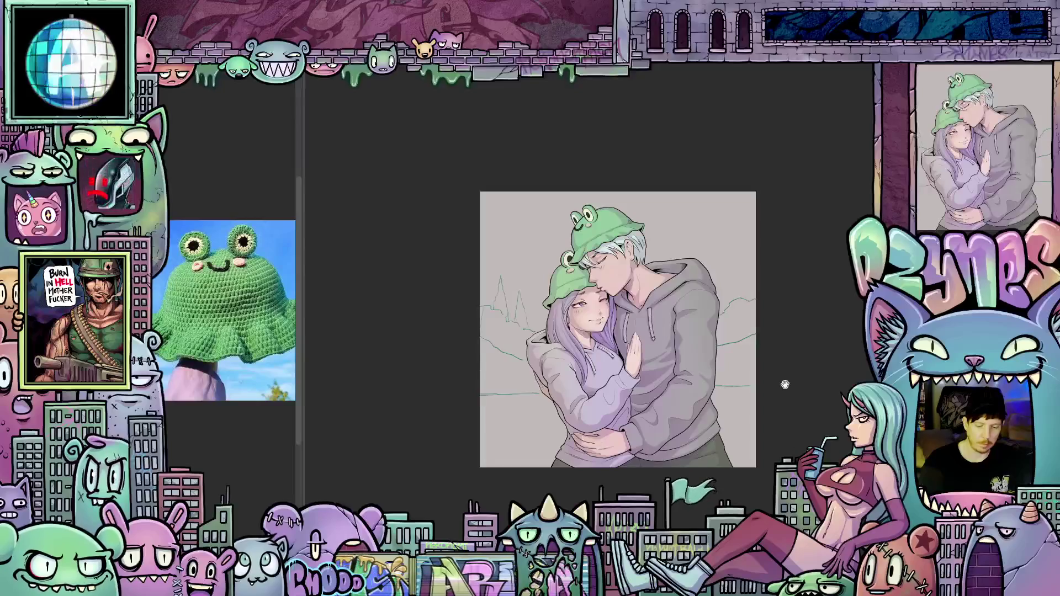
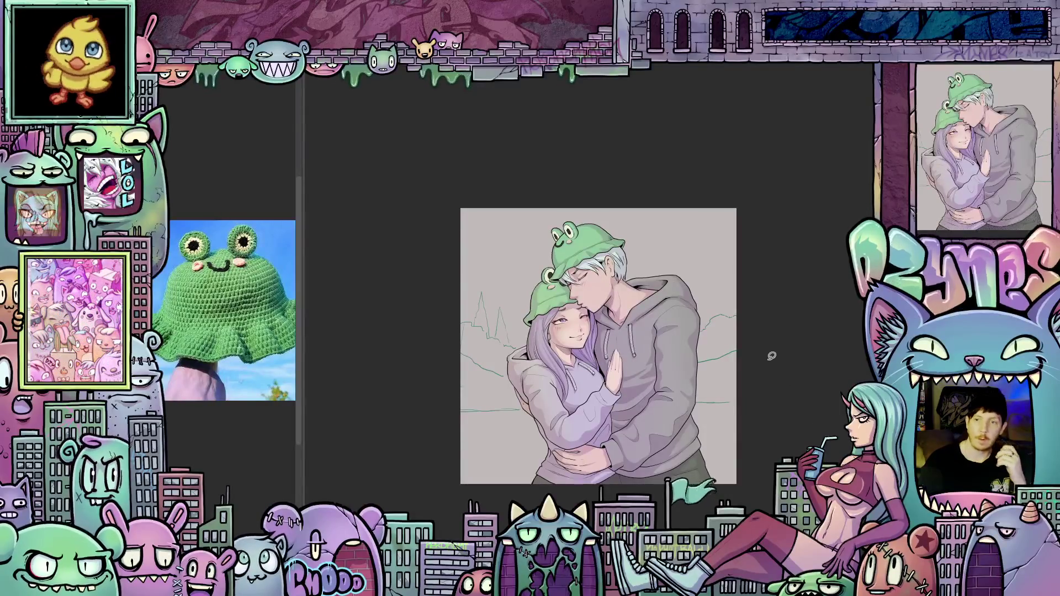
Step: Bring back the frog-hat reference, resize the brush, and pan around the painting
{"action": "scroll", "coordinate": [774, 353], "scroll_direction": "up", "scroll_amount": 2}
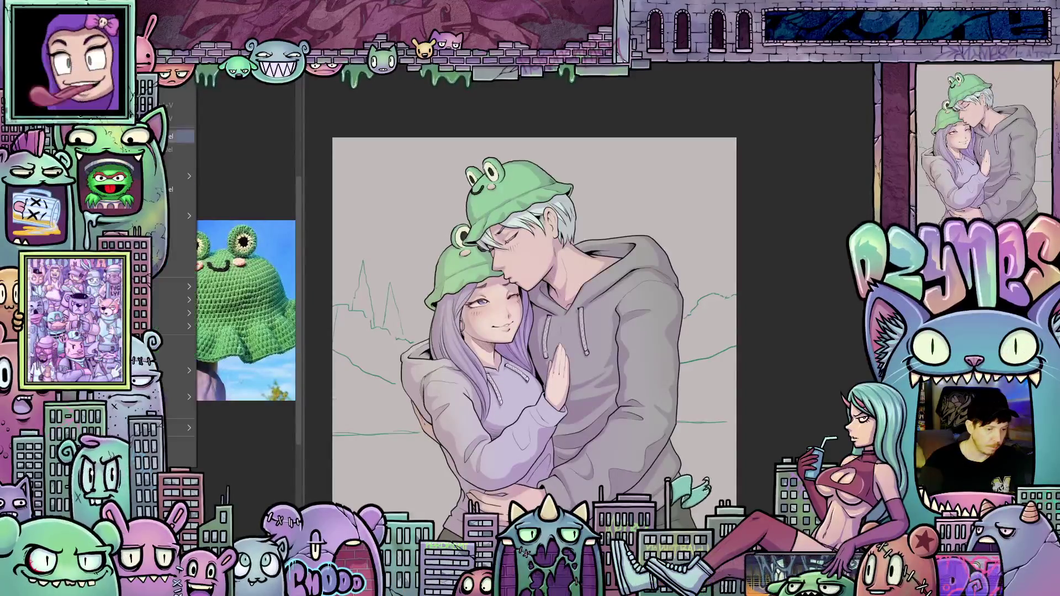
{"action": "key", "text": "Escape"}
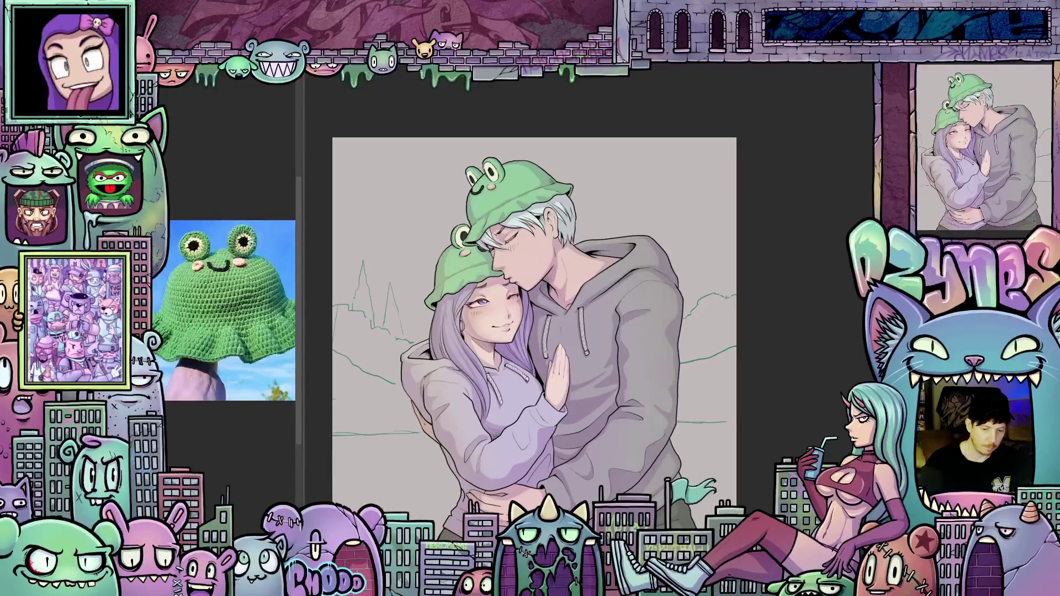
{"action": "scroll", "coordinate": [706, 378], "scroll_direction": "down", "scroll_amount": 2}
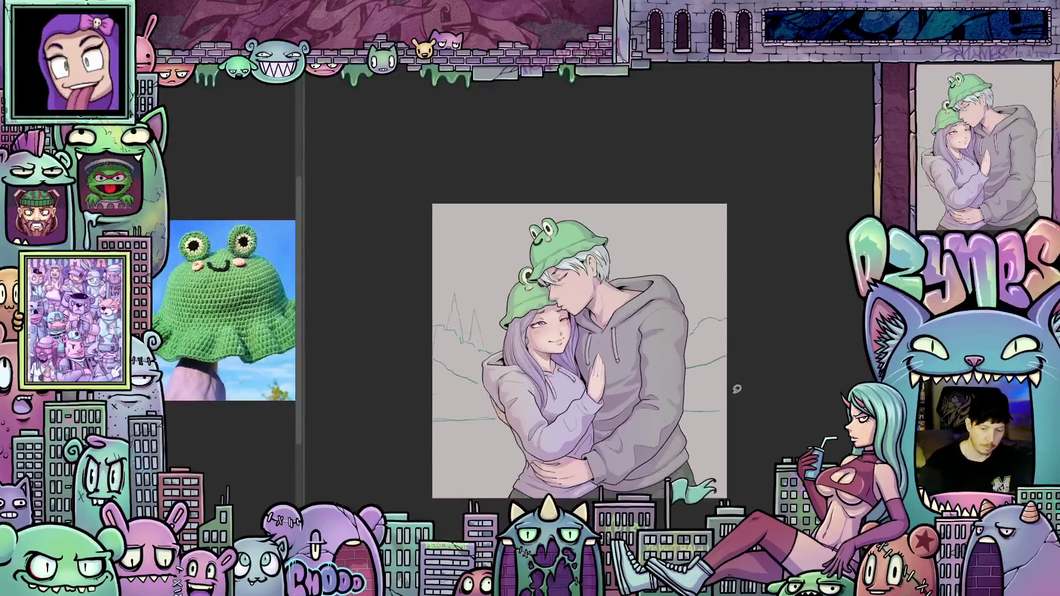
{"action": "left_click_drag", "start_coordinate": [734, 386], "coordinate": [698, 397]}
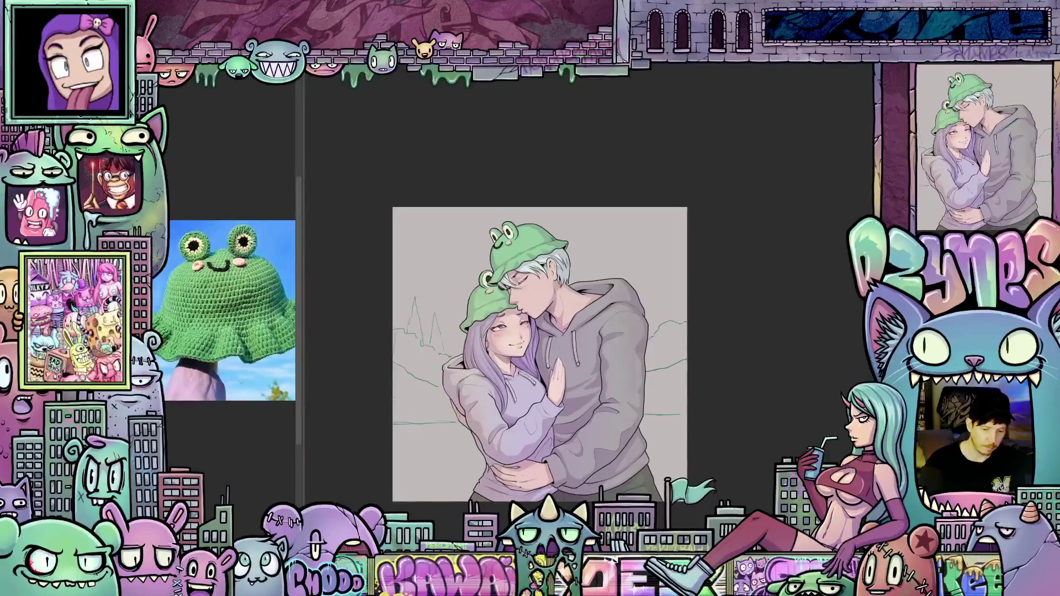
{"action": "left_click_drag", "start_coordinate": [539, 386], "coordinate": [588, 331]}
{"action": "scroll", "coordinate": [541, 354], "scroll_direction": "down", "scroll_amount": 3}
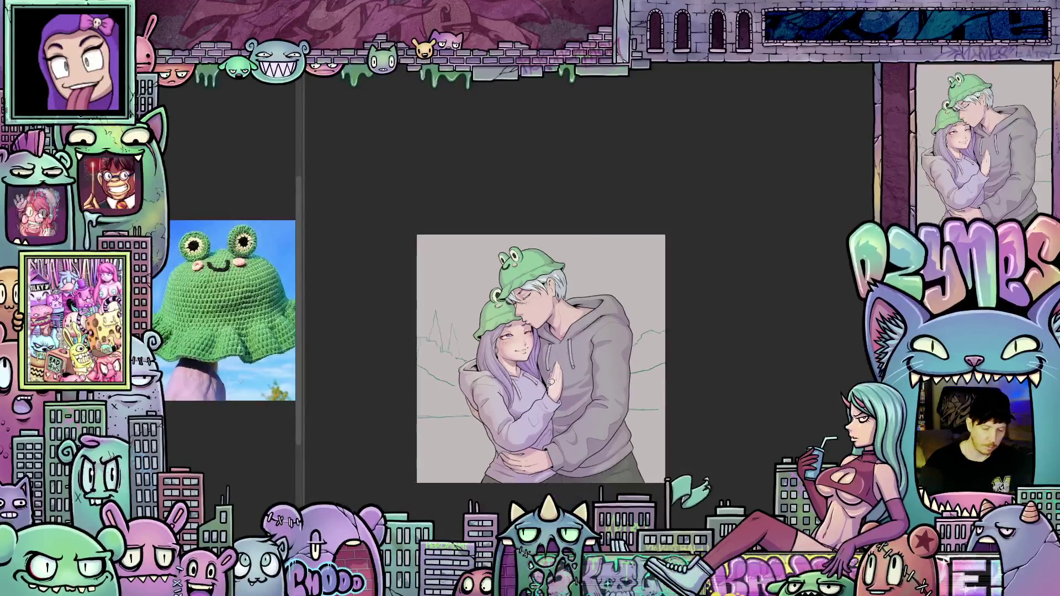
{"action": "scroll", "coordinate": [592, 341], "scroll_direction": "up", "scroll_amount": 3}
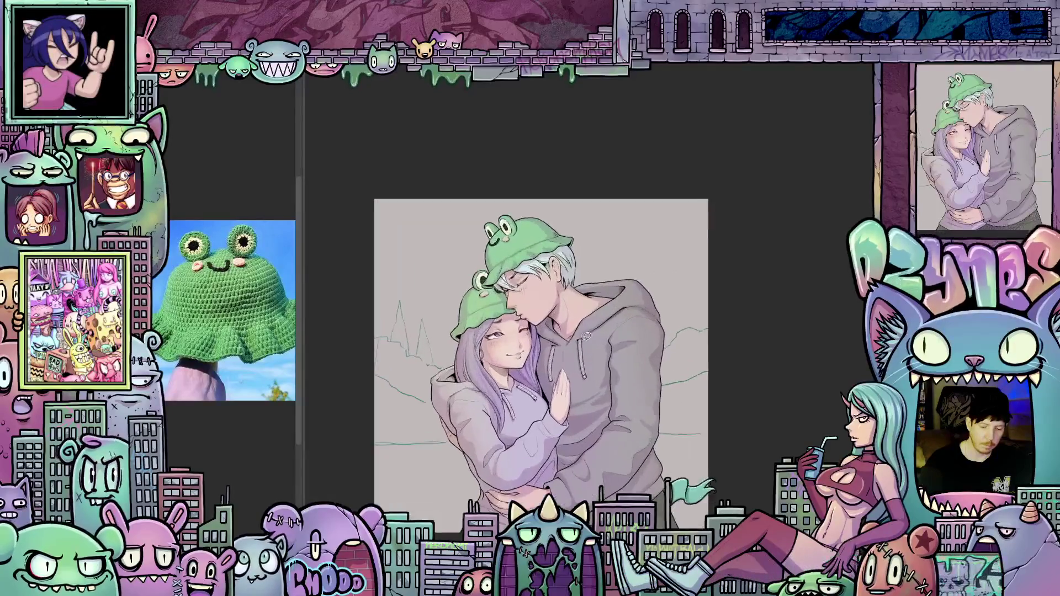
{"action": "left_click_drag", "start_coordinate": [548, 386], "coordinate": [550, 416]}
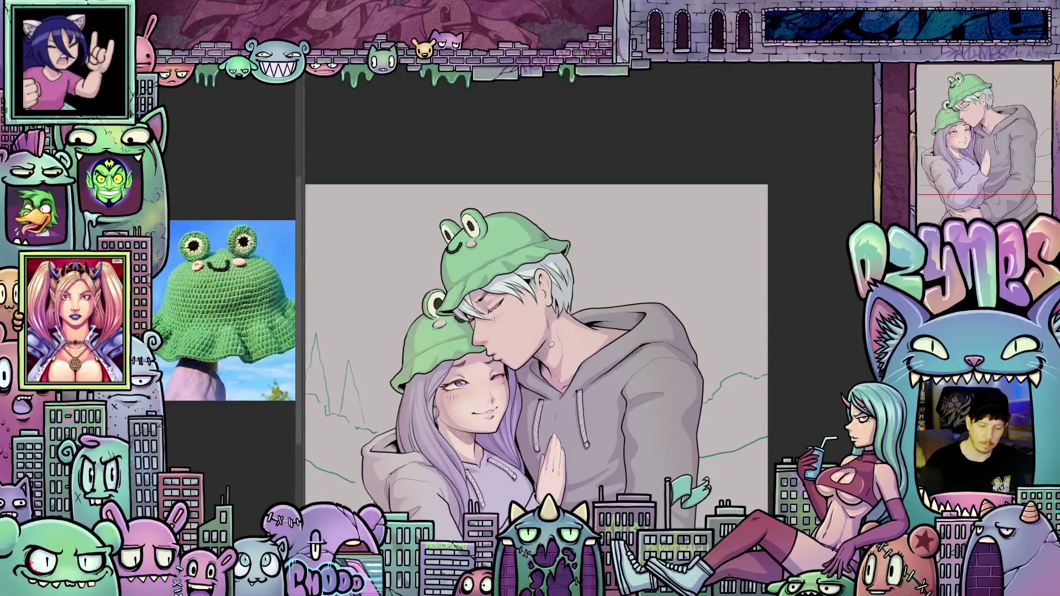
{"action": "scroll", "coordinate": [494, 336], "scroll_direction": "up", "scroll_amount": 2}
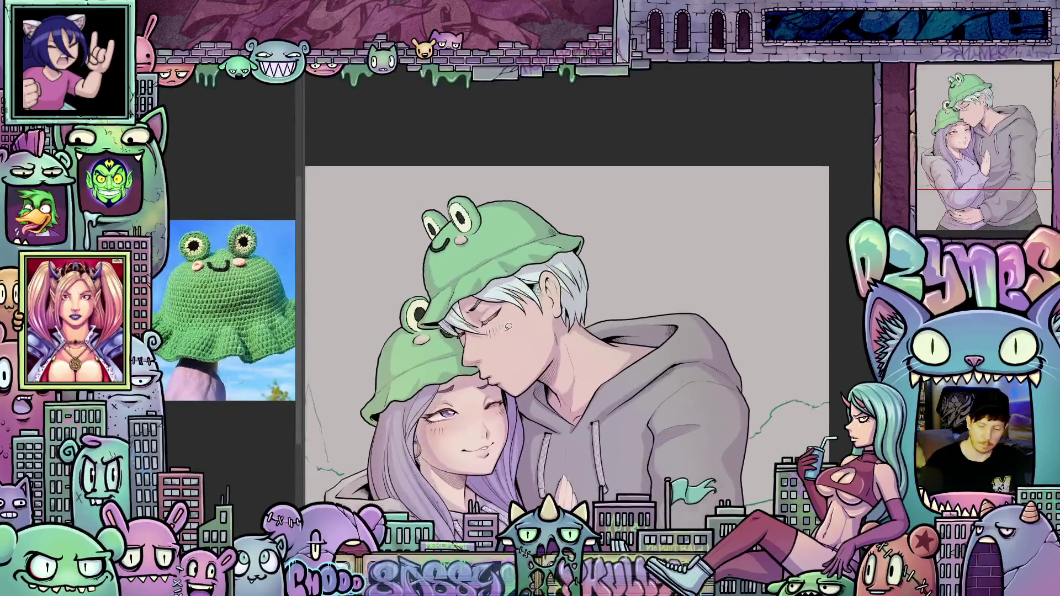
{"action": "key", "text": "bracketright"}
{"action": "key", "text": "bracketright"}
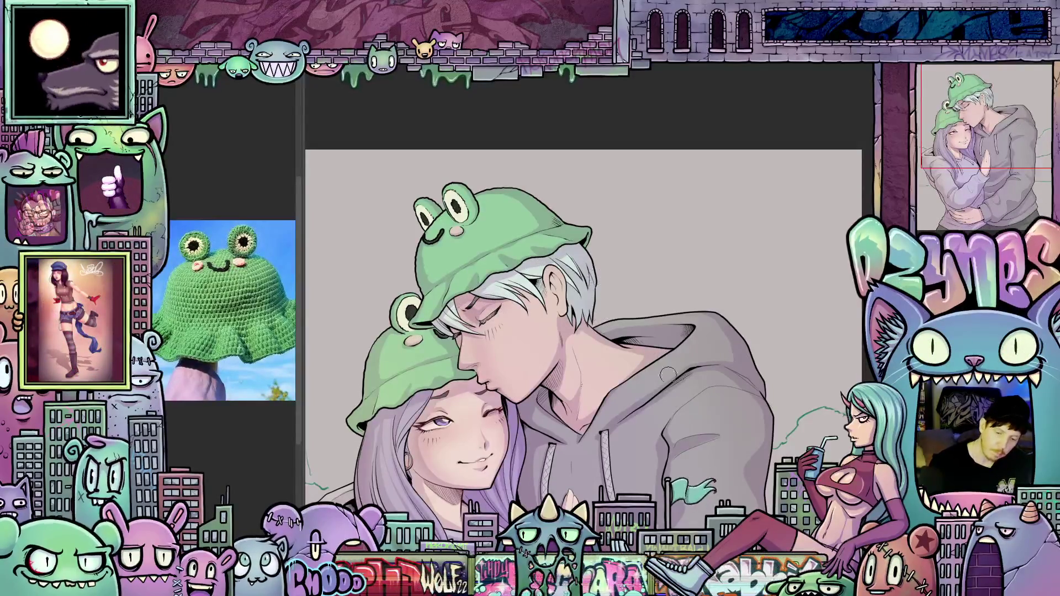
{"action": "scroll", "coordinate": [668, 374], "scroll_direction": "down", "scroll_amount": 3}
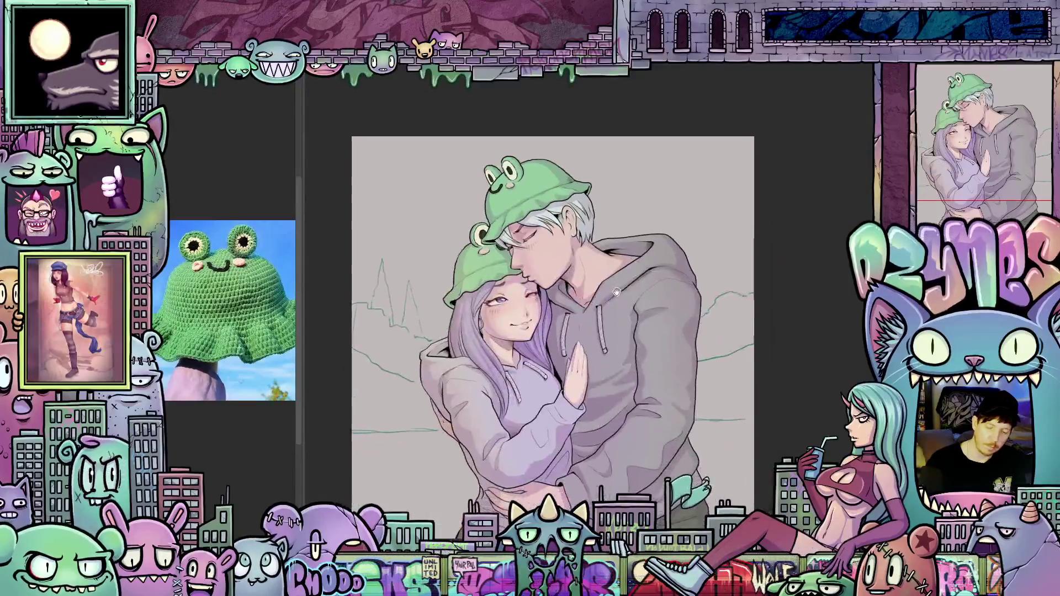
{"action": "left_click_drag", "start_coordinate": [616, 292], "coordinate": [606, 270]}
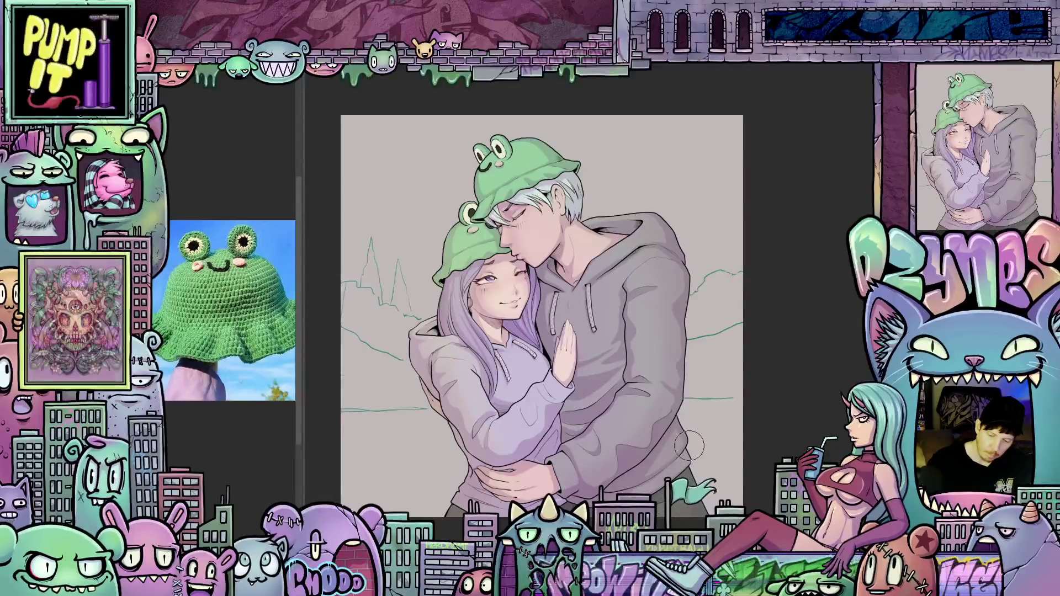
{"action": "mouse_move", "coordinate": [684, 444]}
{"action": "left_mouse_down"}
{"action": "mouse_move", "coordinate": [764, 410]}
{"action": "mouse_move", "coordinate": [806, 411]}
{"action": "left_mouse_up"}
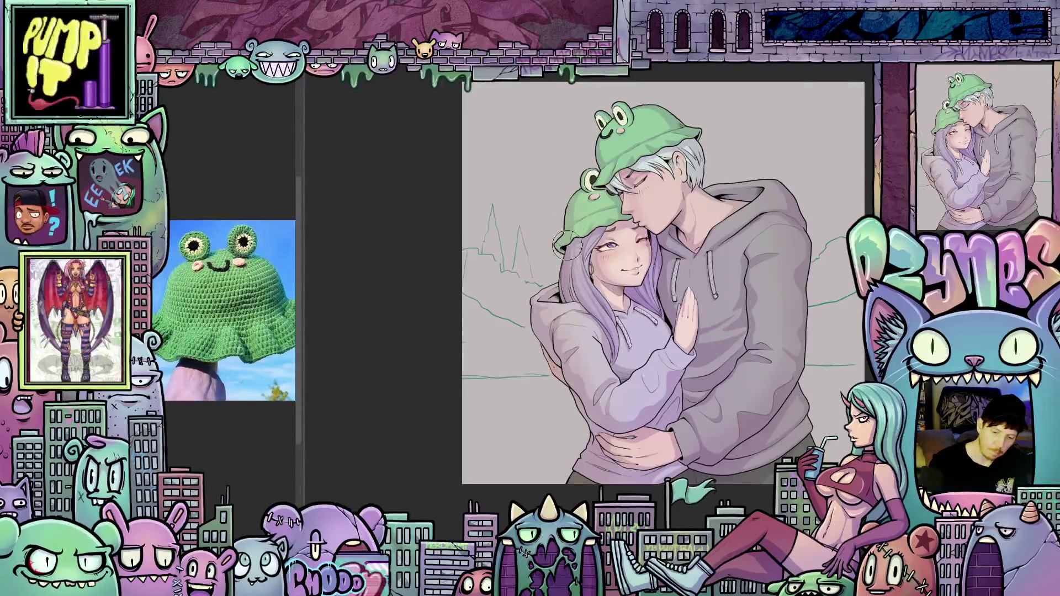
{"action": "left_click_drag", "start_coordinate": [574, 257], "coordinate": [592, 327]}
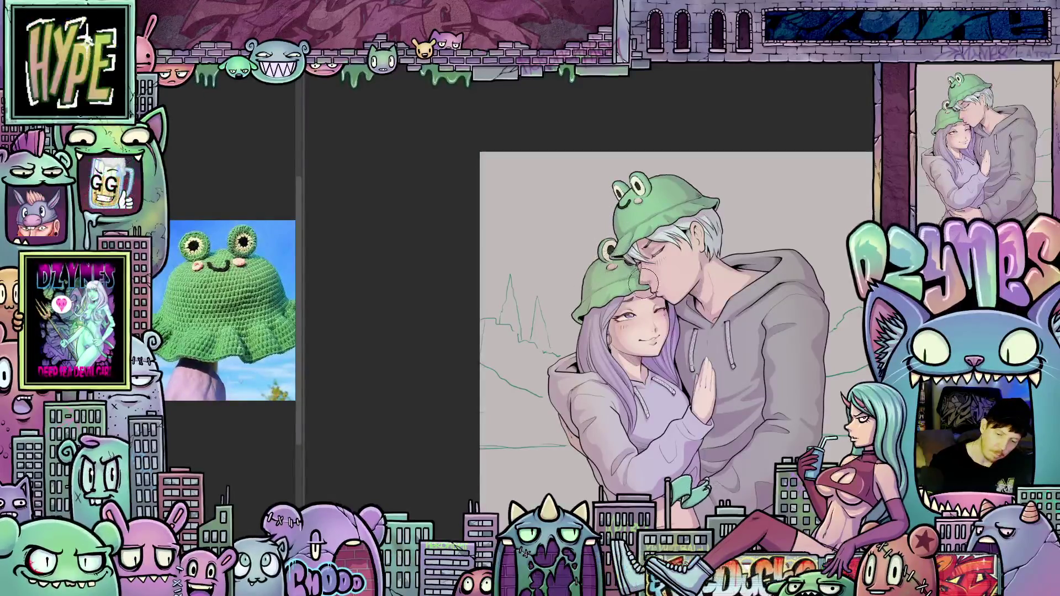
{"action": "left_click_drag", "start_coordinate": [669, 275], "coordinate": [652, 305]}
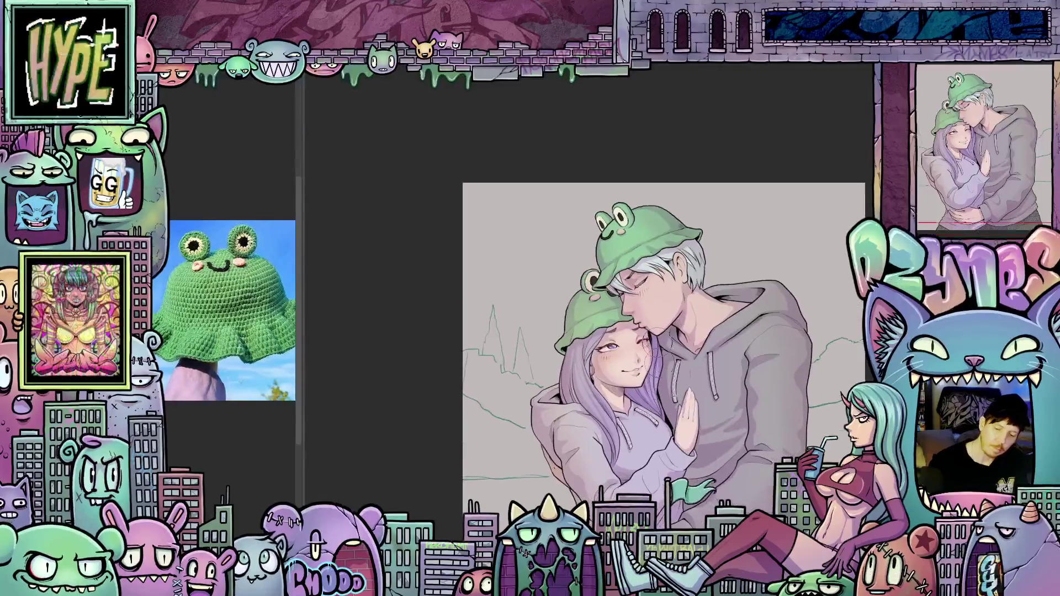
{"action": "key", "text": "bracketleft"}
{"action": "key", "text": "bracketleft"}
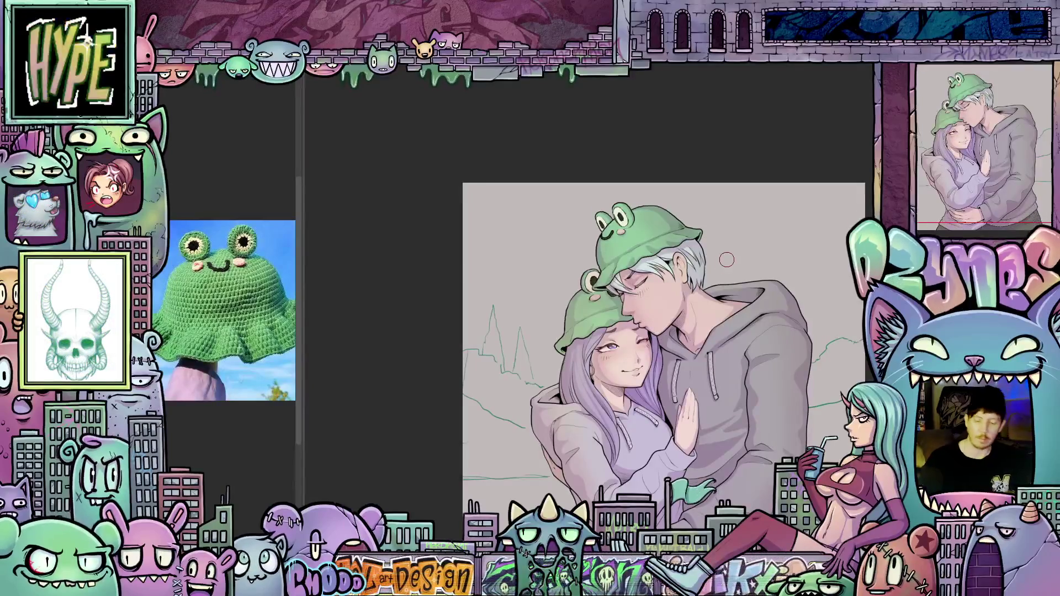
{"action": "scroll", "coordinate": [704, 289], "scroll_direction": "down", "scroll_amount": 2}
{"action": "scroll", "coordinate": [676, 335], "scroll_direction": "up", "scroll_amount": 4}
{"action": "mouse_move", "coordinate": [610, 389]}
{"action": "left_mouse_down"}
{"action": "mouse_move", "coordinate": [547, 389]}
{"action": "mouse_move", "coordinate": [550, 361]}
{"action": "left_mouse_up"}
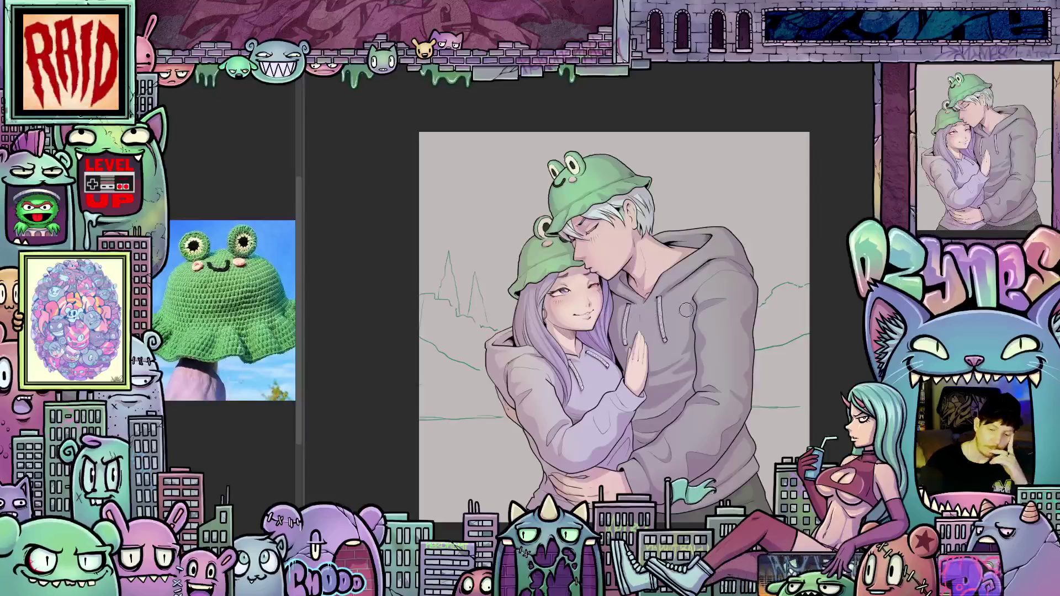
{"action": "scroll", "coordinate": [690, 270], "scroll_direction": "up", "scroll_amount": 2}
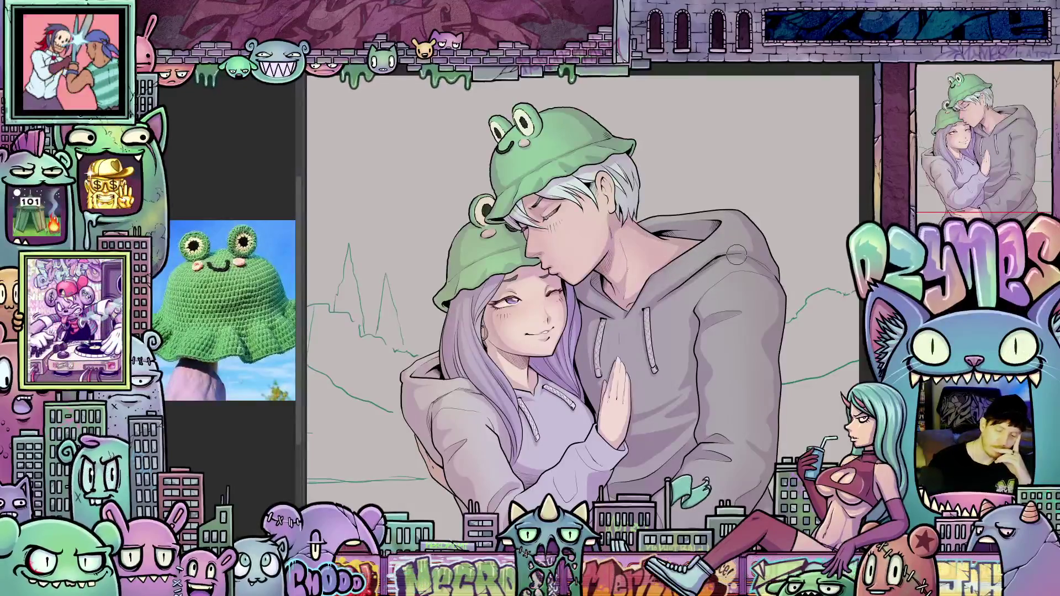
{"action": "scroll", "coordinate": [780, 244], "scroll_direction": "down", "scroll_amount": 5}
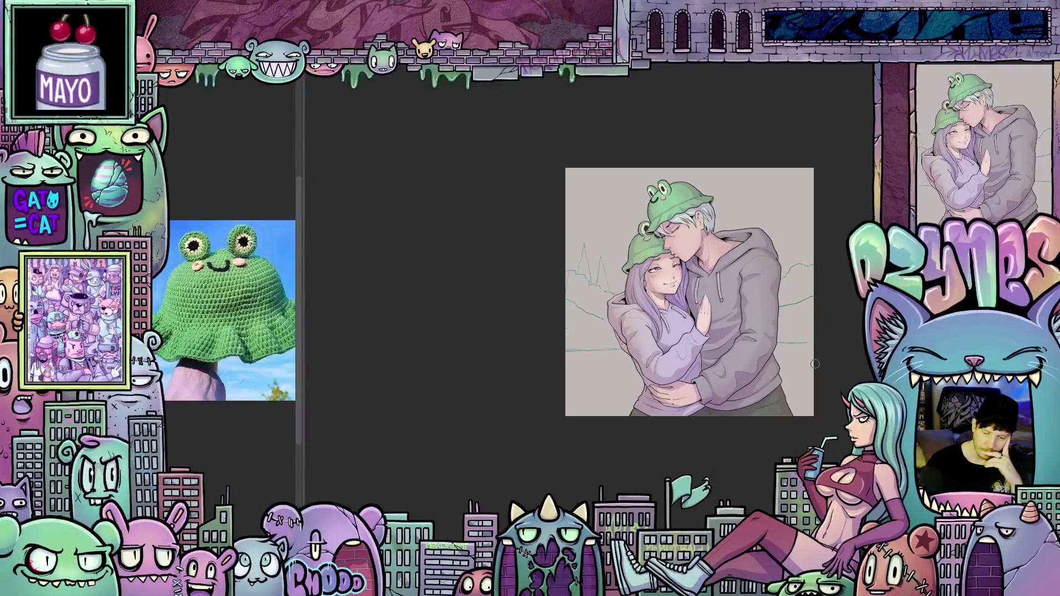
{"action": "scroll", "coordinate": [814, 342], "scroll_direction": "up", "scroll_amount": 4}
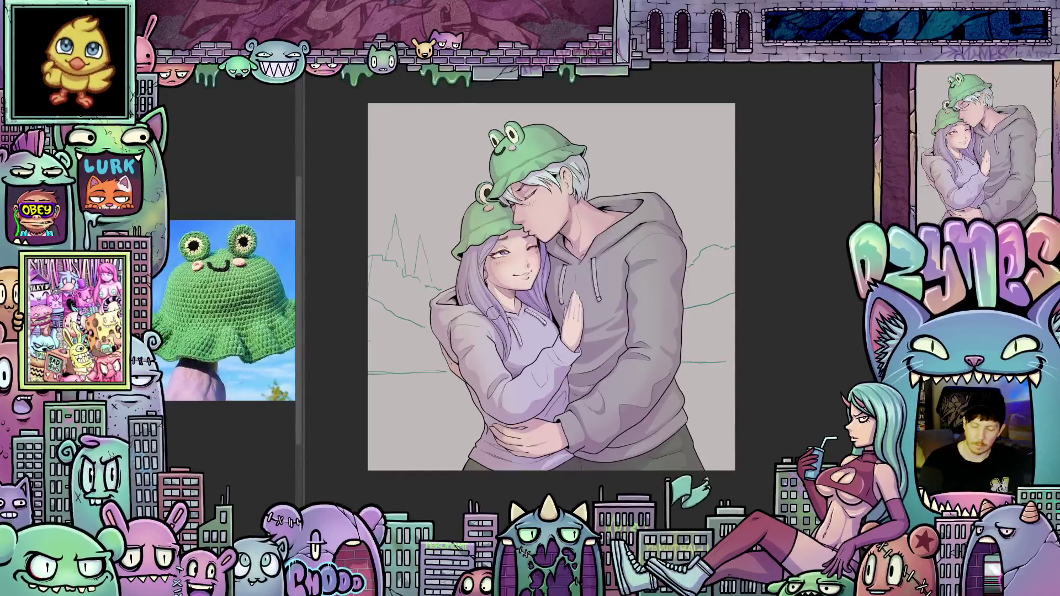
{"action": "scroll", "coordinate": [468, 264], "scroll_direction": "up", "scroll_amount": 5}
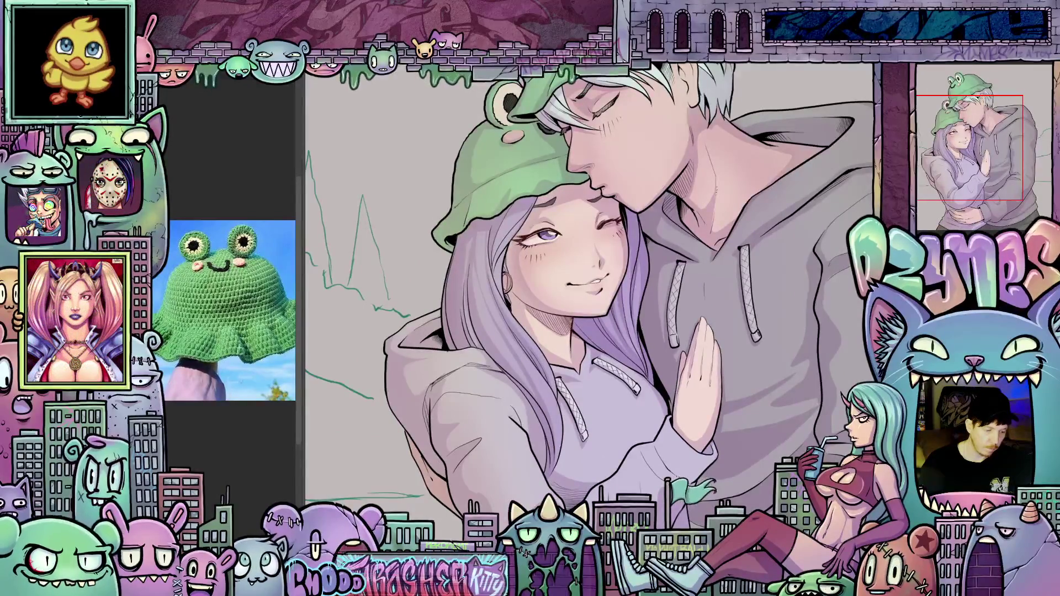
{"action": "scroll", "coordinate": [578, 283], "scroll_direction": "up", "scroll_amount": 5}
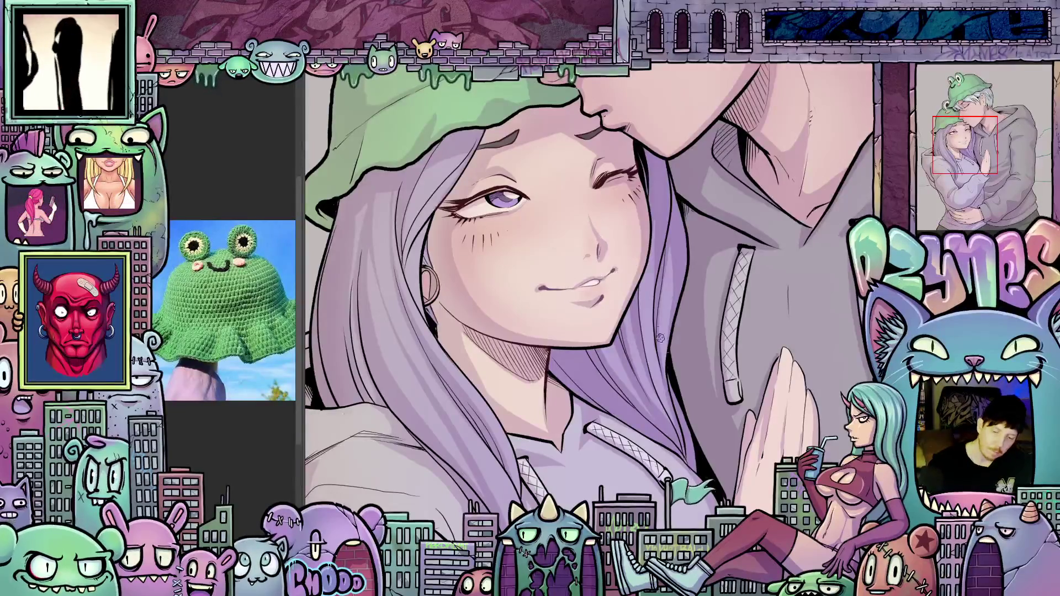
{"action": "scroll", "coordinate": [657, 336], "scroll_direction": "up", "scroll_amount": 5}
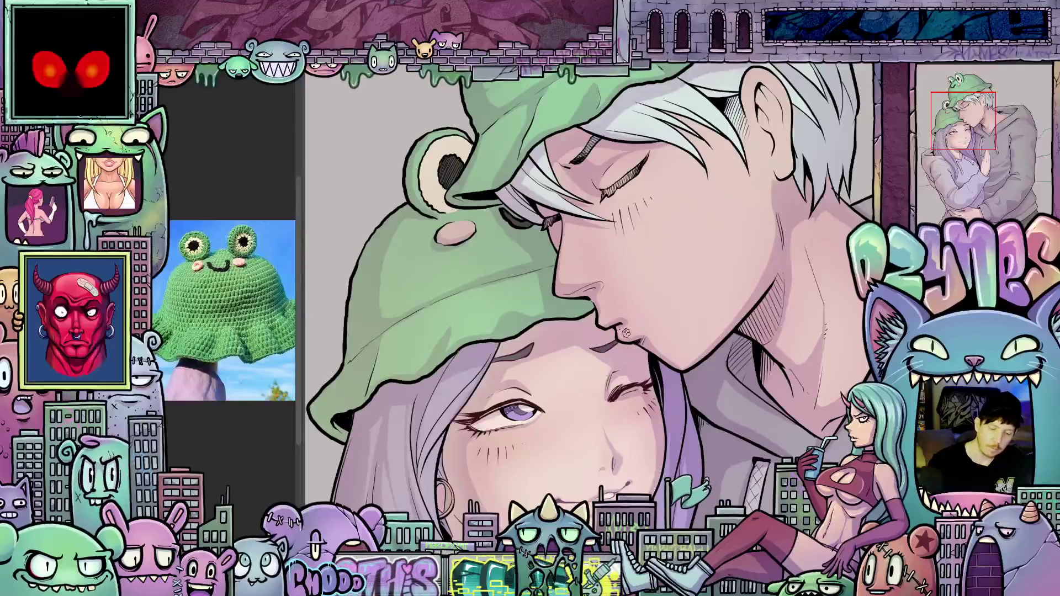
{"action": "scroll", "coordinate": [625, 330], "scroll_direction": "up", "scroll_amount": 1}
{"action": "scroll", "coordinate": [621, 323], "scroll_direction": "left", "scroll_amount": 1}
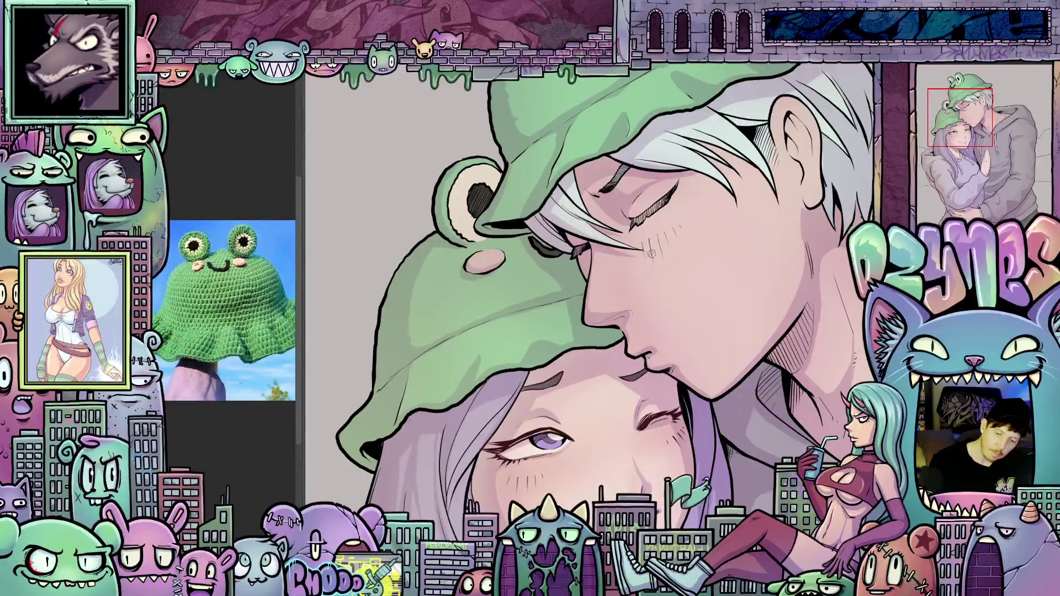
{"action": "scroll", "coordinate": [649, 254], "scroll_direction": "down", "scroll_amount": 5}
{"action": "scroll", "coordinate": [690, 276], "scroll_direction": "left", "scroll_amount": 2}
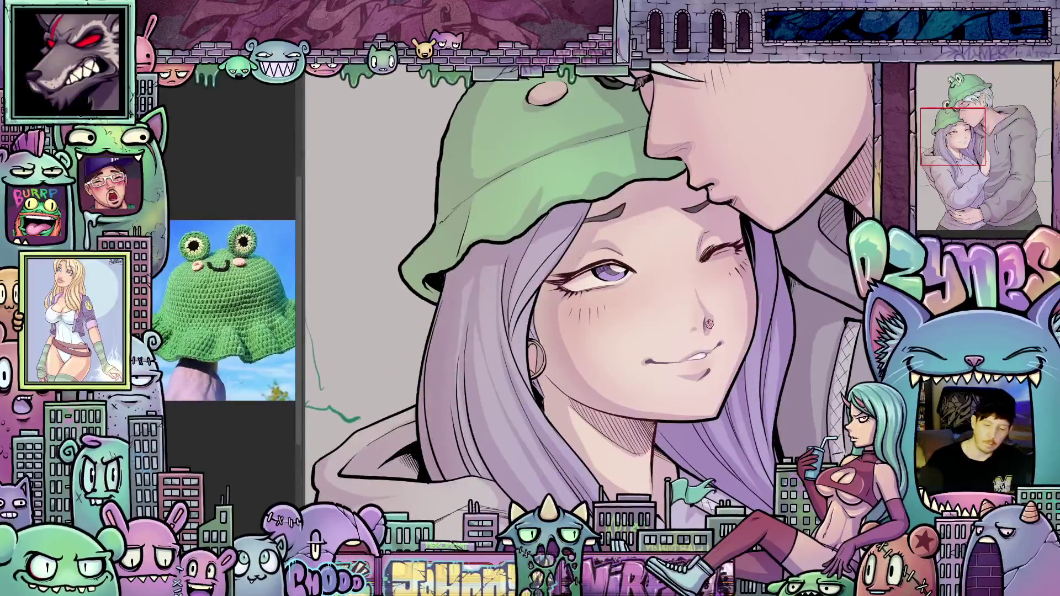
{"action": "scroll", "coordinate": [710, 322], "scroll_direction": "down", "scroll_amount": 3}
{"action": "scroll", "coordinate": [607, 332], "scroll_direction": "up", "scroll_amount": 2}
{"action": "scroll", "coordinate": [552, 359], "scroll_direction": "right", "scroll_amount": 2}
{"action": "scroll", "coordinate": [531, 385], "scroll_direction": "up", "scroll_amount": 2}
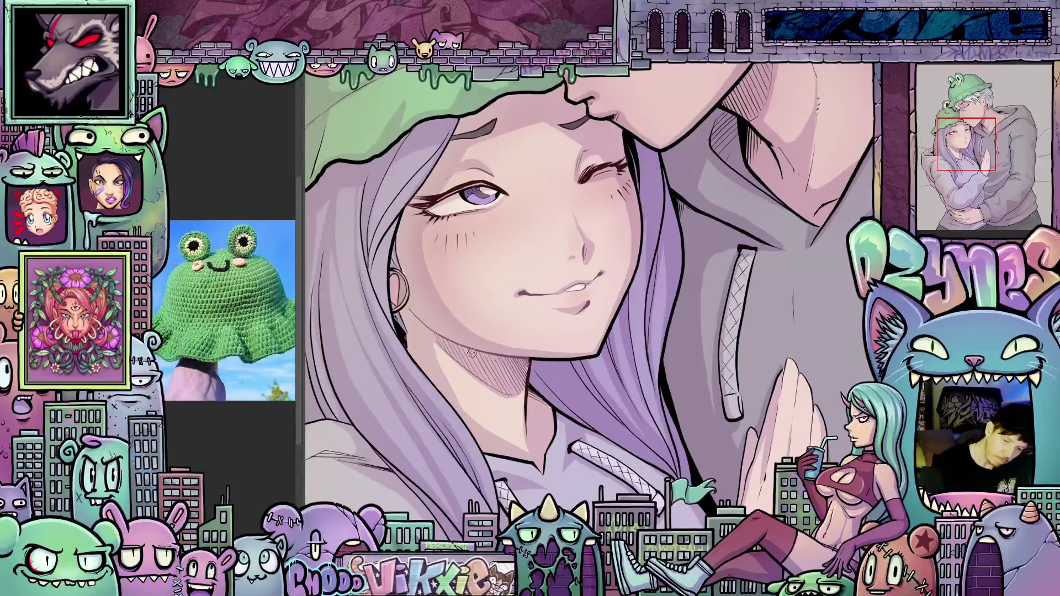
{"action": "scroll", "coordinate": [654, 429], "scroll_direction": "up", "scroll_amount": 10}
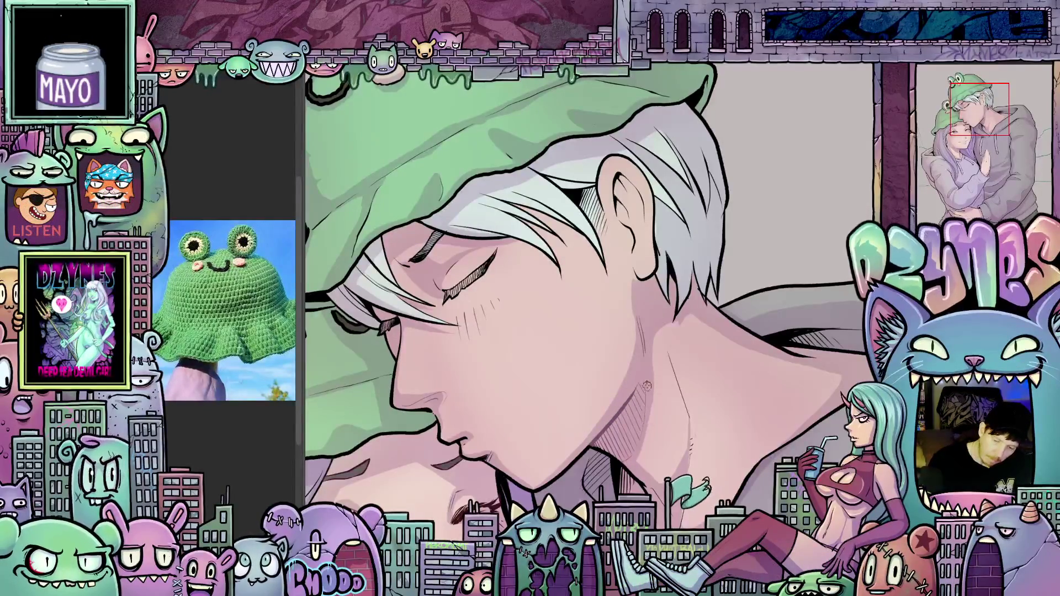
{"action": "scroll", "coordinate": [633, 341], "scroll_direction": "down", "scroll_amount": 3}
{"action": "scroll", "coordinate": [609, 380], "scroll_direction": "up", "scroll_amount": 3}
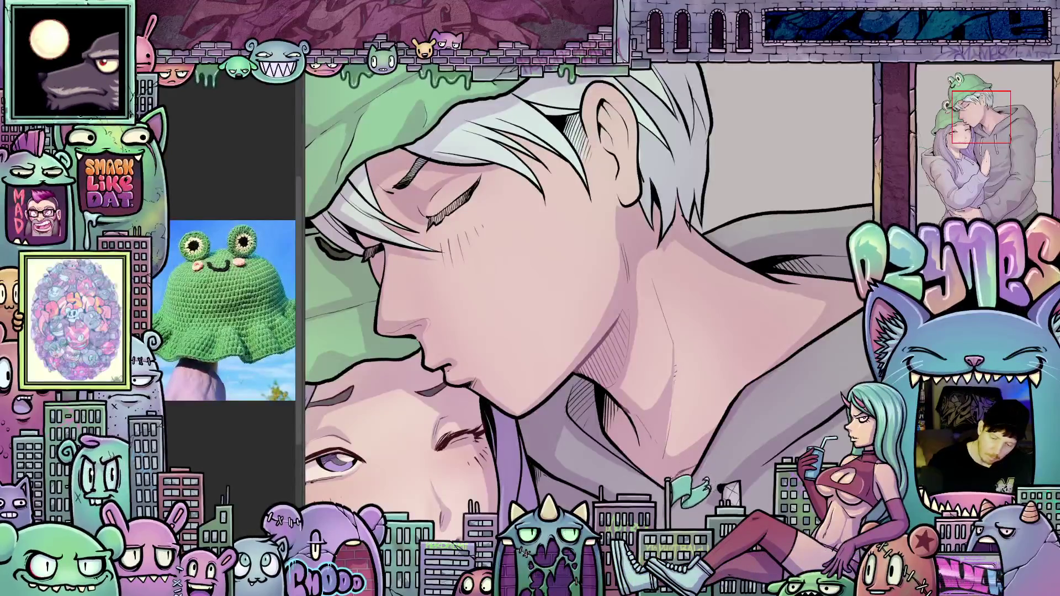
{"action": "scroll", "coordinate": [693, 278], "scroll_direction": "up", "scroll_amount": 5}
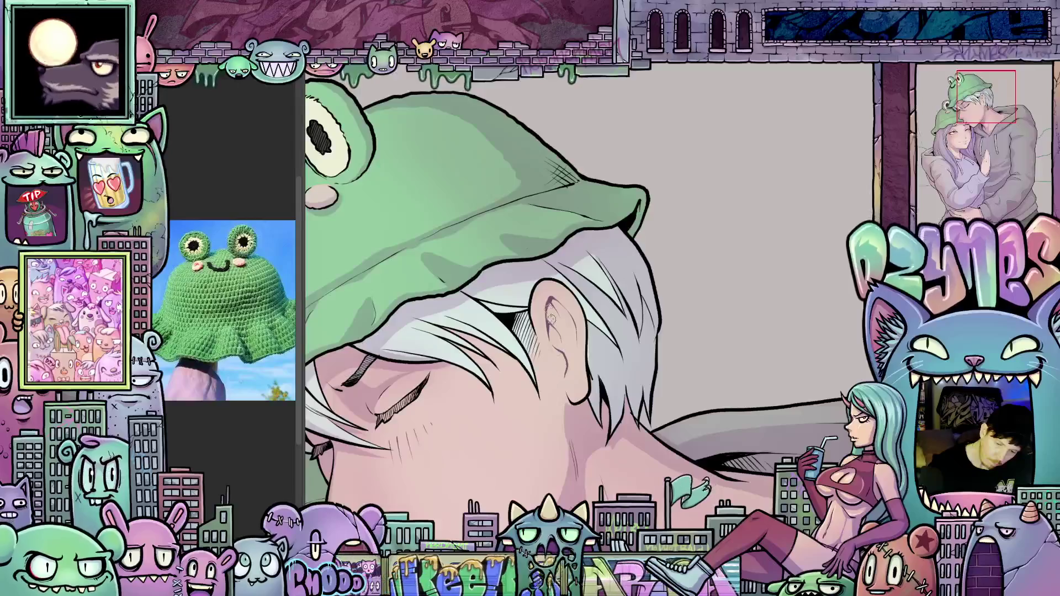
{"action": "scroll", "coordinate": [593, 399], "scroll_direction": "down", "scroll_amount": 5}
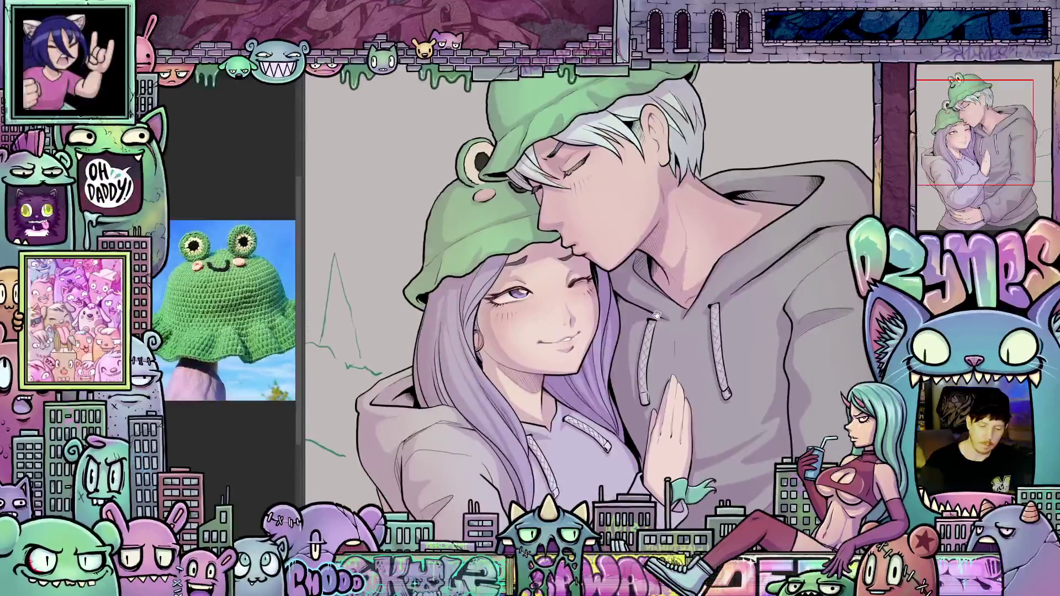
{"action": "scroll", "coordinate": [475, 372], "scroll_direction": "up", "scroll_amount": 1}
{"action": "scroll", "coordinate": [471, 368], "scroll_direction": "up", "scroll_amount": 3}
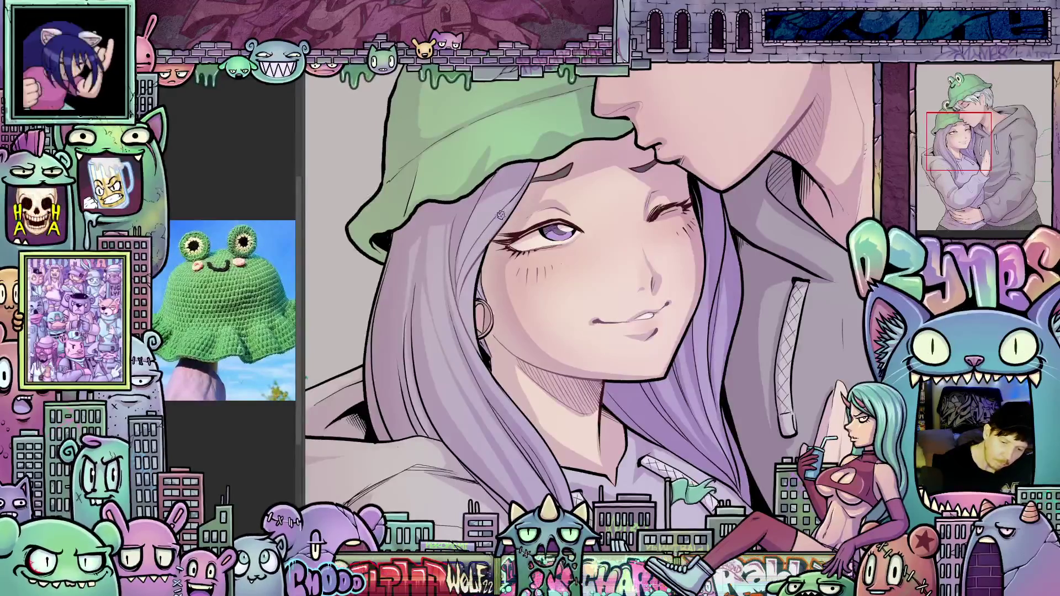
Step: Rotate and zoom the view around the girl's face, hand and hoodie sleeve
{"action": "left_click_drag", "start_coordinate": [515, 203], "coordinate": [502, 278]}
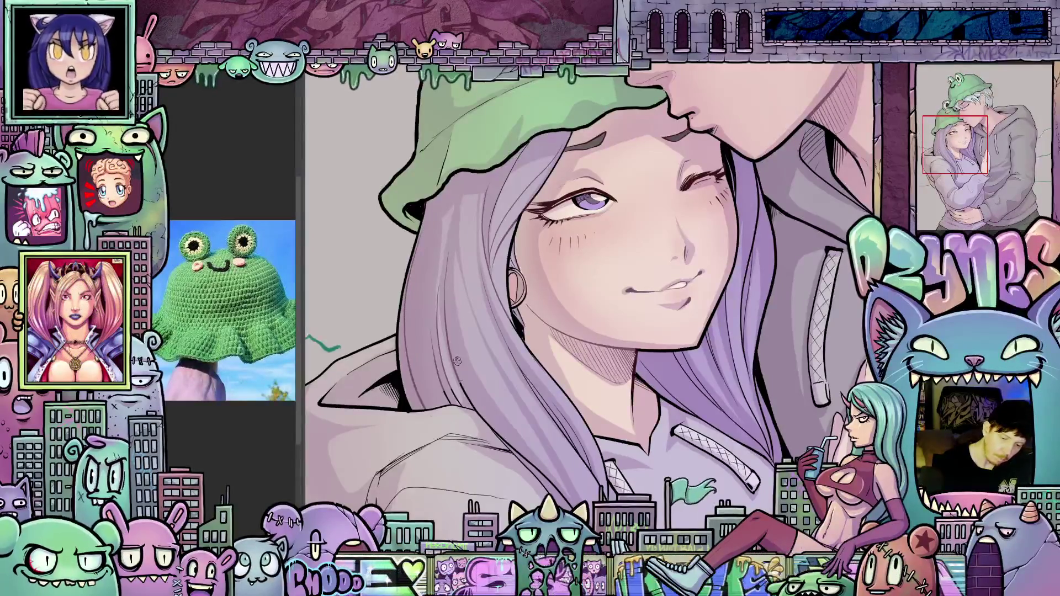
{"action": "left_click_drag", "start_coordinate": [456, 361], "coordinate": [453, 298]}
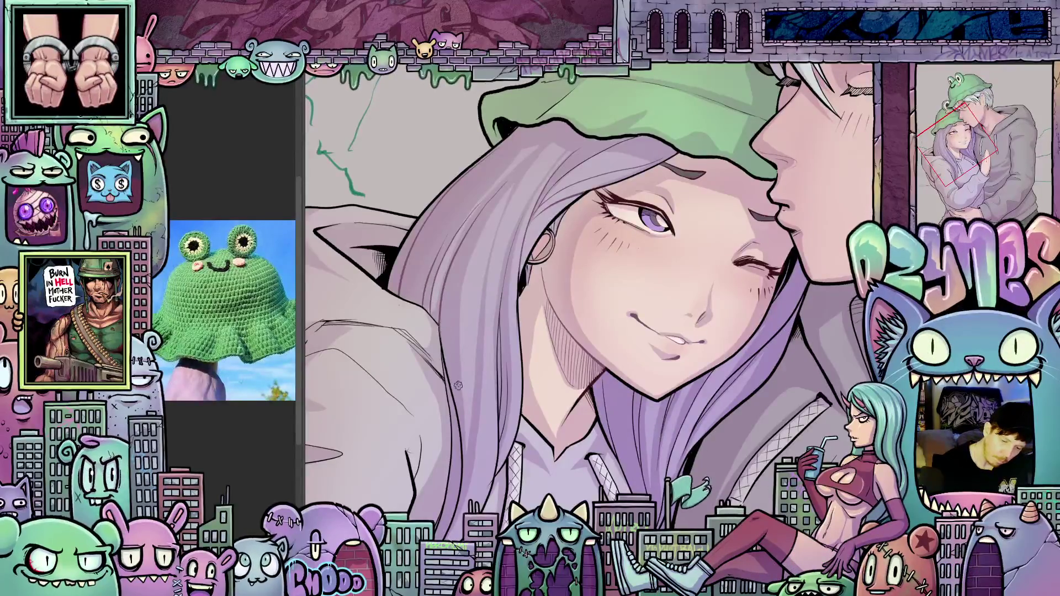
{"action": "left_click_drag", "start_coordinate": [457, 383], "coordinate": [523, 260]}
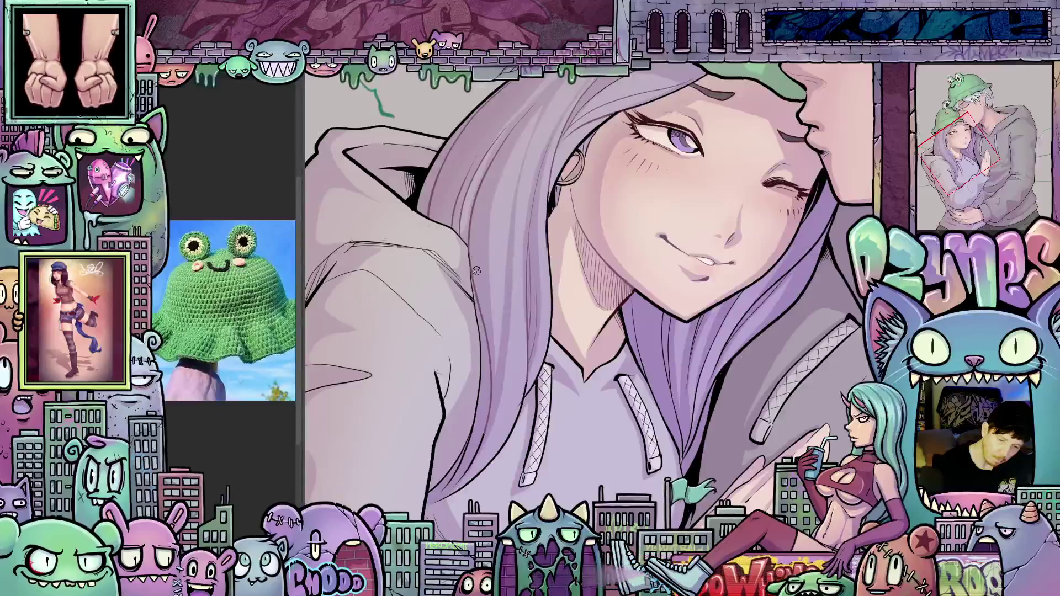
{"action": "left_click_drag", "start_coordinate": [613, 396], "coordinate": [547, 361]}
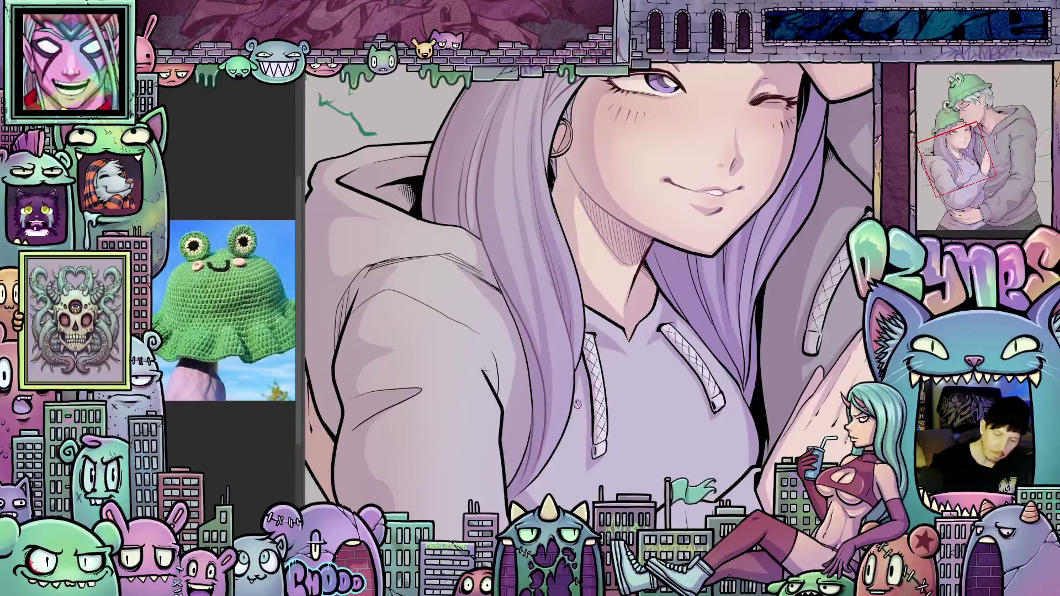
{"action": "mouse_move", "coordinate": [631, 452]}
{"action": "left_mouse_down"}
{"action": "mouse_move", "coordinate": [624, 508]}
{"action": "mouse_move", "coordinate": [635, 408]}
{"action": "mouse_move", "coordinate": [661, 469]}
{"action": "mouse_move", "coordinate": [737, 319]}
{"action": "left_mouse_up"}
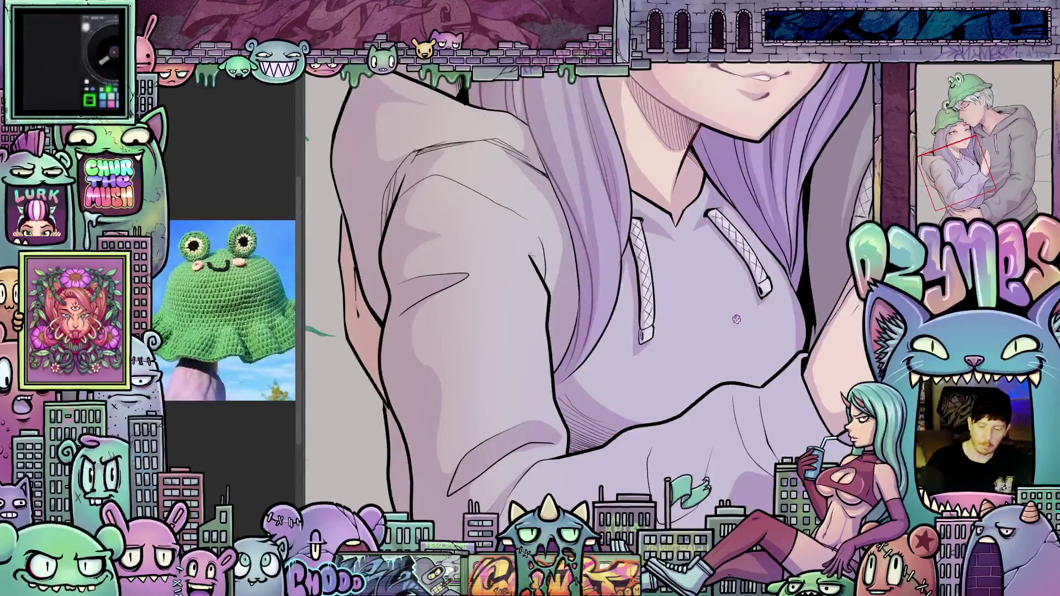
{"action": "scroll", "coordinate": [736, 320], "scroll_direction": "down", "scroll_amount": 8}
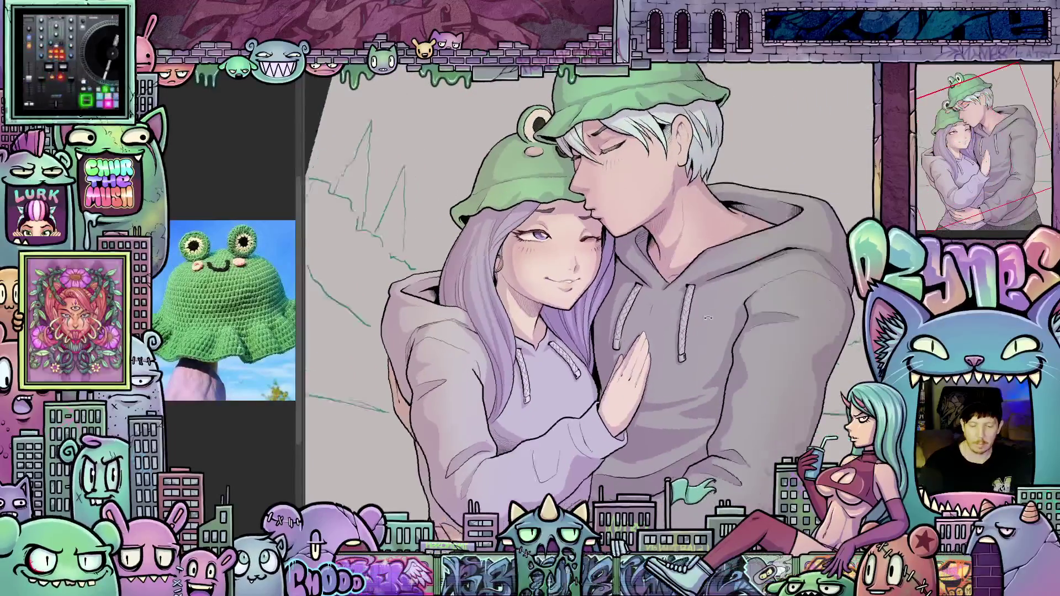
{"action": "mouse_move", "coordinate": [643, 298]}
{"action": "left_mouse_down"}
{"action": "mouse_move", "coordinate": [635, 293]}
{"action": "mouse_move", "coordinate": [656, 223]}
{"action": "mouse_move", "coordinate": [574, 265]}
{"action": "mouse_move", "coordinate": [599, 374]}
{"action": "left_mouse_up"}
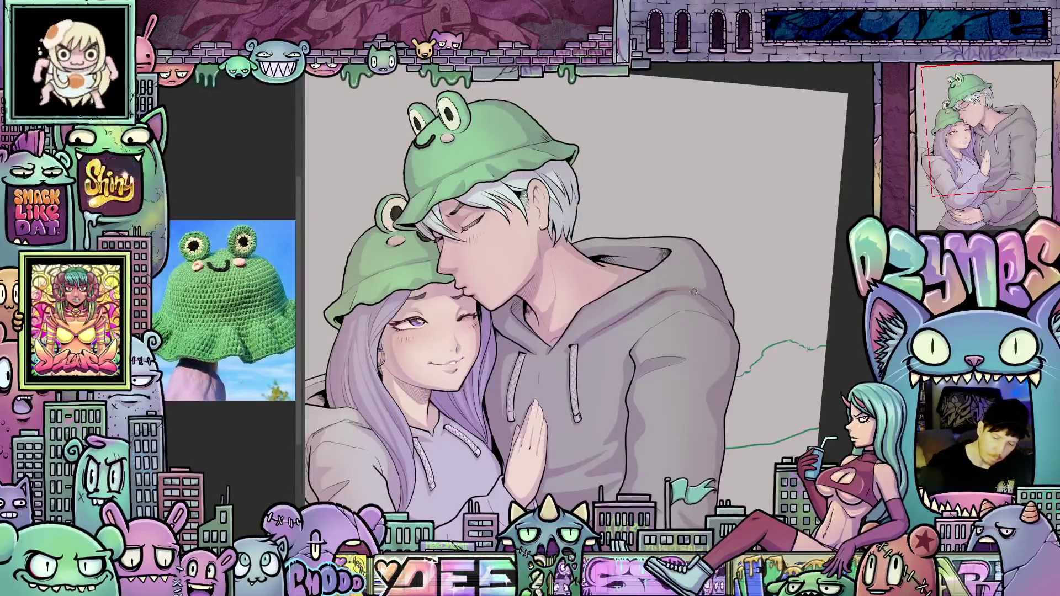
{"action": "left_click_drag", "start_coordinate": [695, 365], "coordinate": [626, 339]}
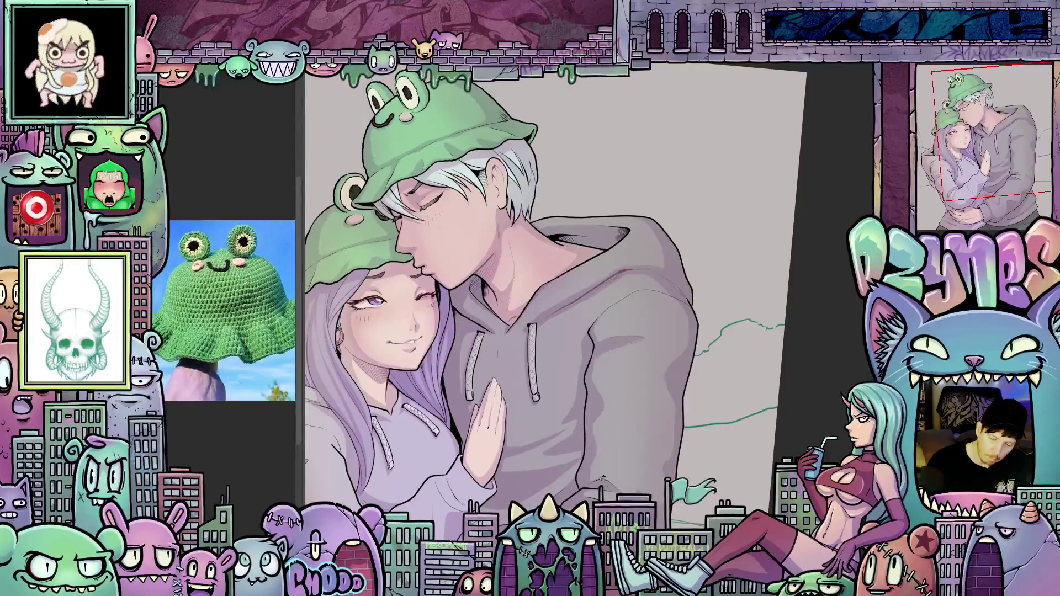
{"action": "left_click_drag", "start_coordinate": [645, 491], "coordinate": [637, 474]}
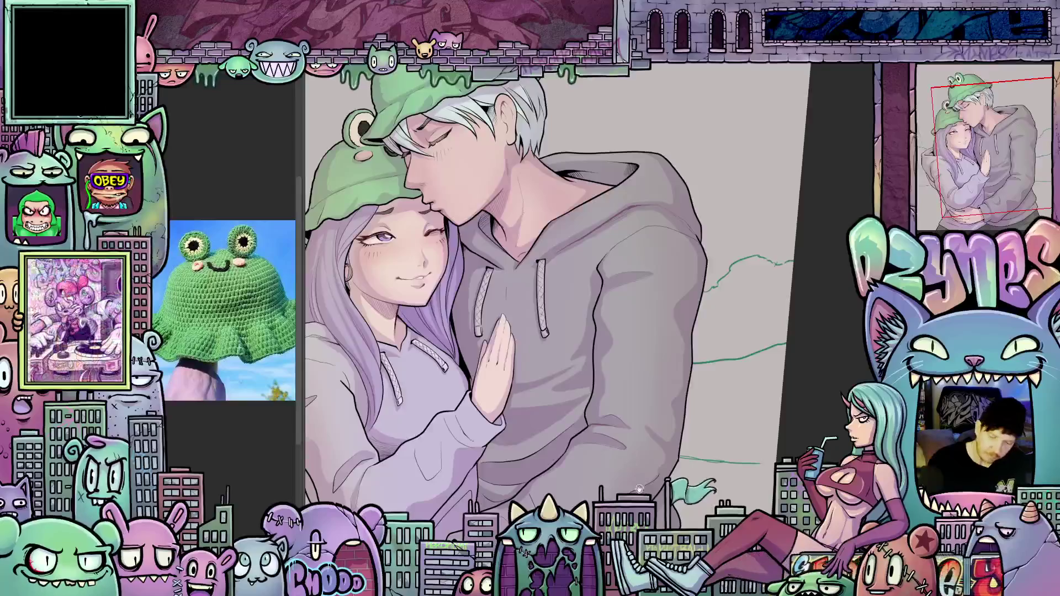
{"action": "scroll", "coordinate": [585, 442], "scroll_direction": "down", "scroll_amount": 5}
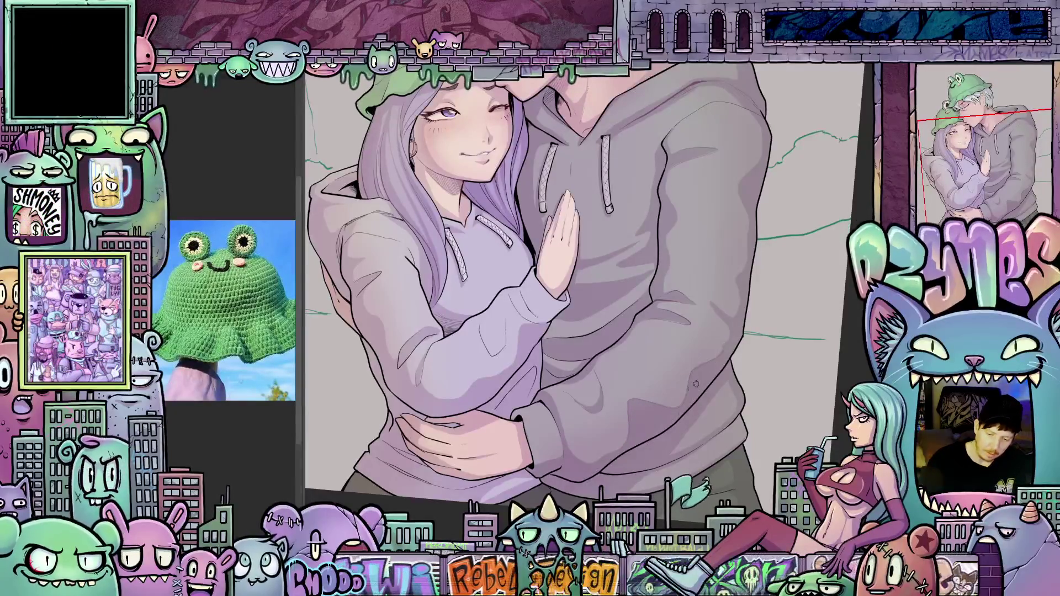
{"action": "mouse_move", "coordinate": [622, 451]}
{"action": "left_mouse_down"}
{"action": "mouse_move", "coordinate": [583, 467]}
{"action": "mouse_move", "coordinate": [609, 447]}
{"action": "left_mouse_up"}
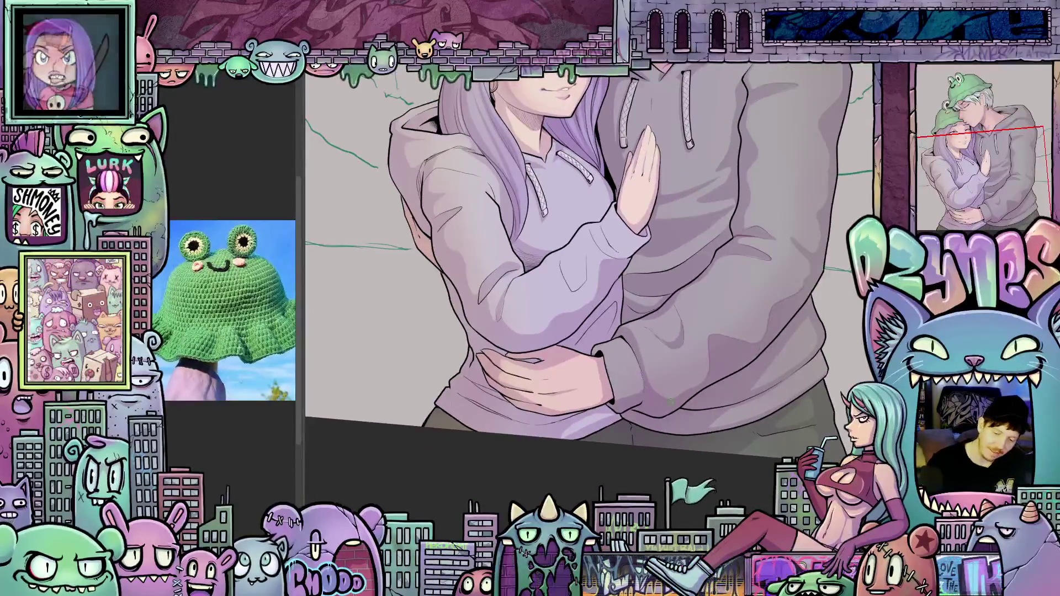
{"action": "mouse_move", "coordinate": [669, 402]}
{"action": "left_mouse_down"}
{"action": "mouse_move", "coordinate": [620, 491]}
{"action": "mouse_move", "coordinate": [530, 578]}
{"action": "left_mouse_up"}
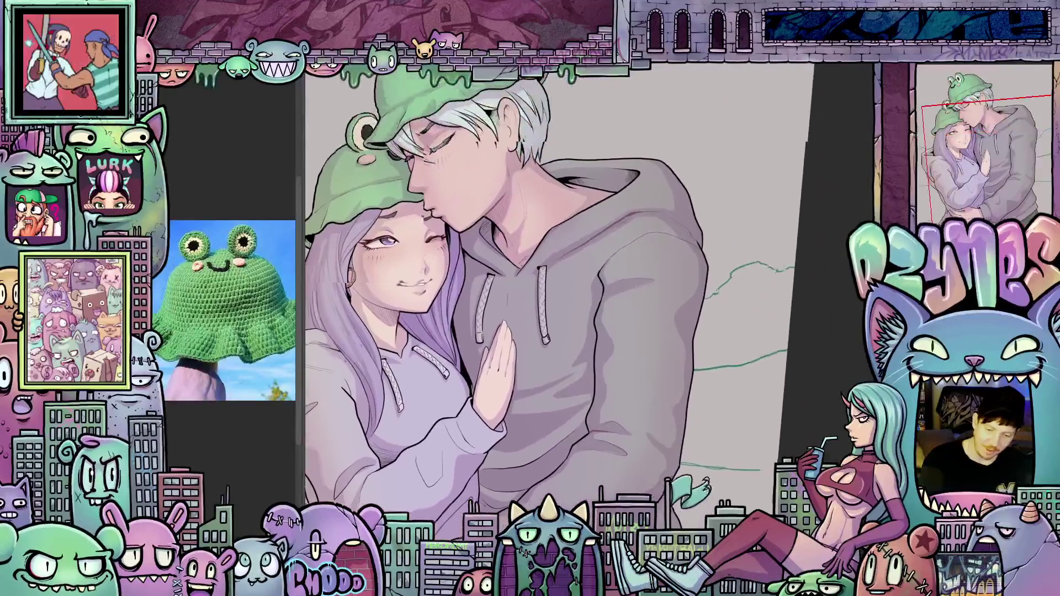
{"action": "scroll", "coordinate": [574, 345], "scroll_direction": "up", "scroll_amount": 2}
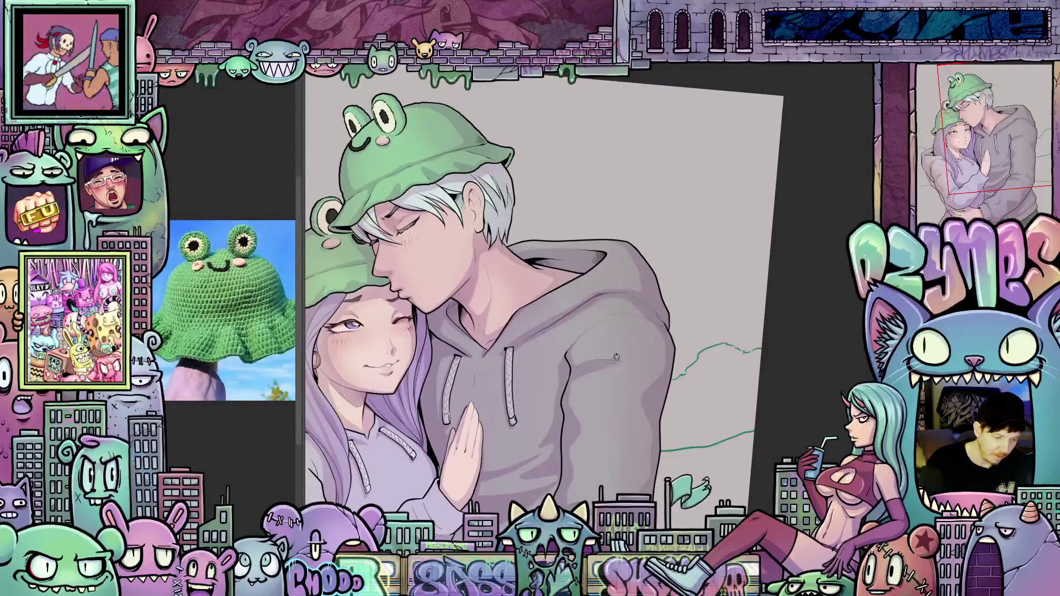
{"action": "scroll", "coordinate": [624, 349], "scroll_direction": "up", "scroll_amount": 2}
{"action": "left_click_drag", "start_coordinate": [624, 350], "coordinate": [684, 358]}
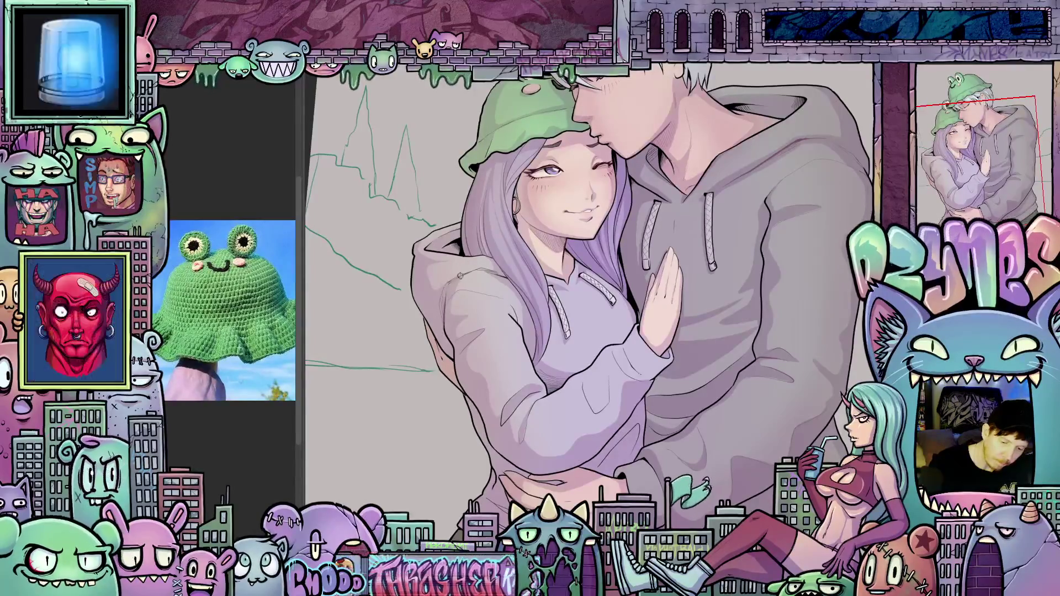
{"action": "left_click_drag", "start_coordinate": [437, 321], "coordinate": [629, 327]}
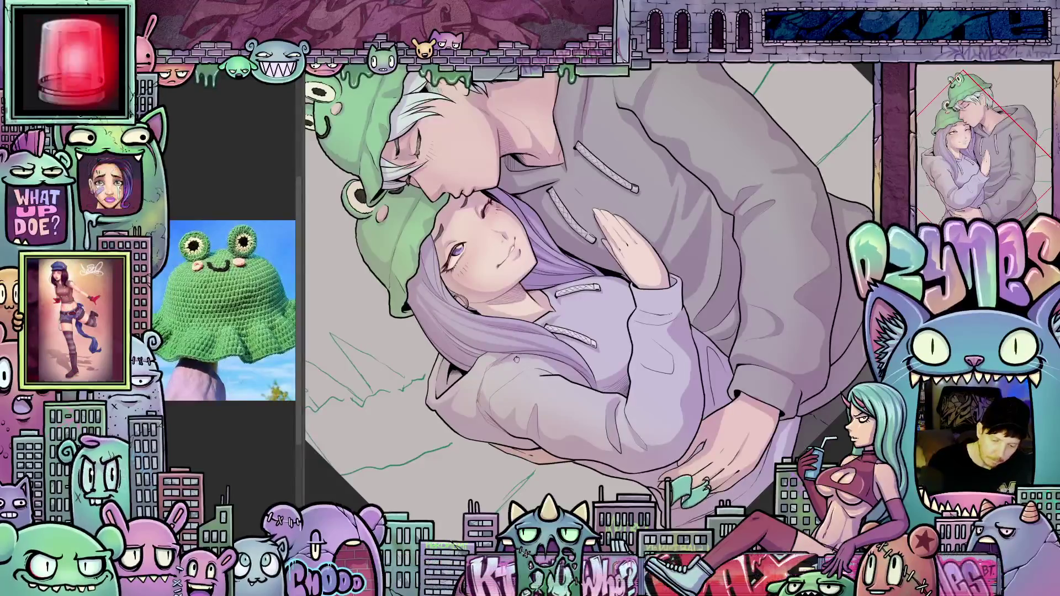
{"action": "left_click_drag", "start_coordinate": [535, 370], "coordinate": [480, 376]}
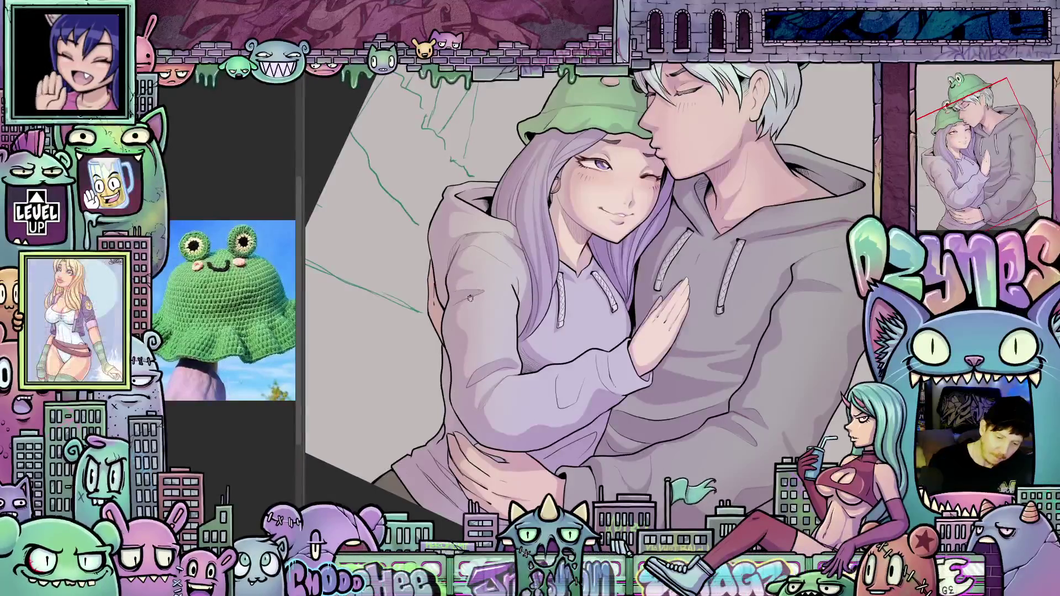
{"action": "mouse_move", "coordinate": [547, 375]}
{"action": "left_mouse_down"}
{"action": "mouse_move", "coordinate": [675, 384]}
{"action": "mouse_move", "coordinate": [556, 343]}
{"action": "left_mouse_up"}
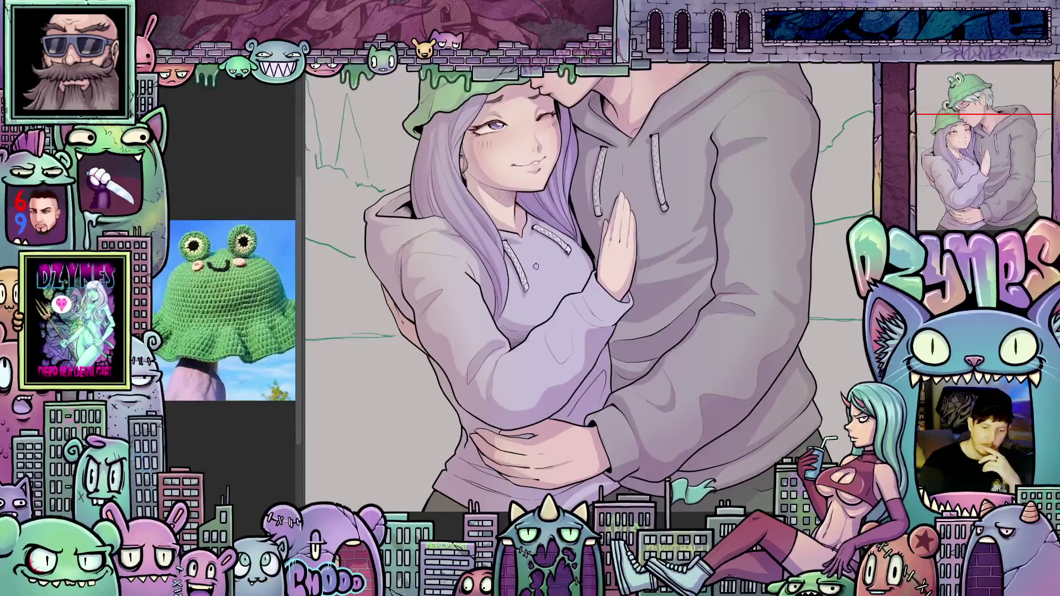
{"action": "scroll", "coordinate": [555, 285], "scroll_direction": "up", "scroll_amount": 3}
{"action": "scroll", "coordinate": [555, 285], "scroll_direction": "up", "scroll_amount": 2}
{"action": "scroll", "coordinate": [556, 285], "scroll_direction": "up", "scroll_amount": 3}
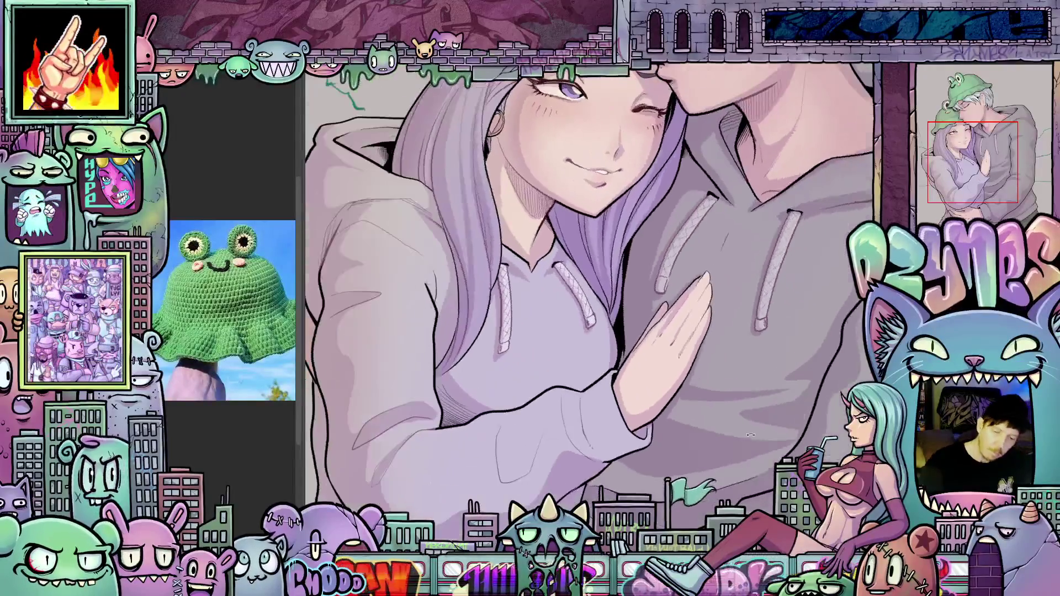
{"action": "left_click_drag", "start_coordinate": [592, 315], "coordinate": [569, 326]}
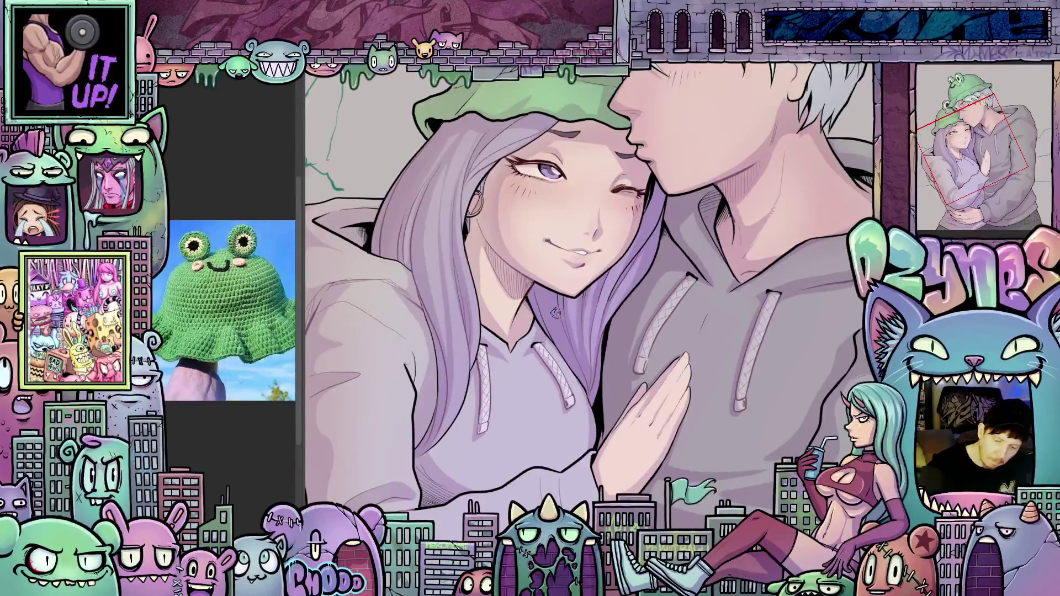
{"action": "mouse_move", "coordinate": [590, 320]}
{"action": "left_mouse_down"}
{"action": "mouse_move", "coordinate": [602, 284]}
{"action": "mouse_move", "coordinate": [592, 272]}
{"action": "left_mouse_up"}
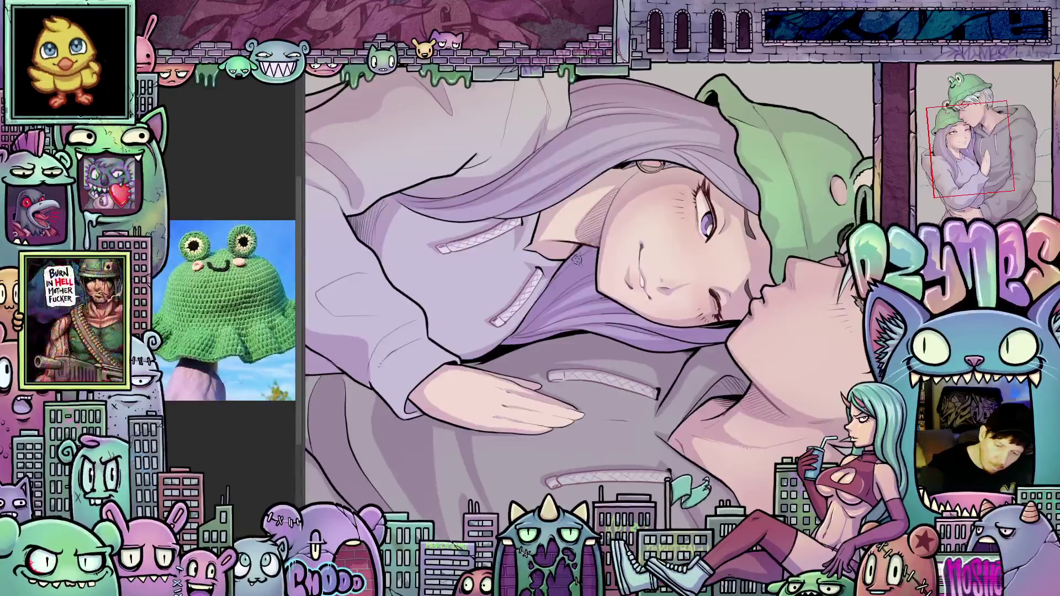
{"action": "left_click_drag", "start_coordinate": [721, 377], "coordinate": [613, 299]}
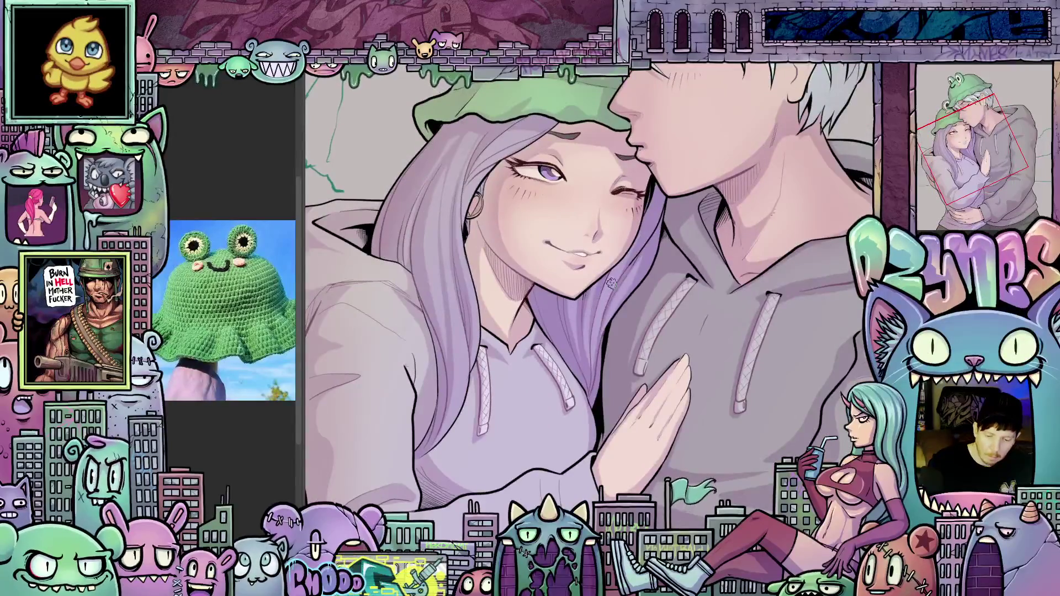
{"action": "scroll", "coordinate": [611, 284], "scroll_direction": "up", "scroll_amount": 5}
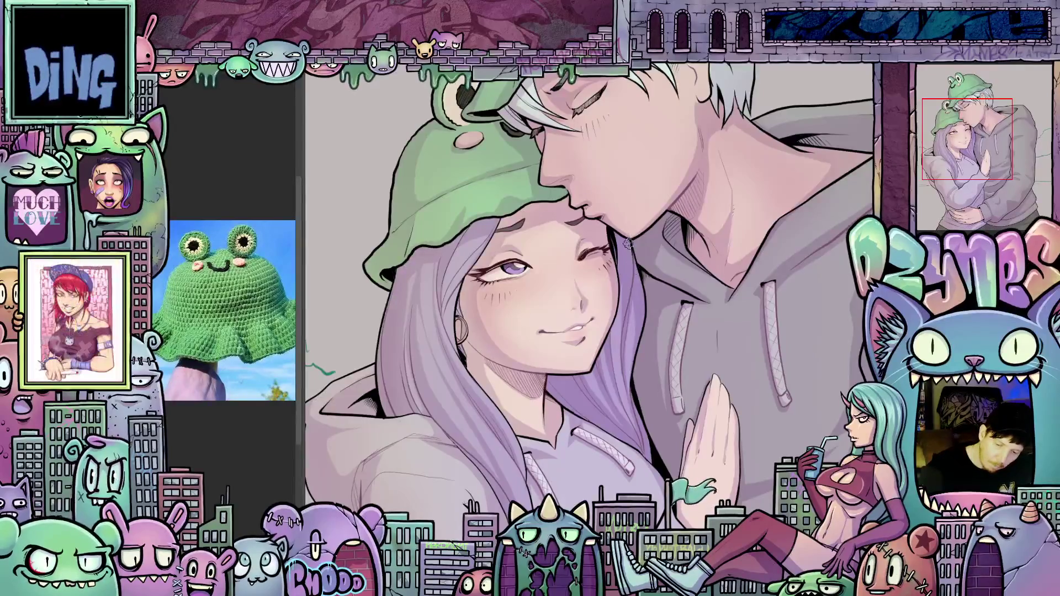
{"action": "left_click_drag", "start_coordinate": [624, 368], "coordinate": [657, 419]}
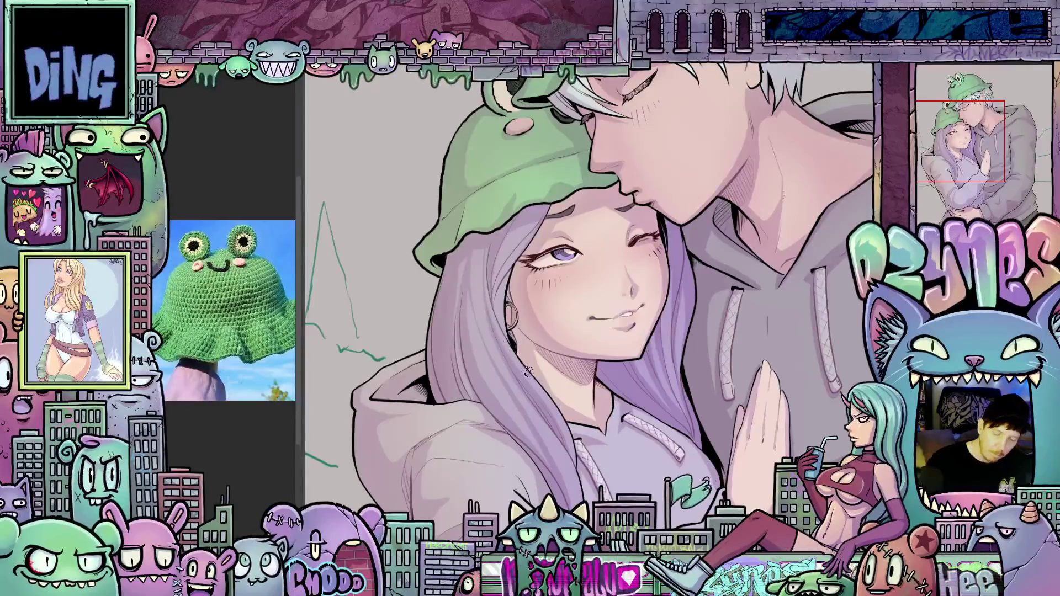
{"action": "scroll", "coordinate": [528, 372], "scroll_direction": "down", "scroll_amount": 5}
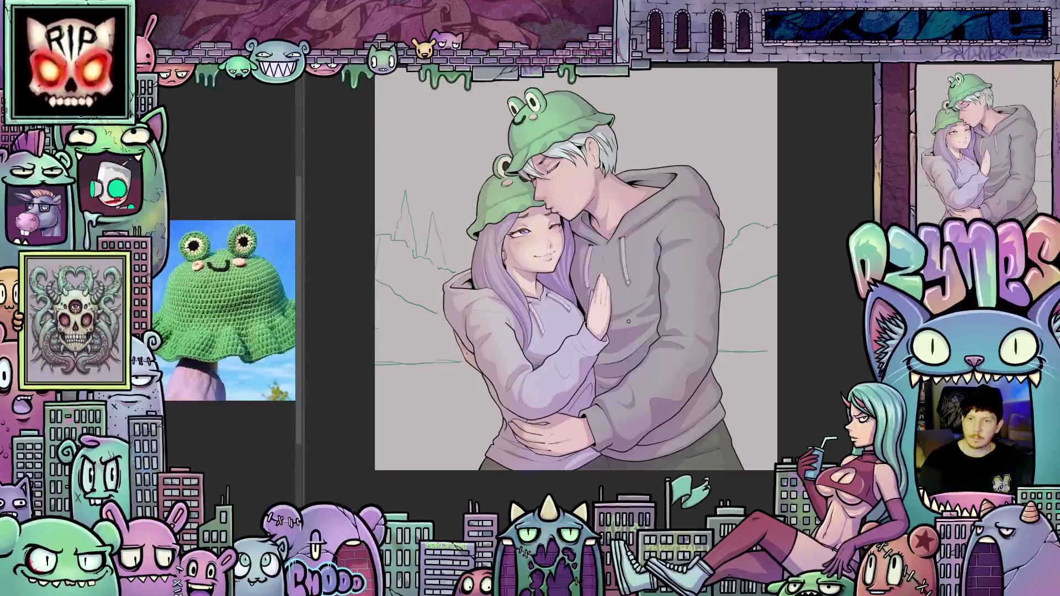
{"action": "scroll", "coordinate": [570, 370], "scroll_direction": "up", "scroll_amount": 5}
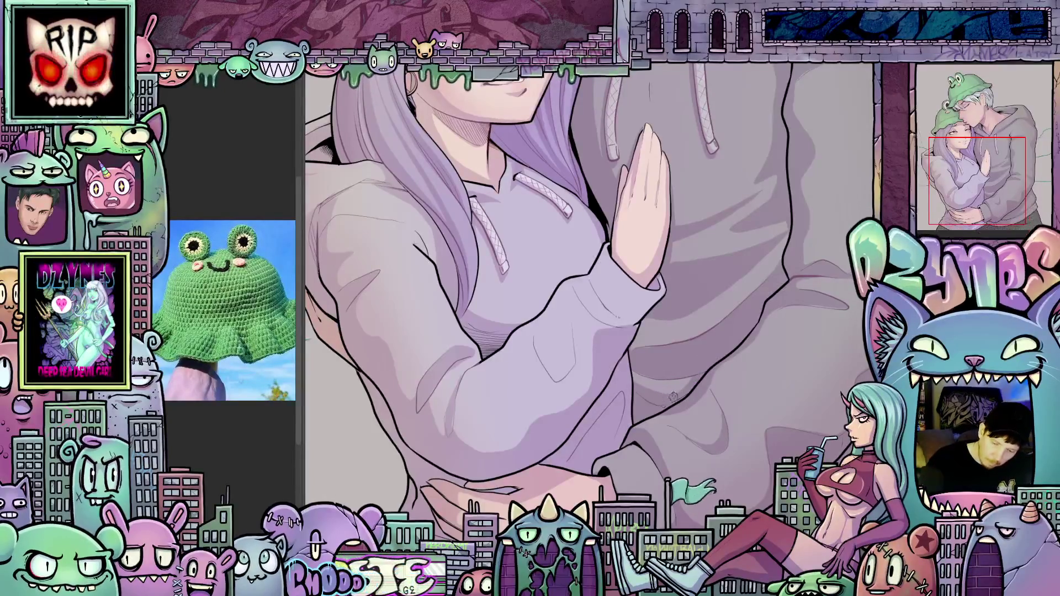
{"action": "left_click_drag", "start_coordinate": [753, 442], "coordinate": [608, 371]}
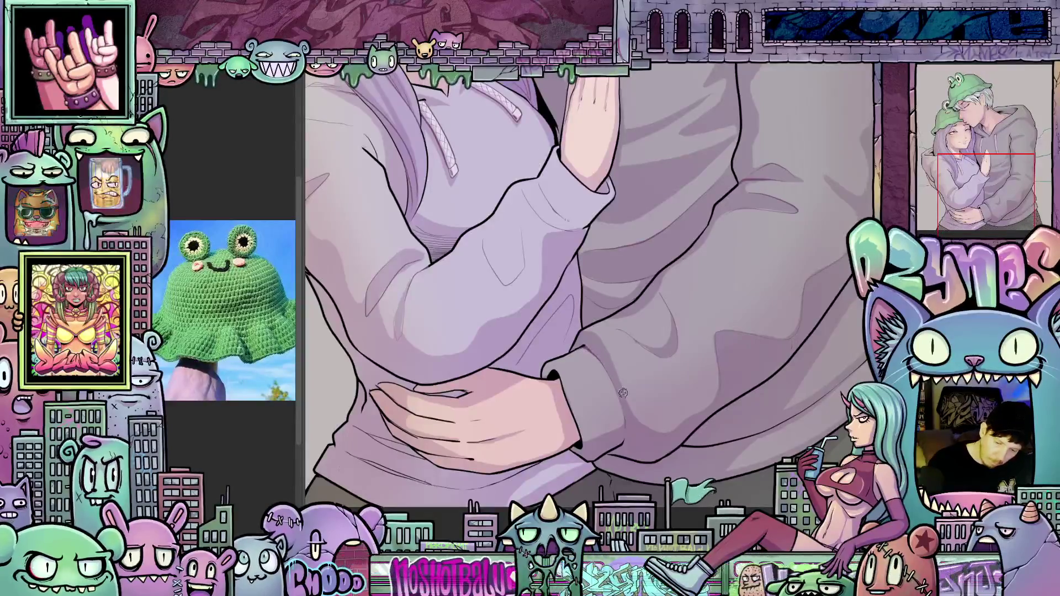
{"action": "scroll", "coordinate": [733, 448], "scroll_direction": "down", "scroll_amount": 5}
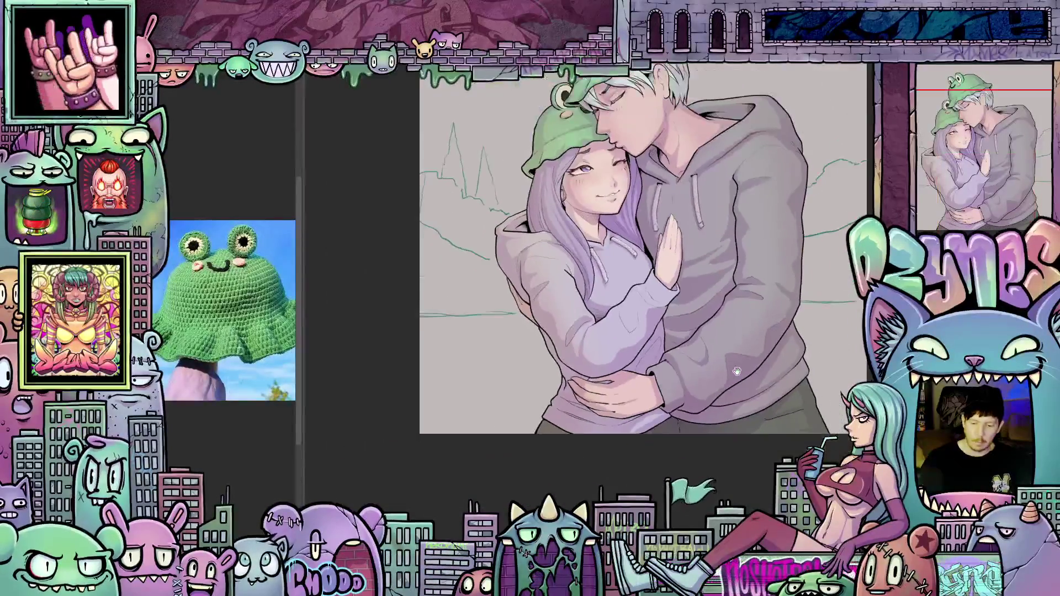
{"action": "scroll", "coordinate": [699, 406], "scroll_direction": "up", "scroll_amount": 5}
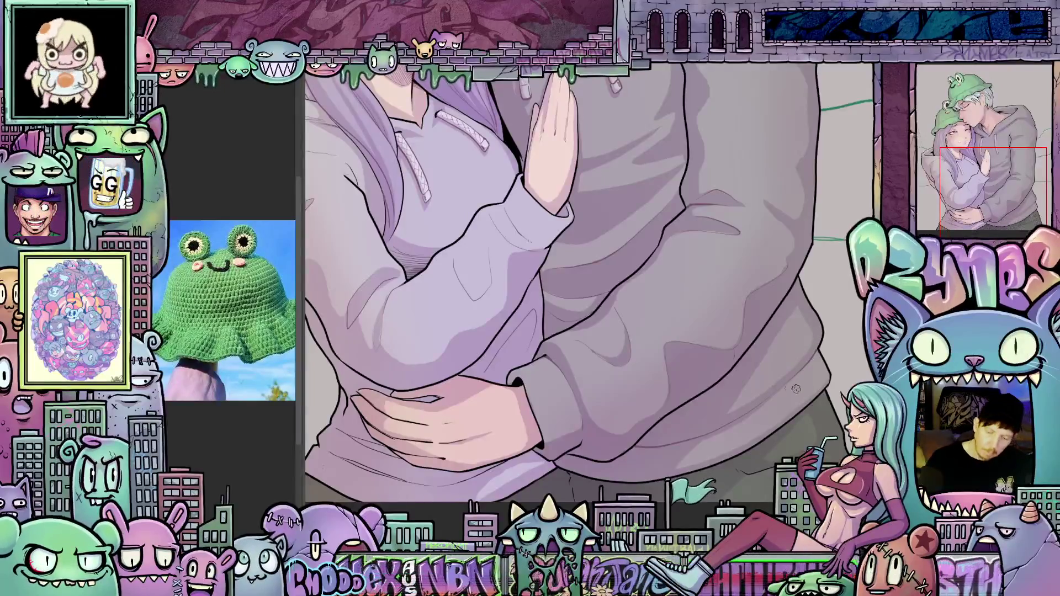
{"action": "scroll", "coordinate": [695, 380], "scroll_direction": "down", "scroll_amount": 2}
{"action": "scroll", "coordinate": [694, 379], "scroll_direction": "up", "scroll_amount": 3}
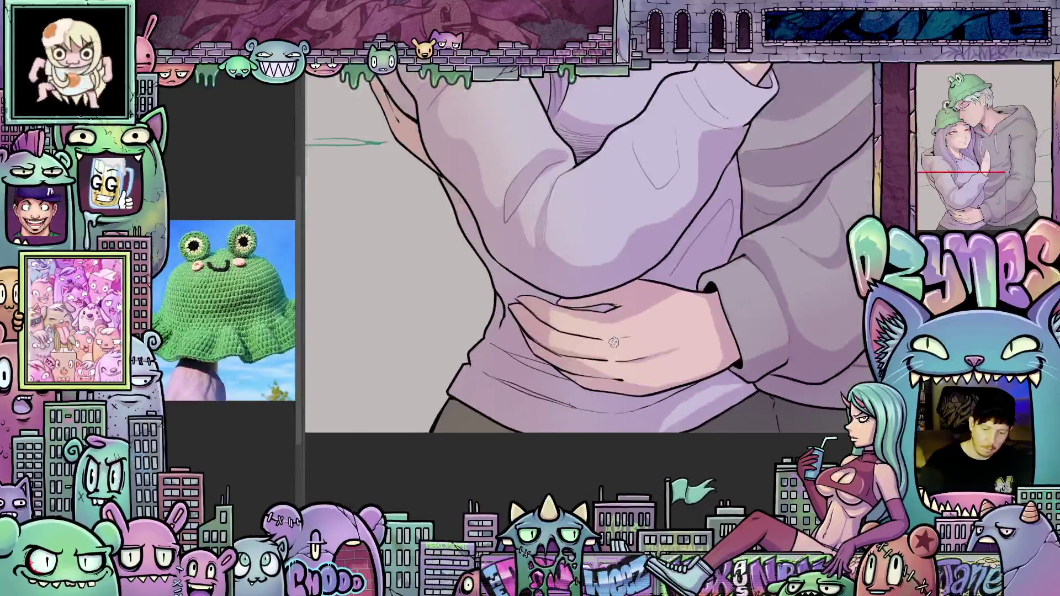
{"action": "left_click_drag", "start_coordinate": [749, 354], "coordinate": [564, 311]}
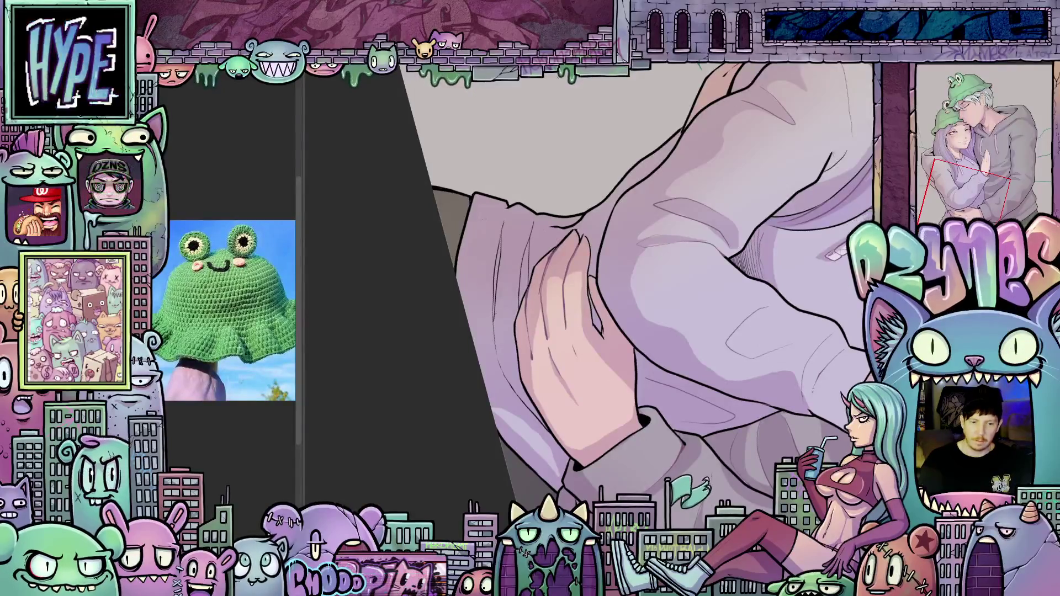
{"action": "scroll", "coordinate": [509, 116], "scroll_direction": "down", "scroll_amount": 5}
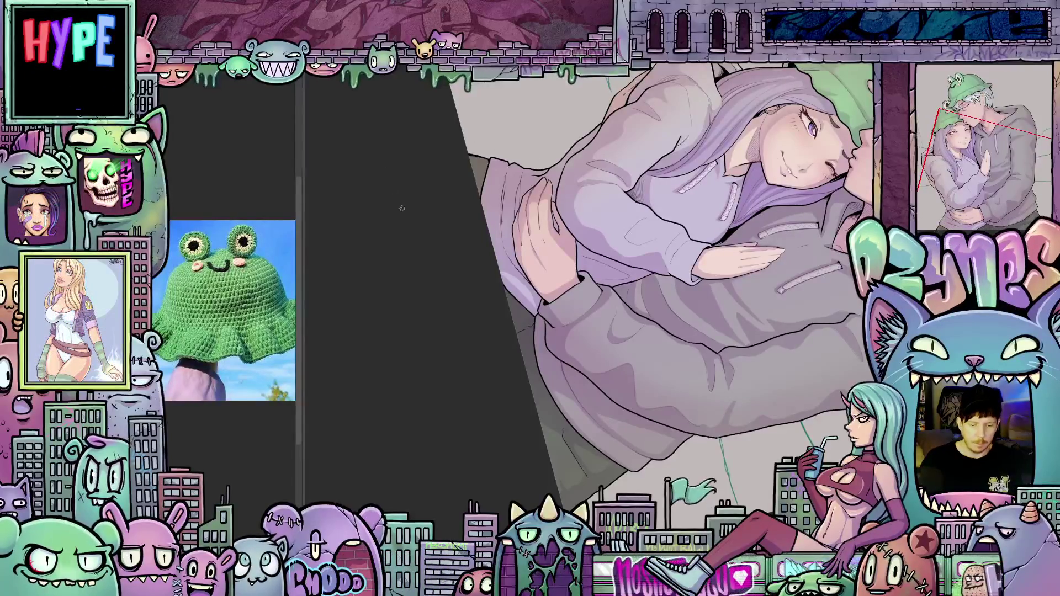
{"action": "scroll", "coordinate": [517, 128], "scroll_direction": "up", "scroll_amount": 5}
{"action": "left_click_drag", "start_coordinate": [517, 128], "coordinate": [535, 313]}
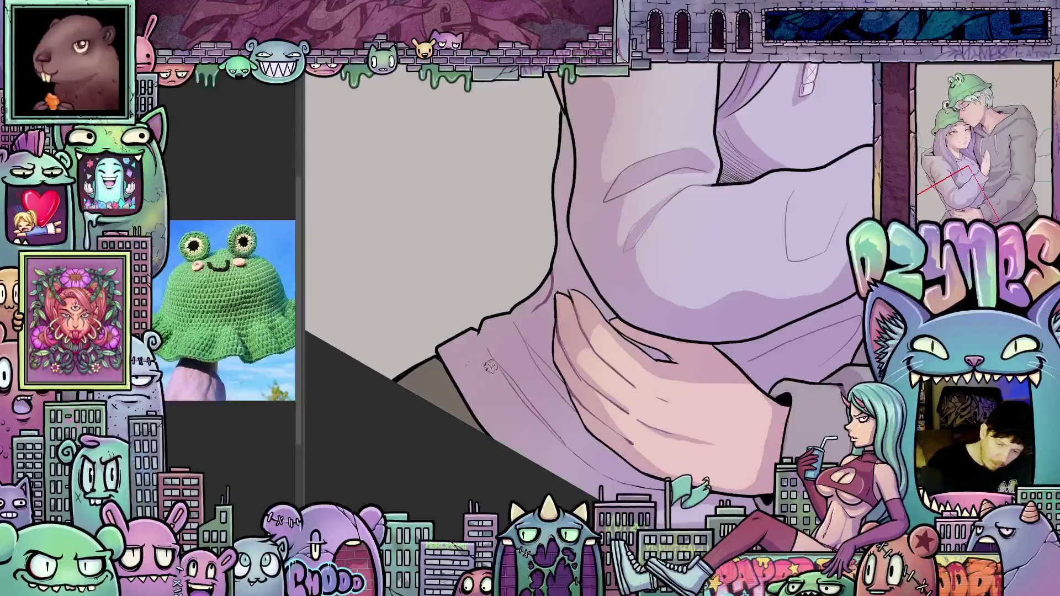
{"action": "left_click_drag", "start_coordinate": [492, 366], "coordinate": [699, 407]}
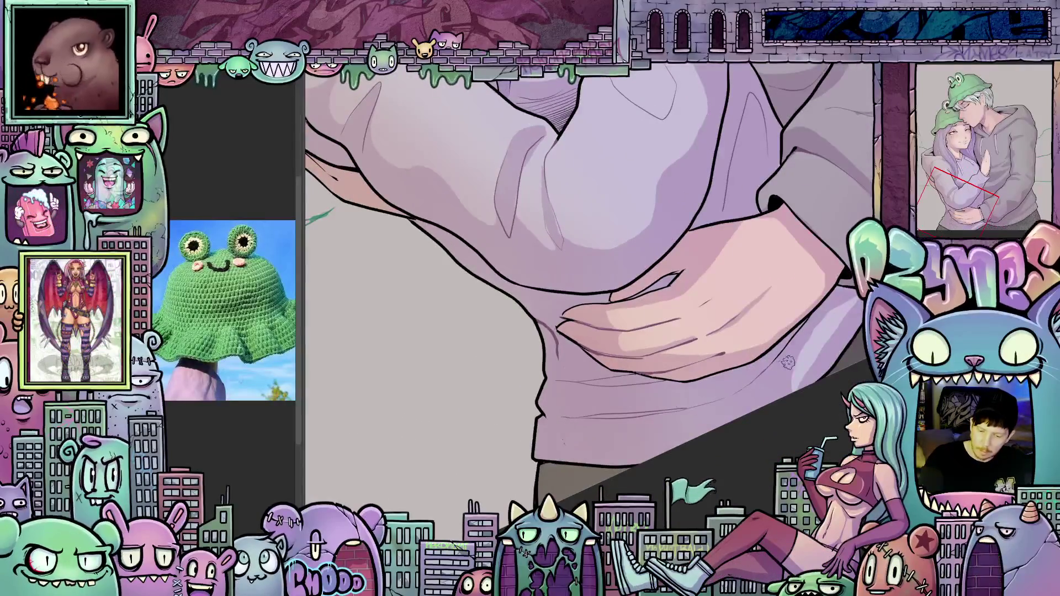
{"action": "left_click_drag", "start_coordinate": [799, 365], "coordinate": [749, 390]}
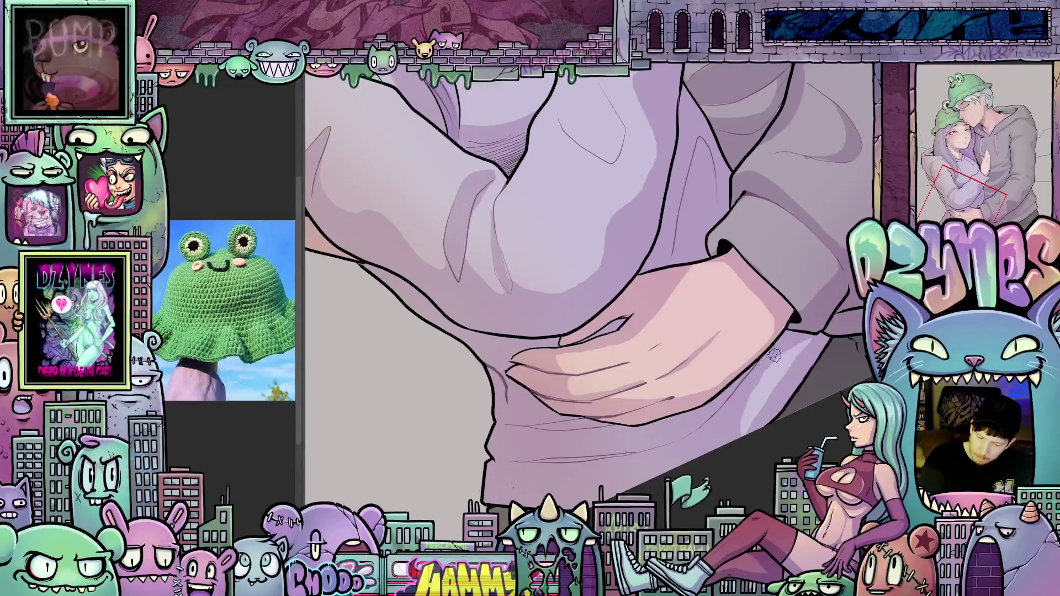
{"action": "mouse_move", "coordinate": [681, 324]}
{"action": "left_mouse_down"}
{"action": "mouse_move", "coordinate": [657, 349]}
{"action": "mouse_move", "coordinate": [643, 326]}
{"action": "left_mouse_up"}
Step: Inspect the frog hat and kiss, then fit the whole drawing upright with Ctrl+0
{"action": "scroll", "coordinate": [640, 305], "scroll_direction": "up", "scroll_amount": 3}
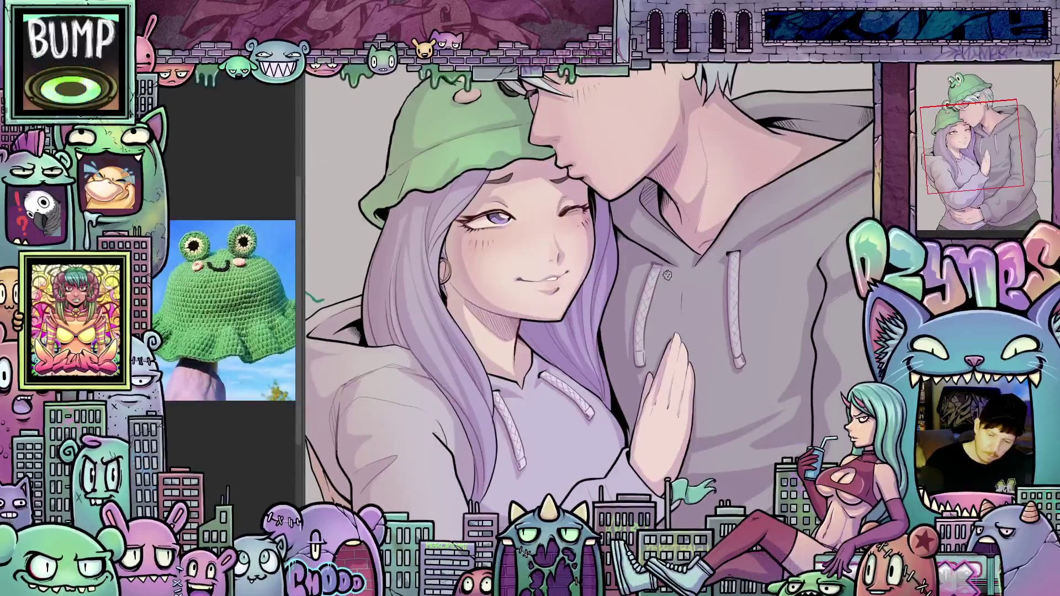
{"action": "left_click_drag", "start_coordinate": [745, 408], "coordinate": [696, 375]}
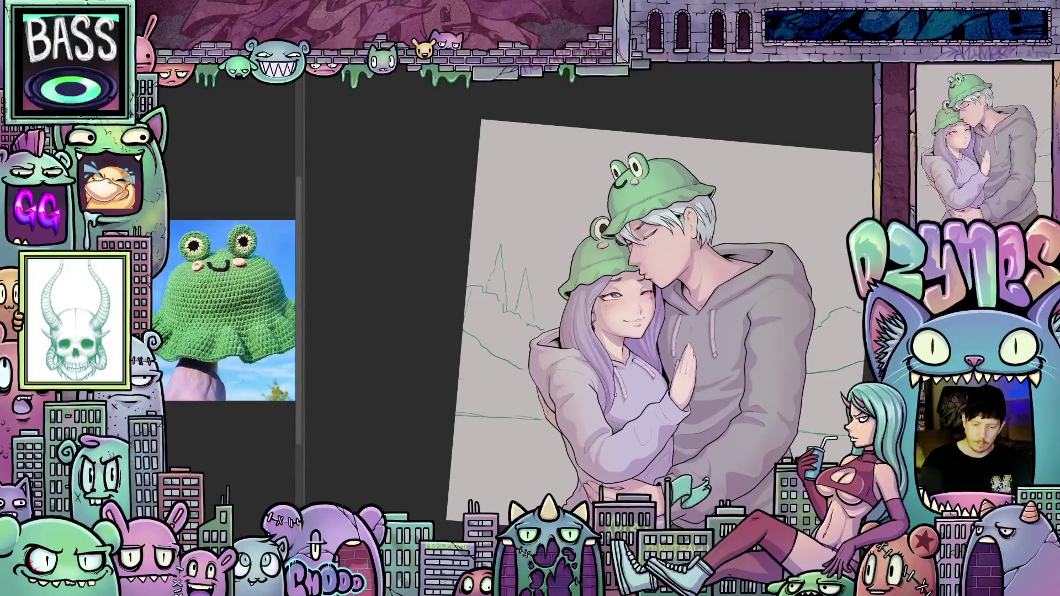
{"action": "scroll", "coordinate": [615, 395], "scroll_direction": "up", "scroll_amount": 5}
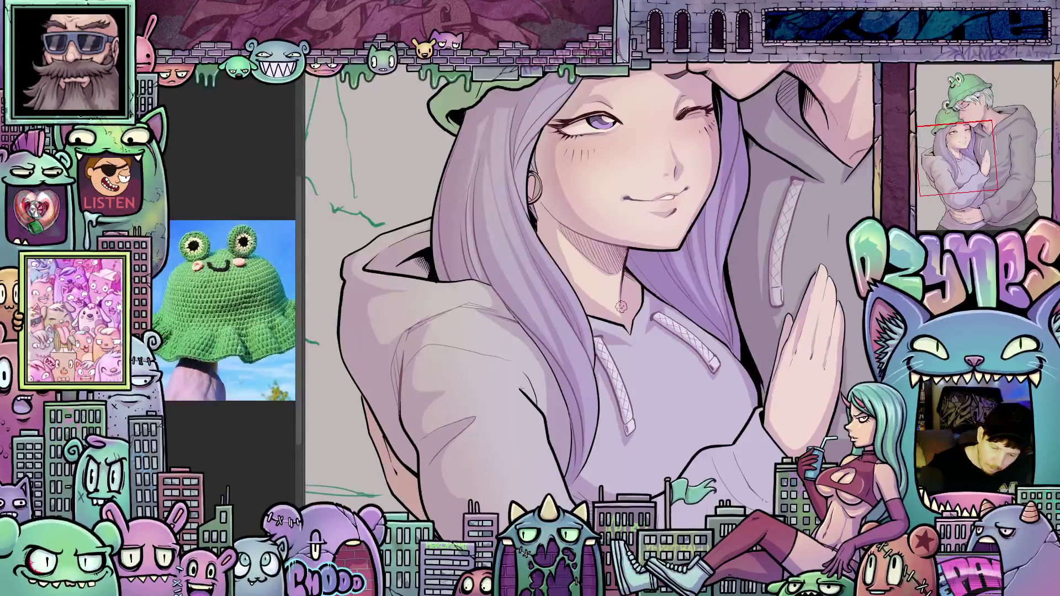
{"action": "mouse_move", "coordinate": [616, 309]}
{"action": "left_mouse_down"}
{"action": "mouse_move", "coordinate": [715, 428]}
{"action": "mouse_move", "coordinate": [723, 471]}
{"action": "left_mouse_up"}
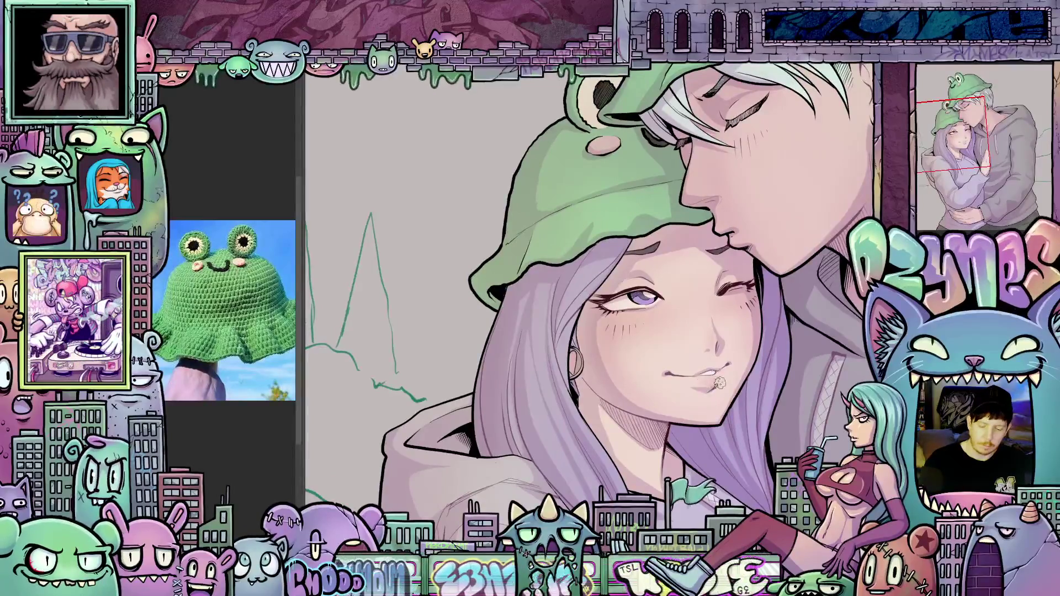
{"action": "mouse_move", "coordinate": [739, 406]}
{"action": "left_mouse_down"}
{"action": "mouse_move", "coordinate": [769, 359]}
{"action": "mouse_move", "coordinate": [599, 401]}
{"action": "left_mouse_up"}
{"action": "scroll", "coordinate": [771, 360], "scroll_direction": "down", "scroll_amount": 3}
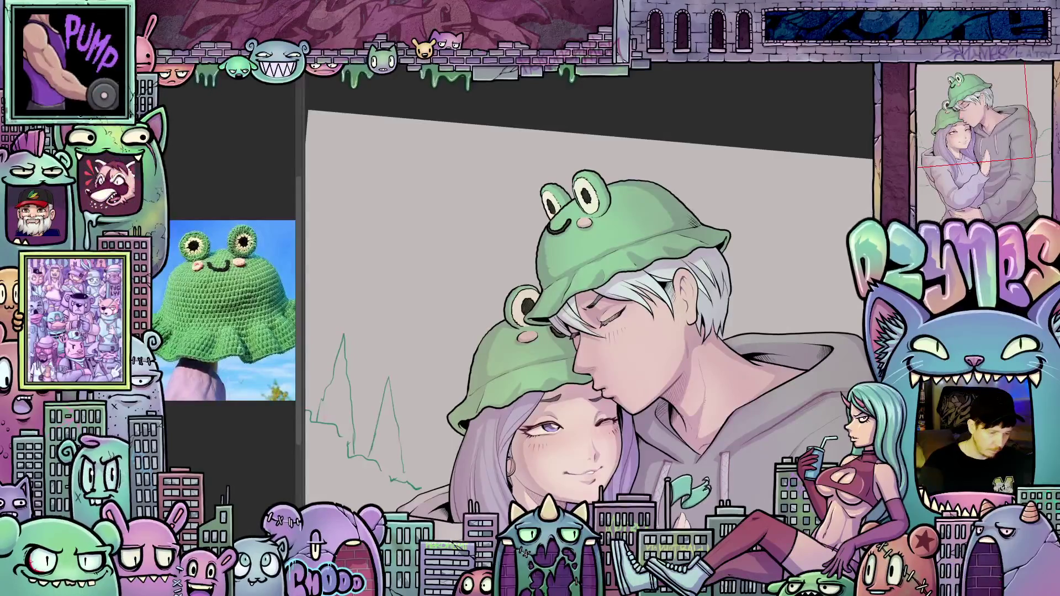
{"action": "scroll", "coordinate": [539, 233], "scroll_direction": "up", "scroll_amount": 5}
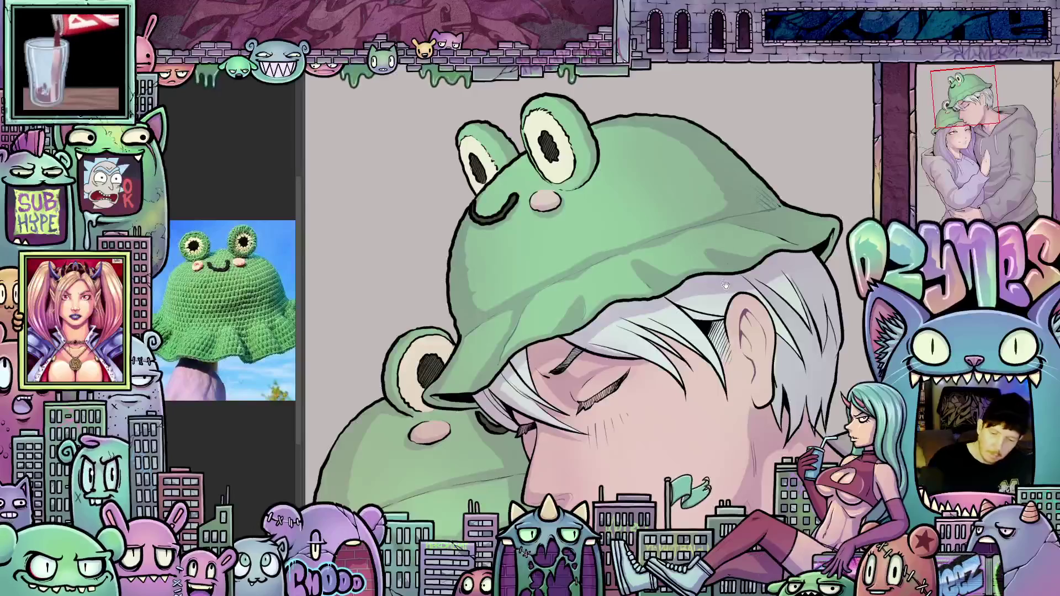
{"action": "left_click_drag", "start_coordinate": [725, 283], "coordinate": [720, 305]}
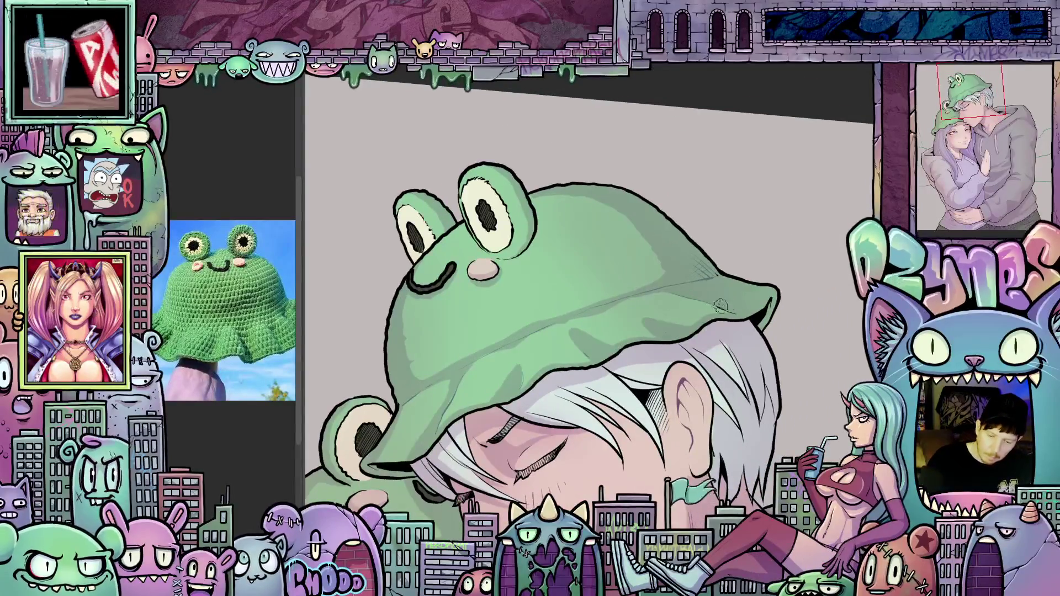
{"action": "mouse_move", "coordinate": [790, 344]}
{"action": "left_mouse_down"}
{"action": "mouse_move", "coordinate": [627, 427]}
{"action": "mouse_move", "coordinate": [676, 380]}
{"action": "mouse_move", "coordinate": [687, 337]}
{"action": "left_mouse_up"}
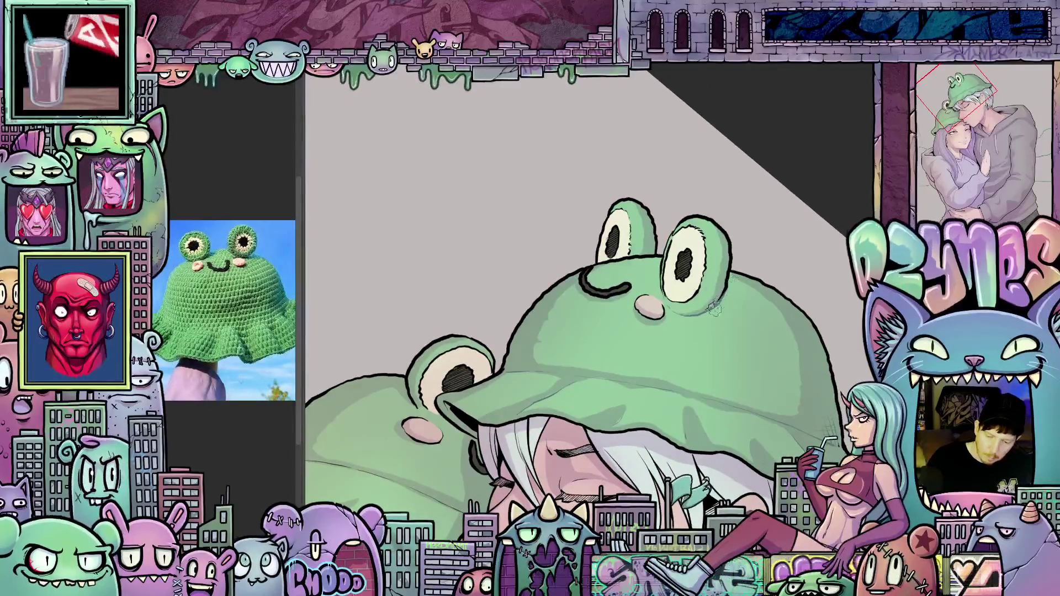
{"action": "left_click_drag", "start_coordinate": [708, 341], "coordinate": [581, 362]}
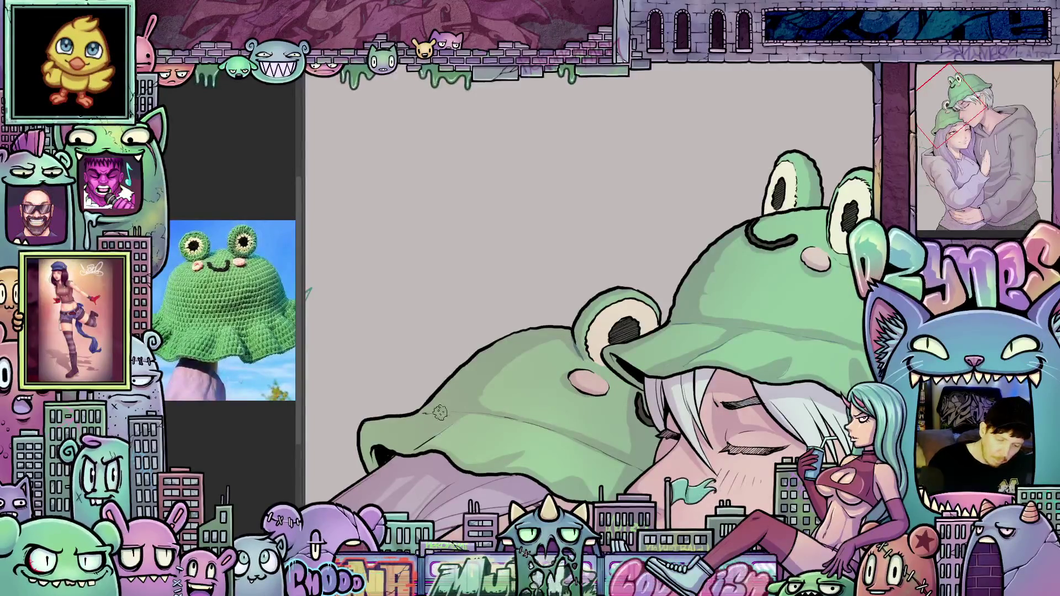
{"action": "mouse_move", "coordinate": [690, 387]}
{"action": "left_mouse_down"}
{"action": "mouse_move", "coordinate": [725, 362]}
{"action": "mouse_move", "coordinate": [686, 298]}
{"action": "left_mouse_up"}
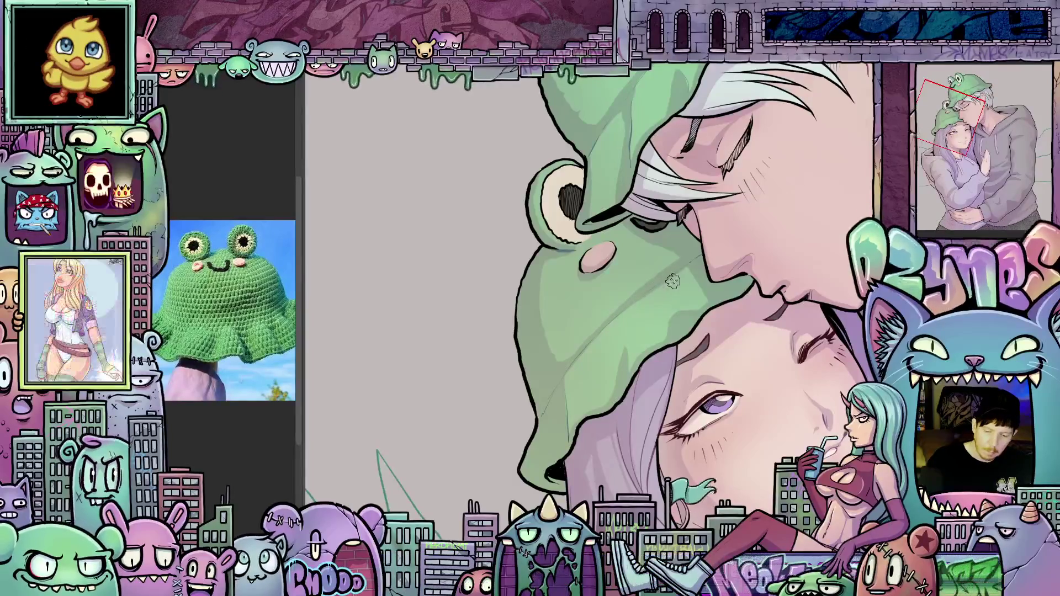
{"action": "scroll", "coordinate": [670, 276], "scroll_direction": "up", "scroll_amount": 2}
{"action": "left_click_drag", "start_coordinate": [671, 276], "coordinate": [664, 337]}
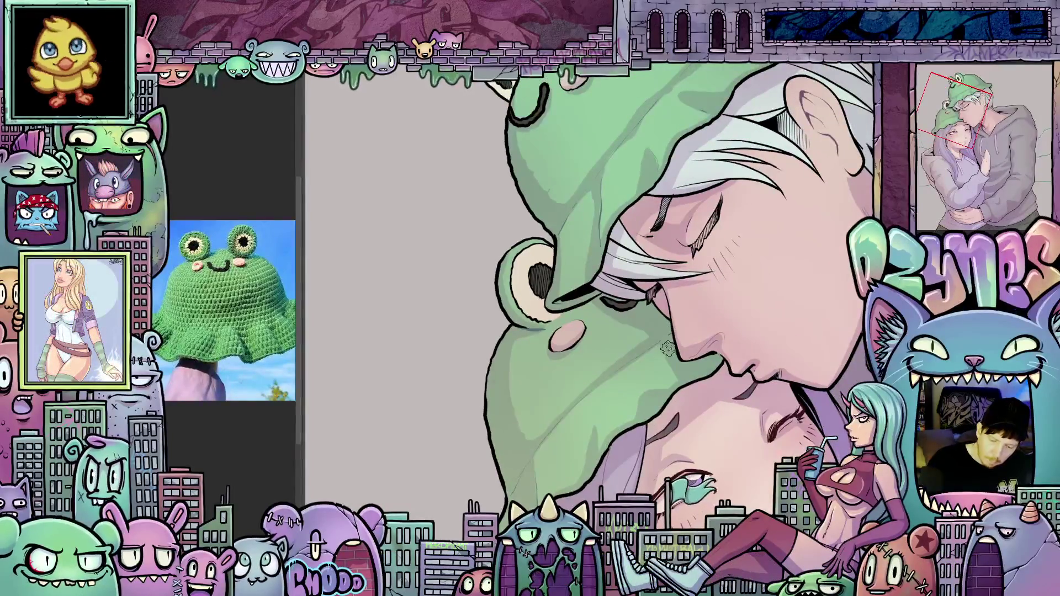
{"action": "left_click_drag", "start_coordinate": [686, 417], "coordinate": [720, 312]}
{"action": "key", "text": "ctrl+0"}
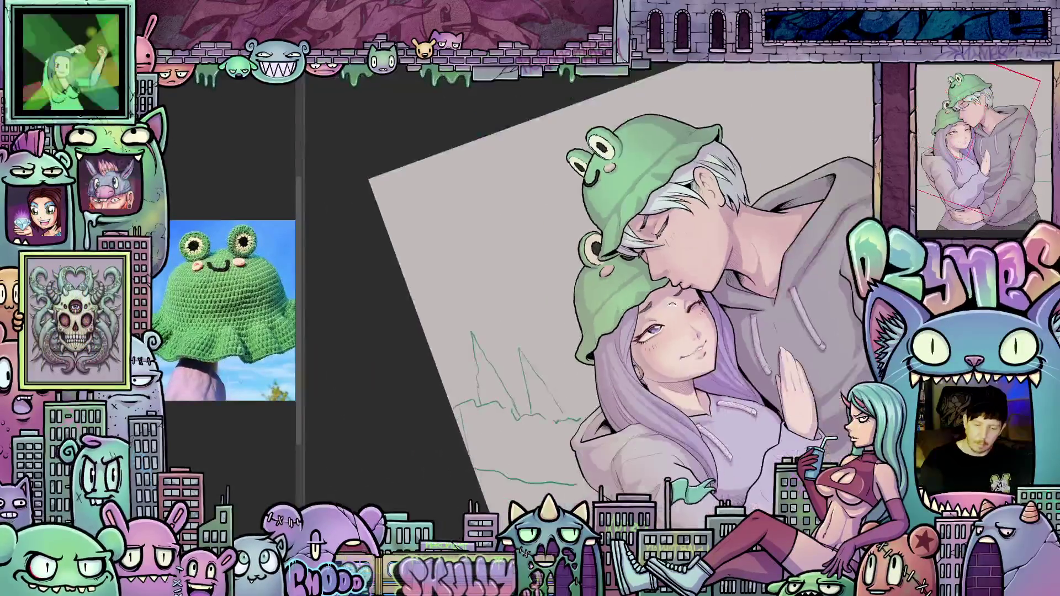
{"action": "scroll", "coordinate": [607, 309], "scroll_direction": "down", "scroll_amount": 3}
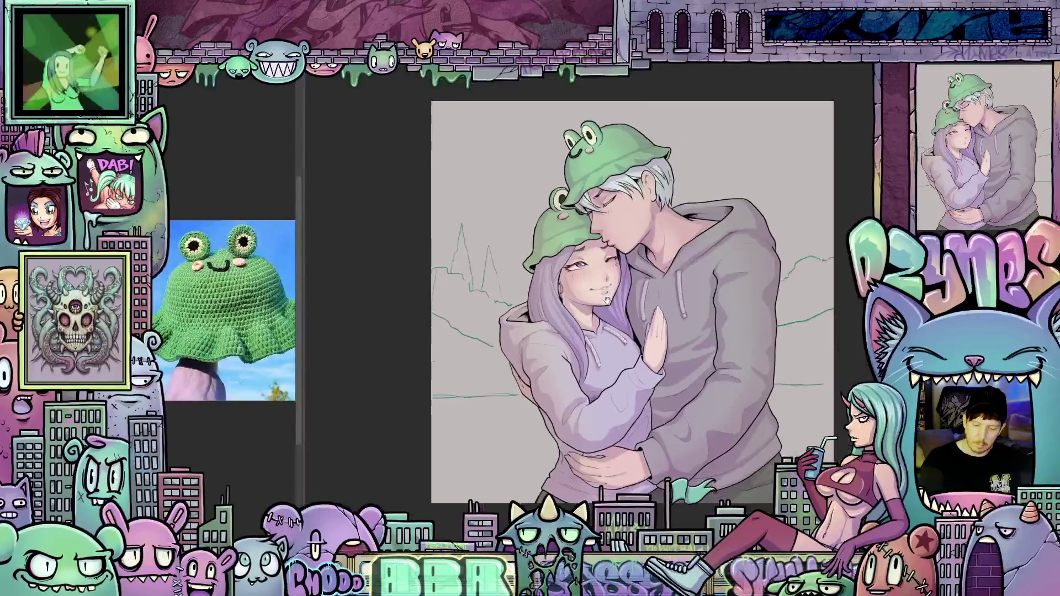
{"action": "scroll", "coordinate": [607, 310], "scroll_direction": "up", "scroll_amount": 5}
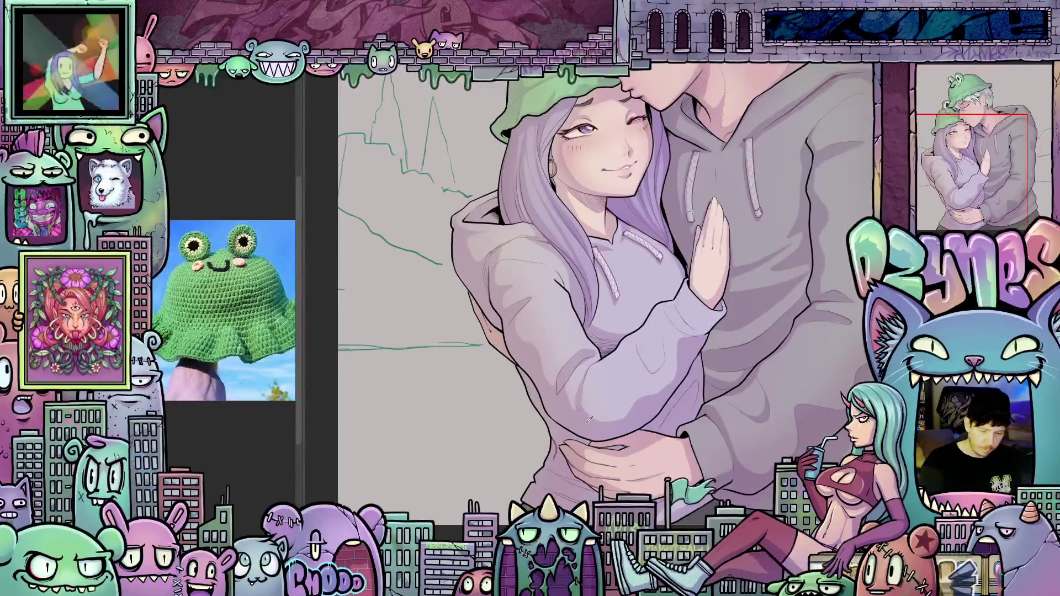
{"action": "scroll", "coordinate": [659, 386], "scroll_direction": "up", "scroll_amount": 3}
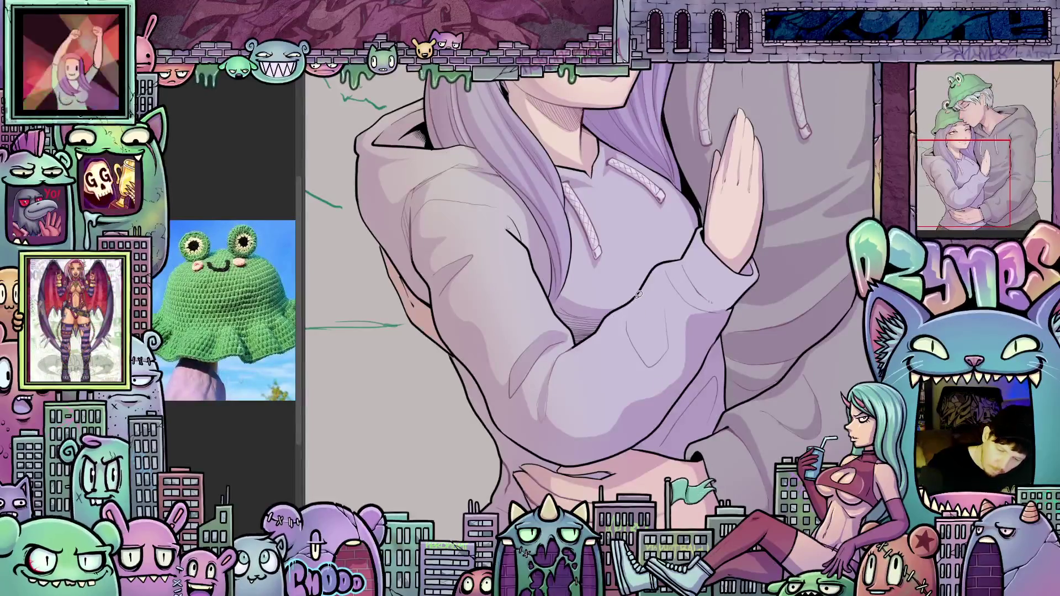
Step: Ink a bold dark line along the hoodie sleeve cuff, undoing one stray stroke
{"action": "mouse_move", "coordinate": [630, 333]}
{"action": "left_mouse_down"}
{"action": "mouse_move", "coordinate": [656, 355]}
{"action": "mouse_move", "coordinate": [647, 274]}
{"action": "mouse_move", "coordinate": [658, 275]}
{"action": "mouse_move", "coordinate": [665, 354]}
{"action": "mouse_move", "coordinate": [633, 377]}
{"action": "left_mouse_up"}
{"action": "key", "text": "ctrl+z"}
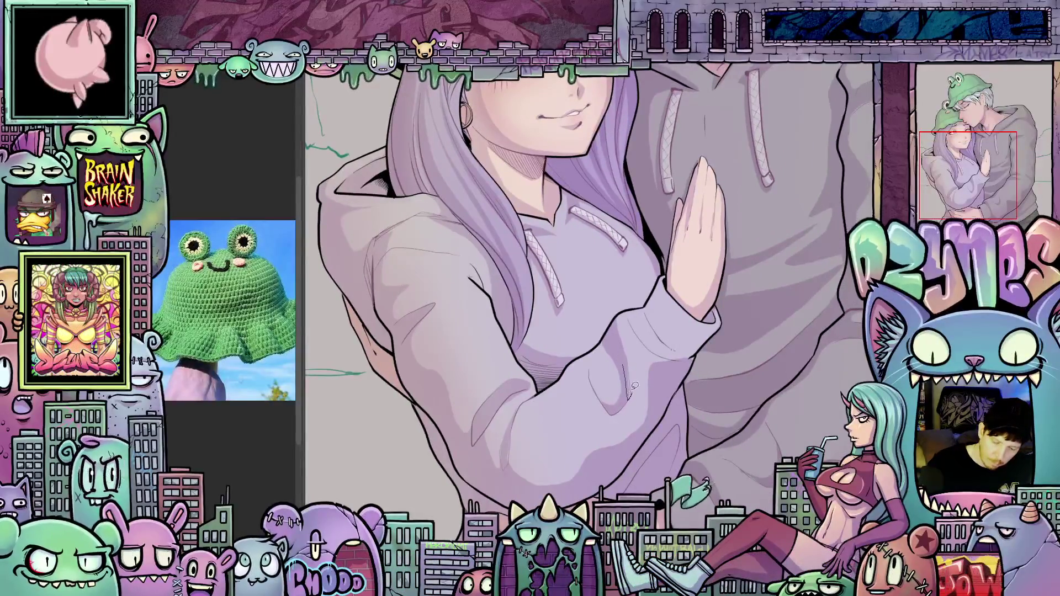
{"action": "mouse_move", "coordinate": [630, 306]}
{"action": "left_mouse_down"}
{"action": "mouse_move", "coordinate": [657, 347]}
{"action": "mouse_move", "coordinate": [687, 358]}
{"action": "mouse_move", "coordinate": [657, 326]}
{"action": "mouse_move", "coordinate": [685, 359]}
{"action": "left_mouse_up"}
{"action": "left_click_drag", "start_coordinate": [720, 426], "coordinate": [705, 447]}
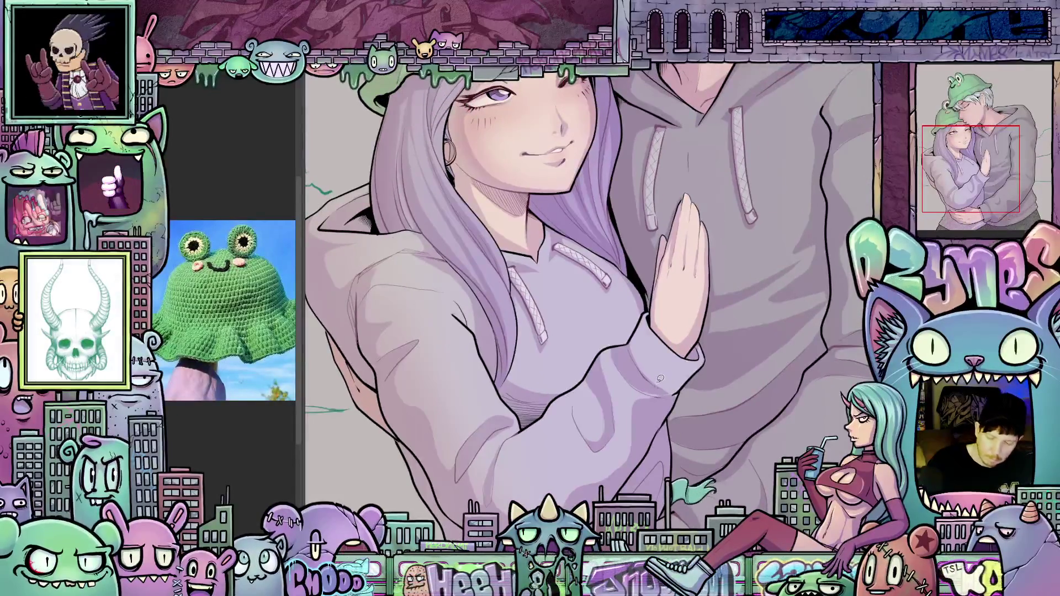
{"action": "left_click_drag", "start_coordinate": [648, 382], "coordinate": [695, 356]}
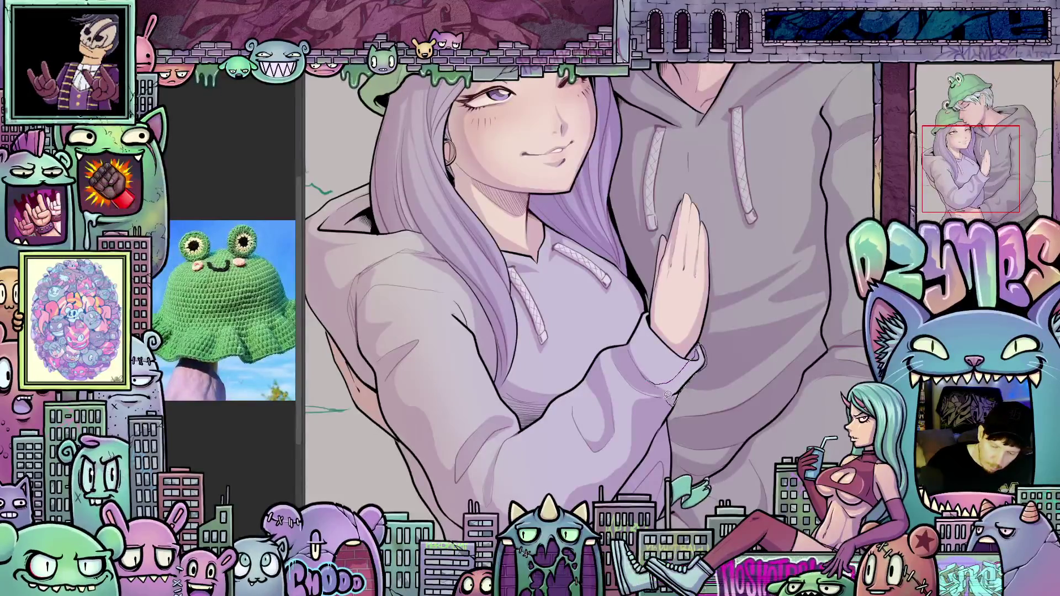
{"action": "left_click_drag", "start_coordinate": [648, 383], "coordinate": [700, 357]}
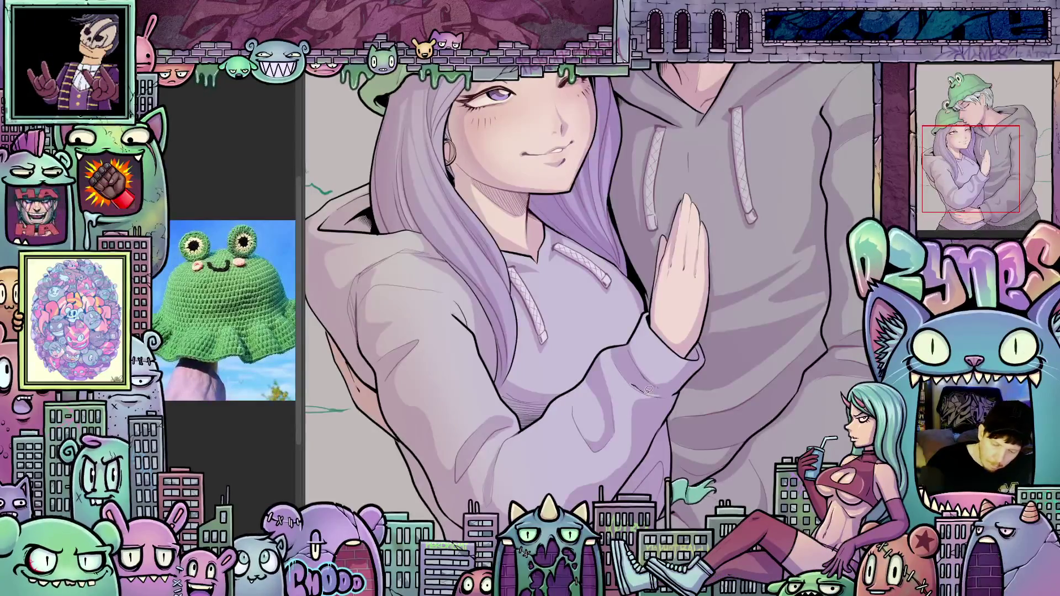
{"action": "mouse_move", "coordinate": [661, 397]}
{"action": "left_mouse_down"}
{"action": "mouse_move", "coordinate": [638, 378]}
{"action": "mouse_move", "coordinate": [580, 411]}
{"action": "left_mouse_up"}
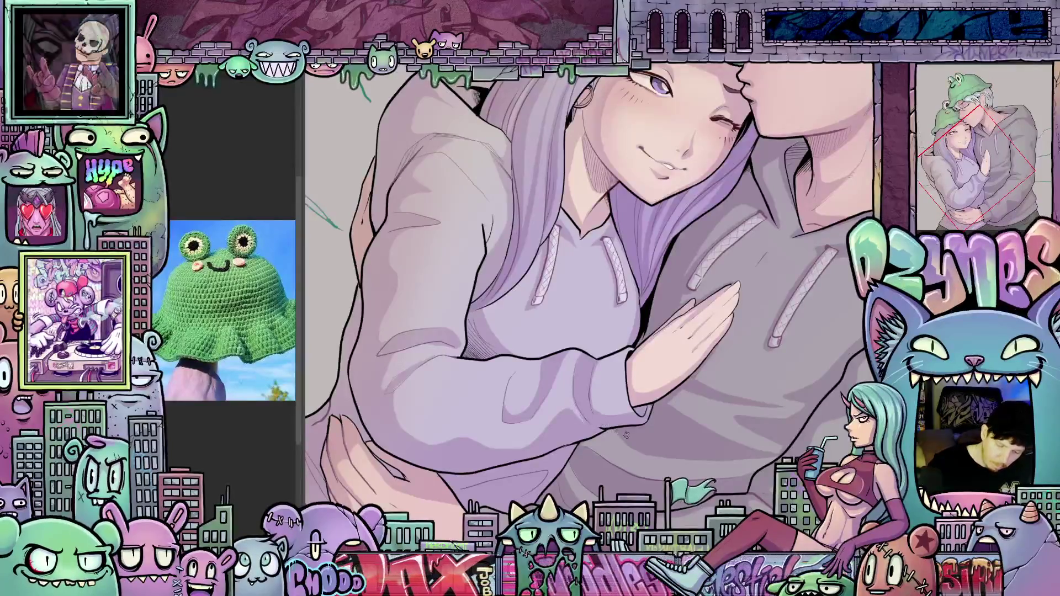
Step: Rotate and pan the view to check the couple's faces and the new cuff line
{"action": "left_click_drag", "start_coordinate": [620, 435], "coordinate": [572, 421]}
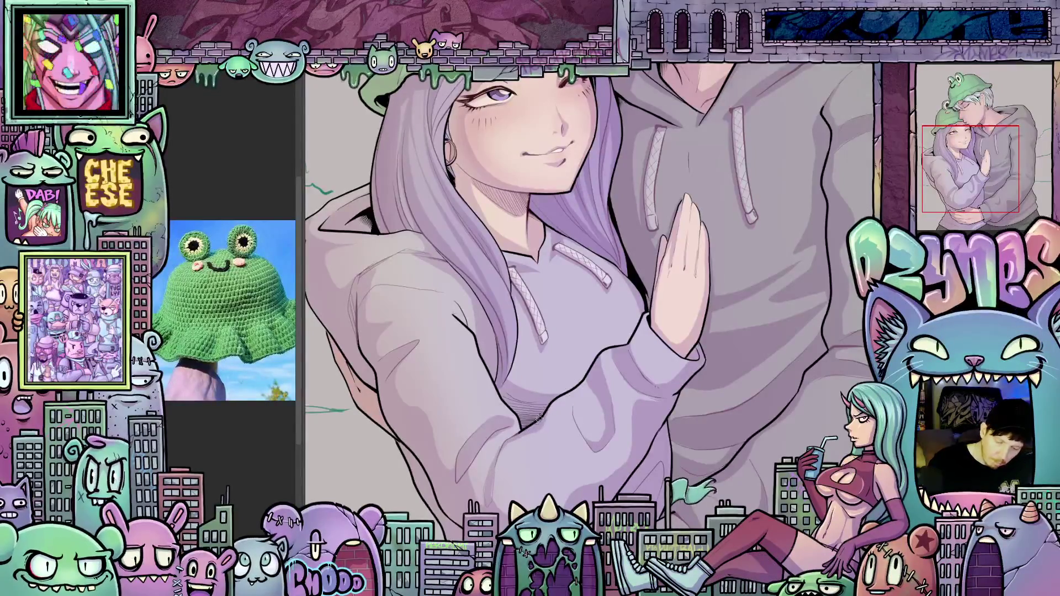
{"action": "left_click_drag", "start_coordinate": [461, 486], "coordinate": [522, 431]}
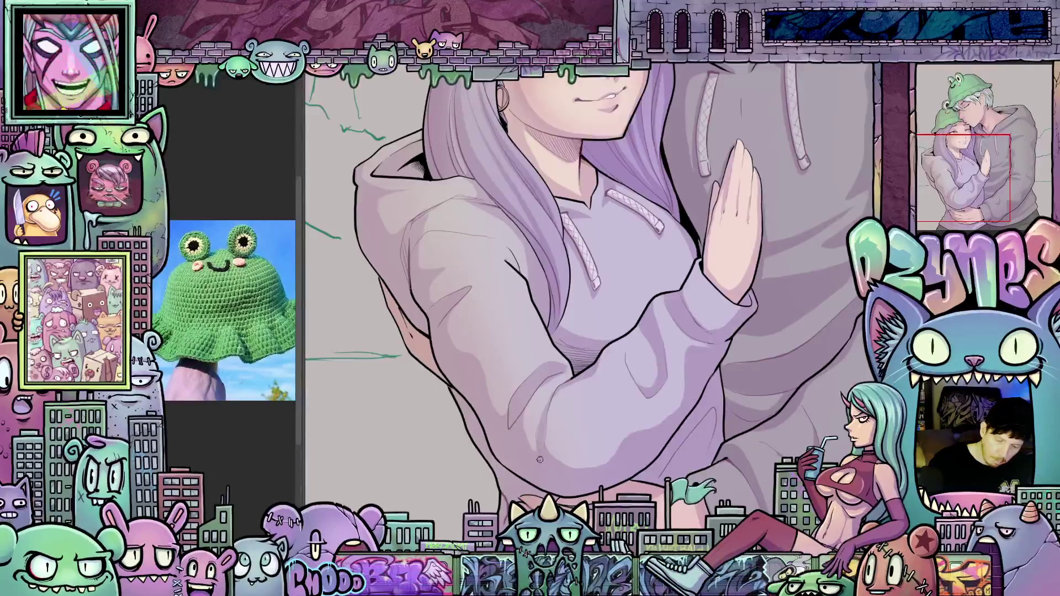
{"action": "mouse_move", "coordinate": [544, 454]}
{"action": "left_mouse_down"}
{"action": "mouse_move", "coordinate": [553, 426]}
{"action": "mouse_move", "coordinate": [585, 453]}
{"action": "mouse_move", "coordinate": [639, 472]}
{"action": "left_mouse_up"}
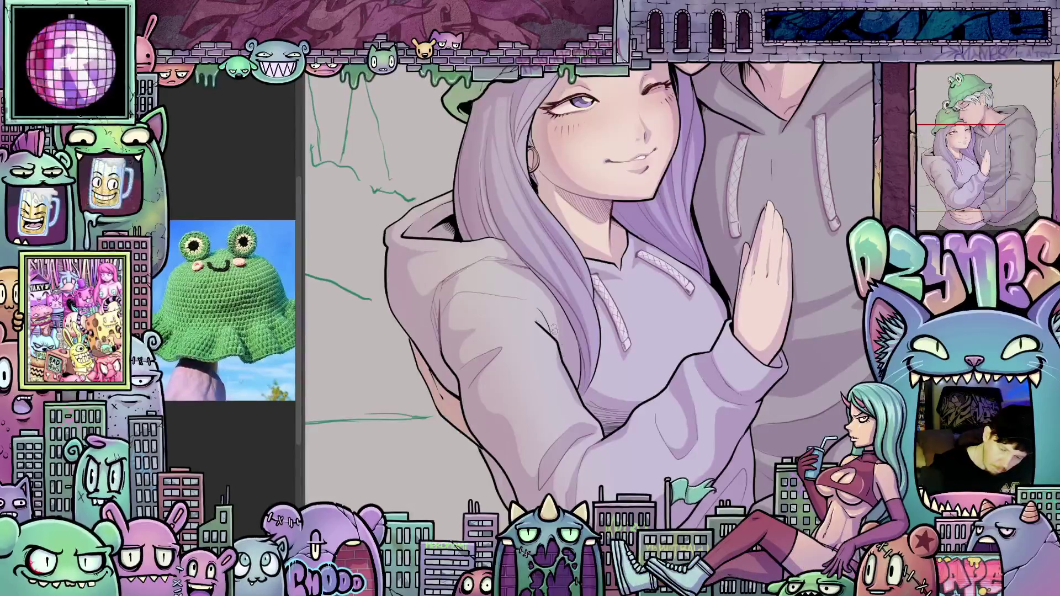
{"action": "left_click_drag", "start_coordinate": [536, 306], "coordinate": [550, 262]}
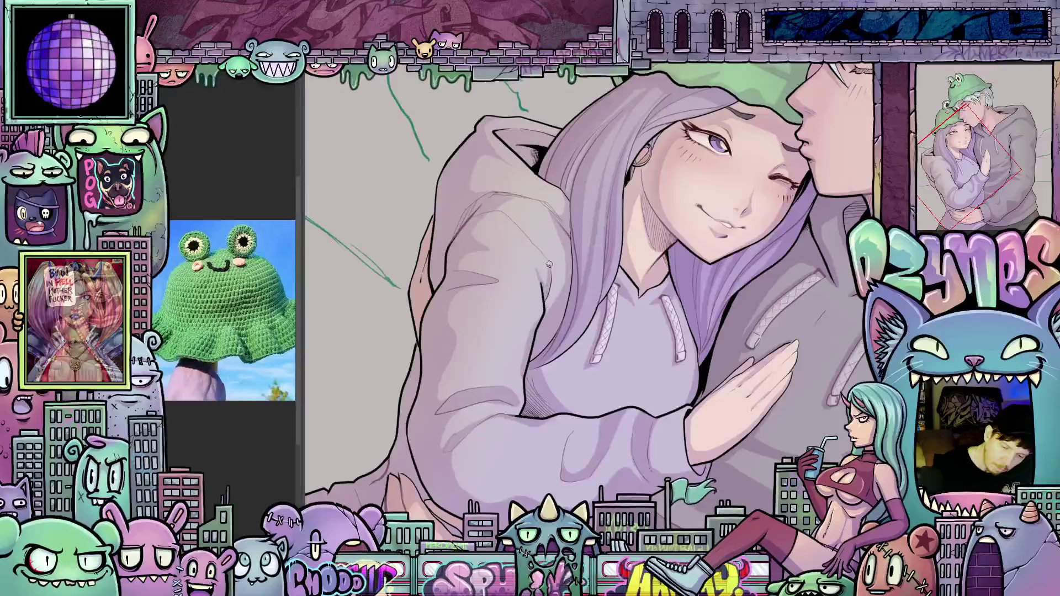
{"action": "mouse_move", "coordinate": [515, 227]}
{"action": "left_mouse_down"}
{"action": "mouse_move", "coordinate": [530, 248]}
{"action": "mouse_move", "coordinate": [590, 252]}
{"action": "mouse_move", "coordinate": [516, 374]}
{"action": "left_mouse_up"}
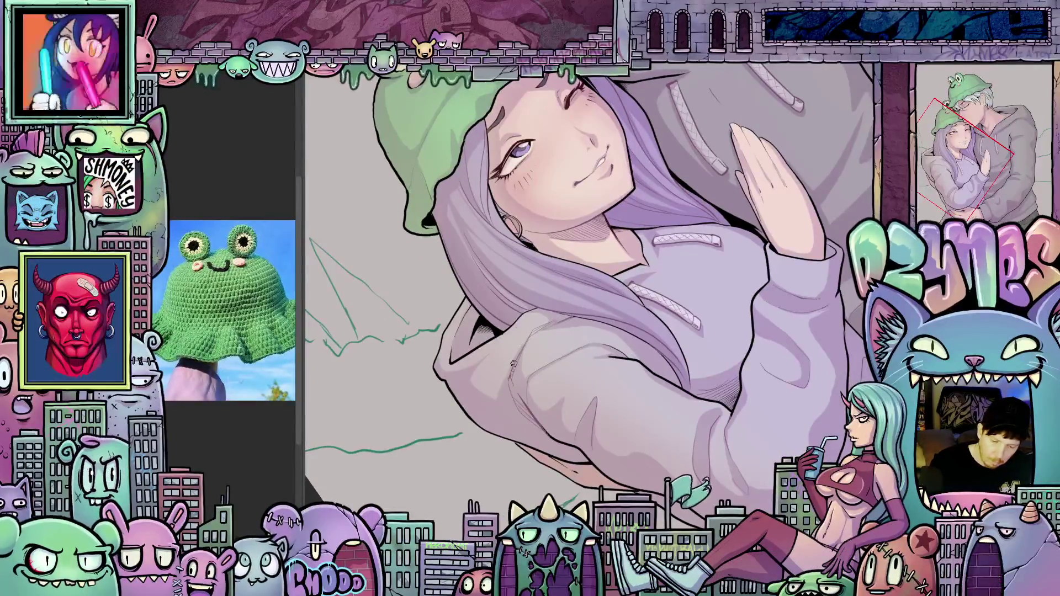
{"action": "left_click_drag", "start_coordinate": [562, 323], "coordinate": [572, 245]}
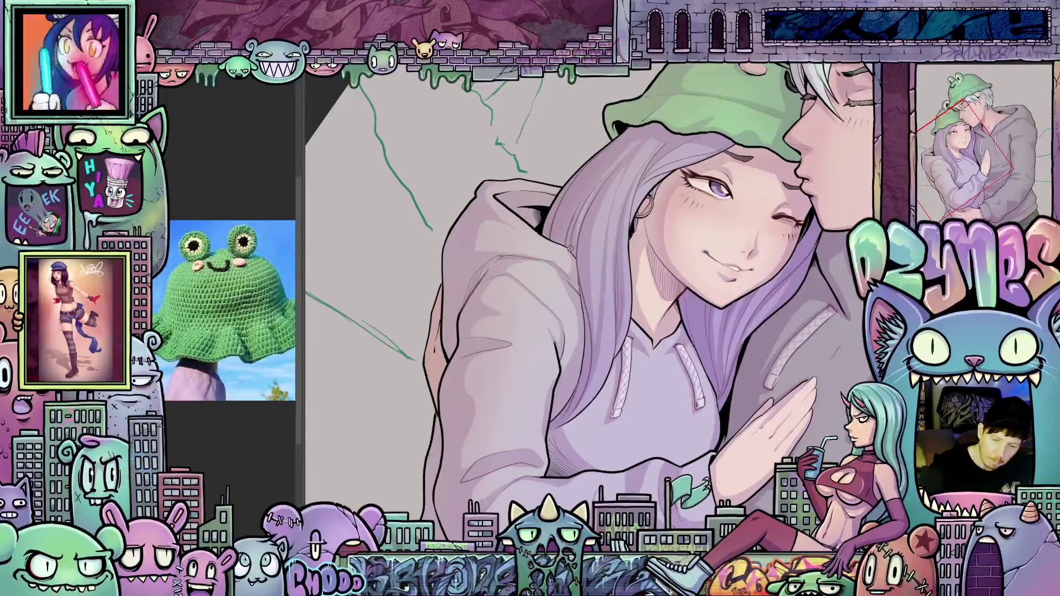
{"action": "left_click_drag", "start_coordinate": [619, 308], "coordinate": [523, 252]}
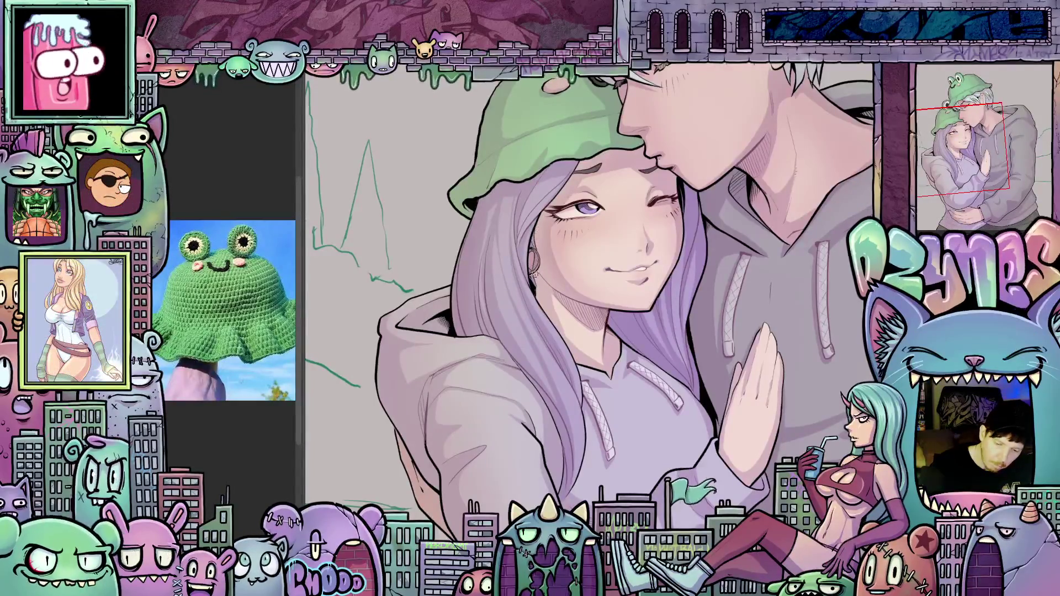
{"action": "mouse_move", "coordinate": [575, 340]}
{"action": "left_mouse_down"}
{"action": "mouse_move", "coordinate": [679, 409]}
{"action": "mouse_move", "coordinate": [652, 384]}
{"action": "mouse_move", "coordinate": [588, 243]}
{"action": "left_mouse_up"}
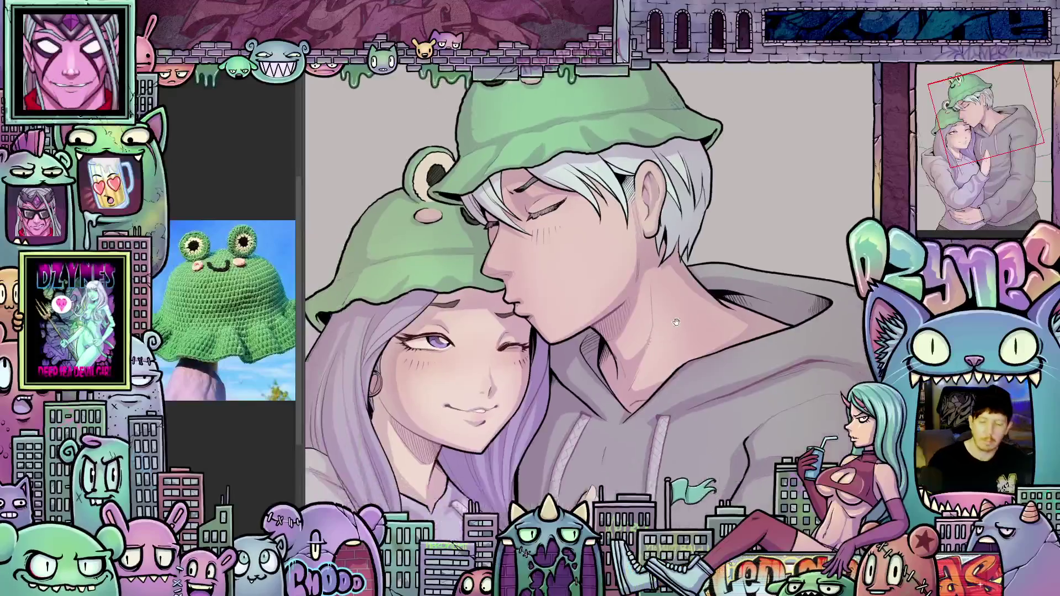
{"action": "scroll", "coordinate": [651, 286], "scroll_direction": "up", "scroll_amount": 3}
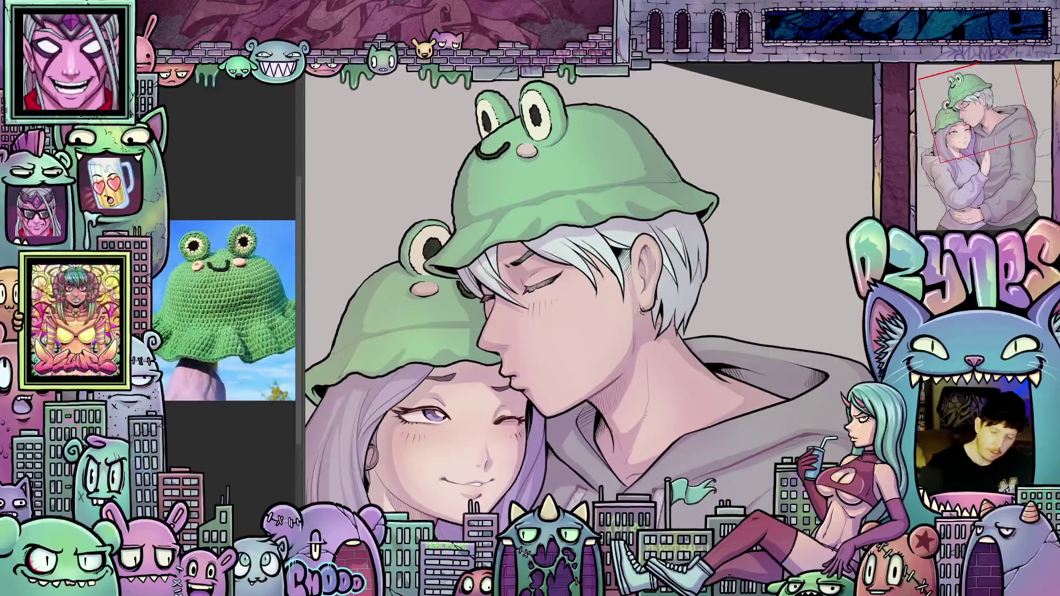
{"action": "key", "text": "minus"}
{"action": "key", "text": "minus"}
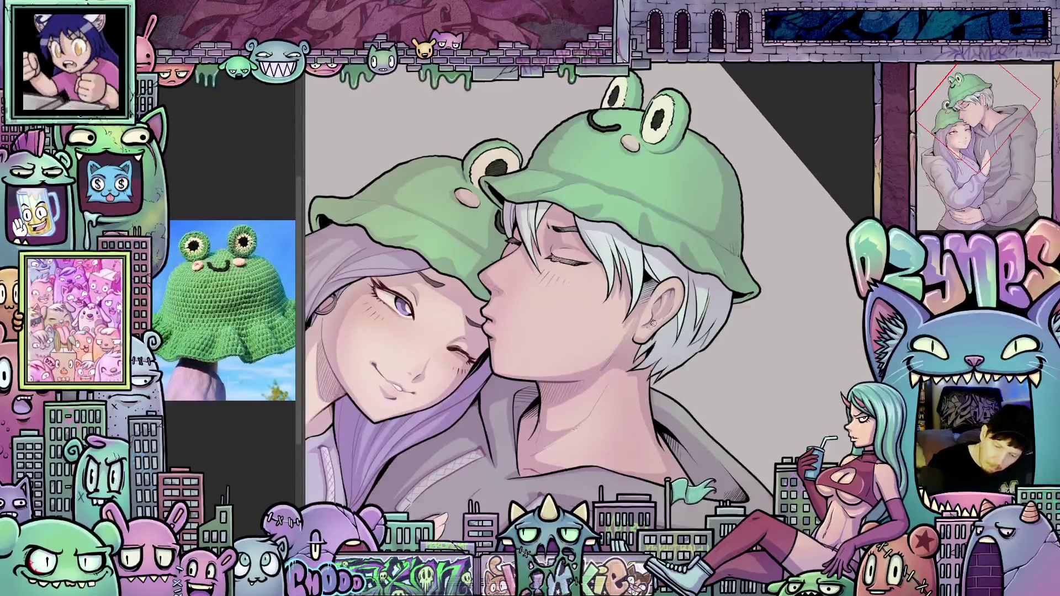
{"action": "mouse_move", "coordinate": [650, 325]}
{"action": "left_mouse_down"}
{"action": "mouse_move", "coordinate": [758, 344]}
{"action": "mouse_move", "coordinate": [632, 375]}
{"action": "mouse_move", "coordinate": [664, 303]}
{"action": "left_mouse_up"}
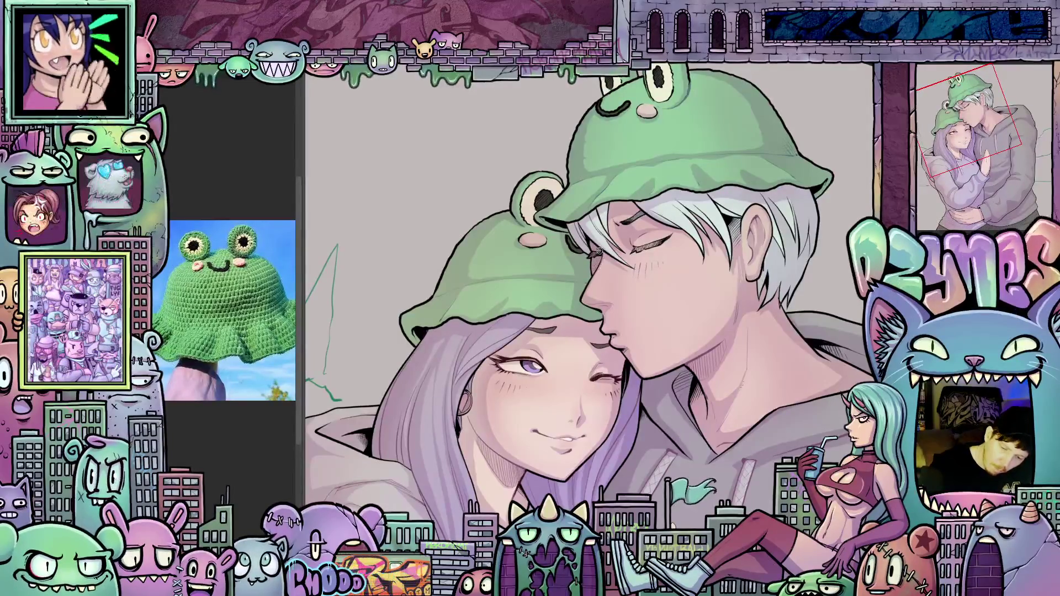
{"action": "mouse_move", "coordinate": [713, 404]}
{"action": "left_mouse_down"}
{"action": "mouse_move", "coordinate": [742, 321]}
{"action": "mouse_move", "coordinate": [754, 418]}
{"action": "mouse_move", "coordinate": [629, 341]}
{"action": "left_mouse_up"}
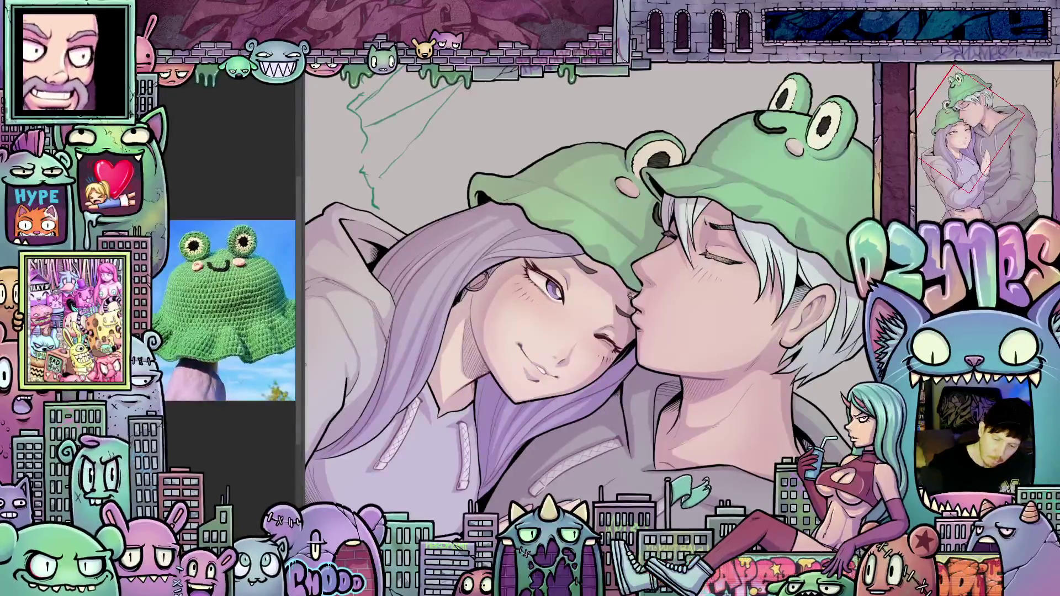
{"action": "left_click_drag", "start_coordinate": [698, 374], "coordinate": [574, 280]}
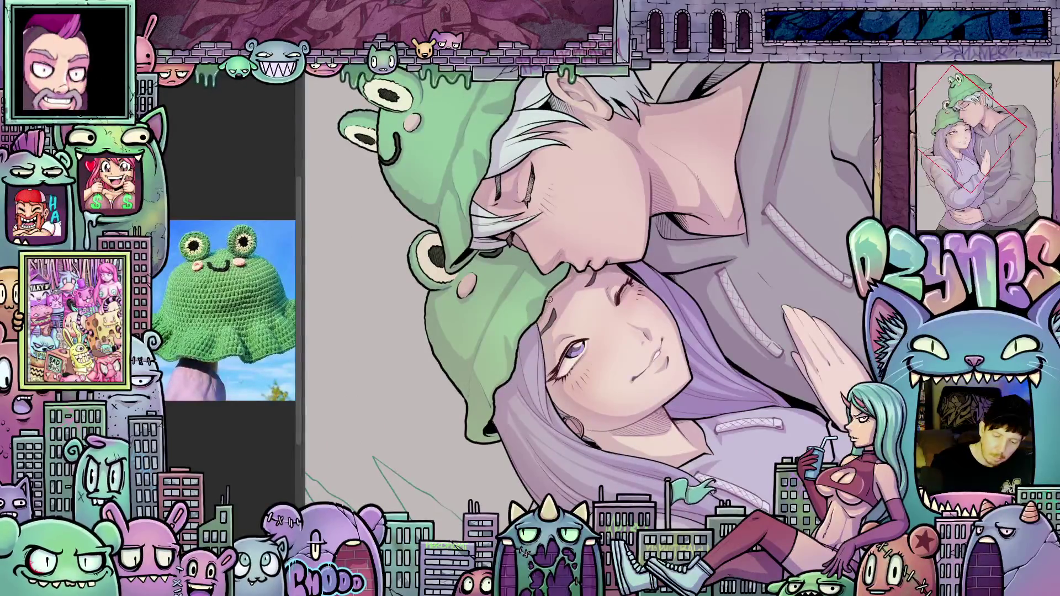
{"action": "left_click_drag", "start_coordinate": [575, 269], "coordinate": [610, 303]}
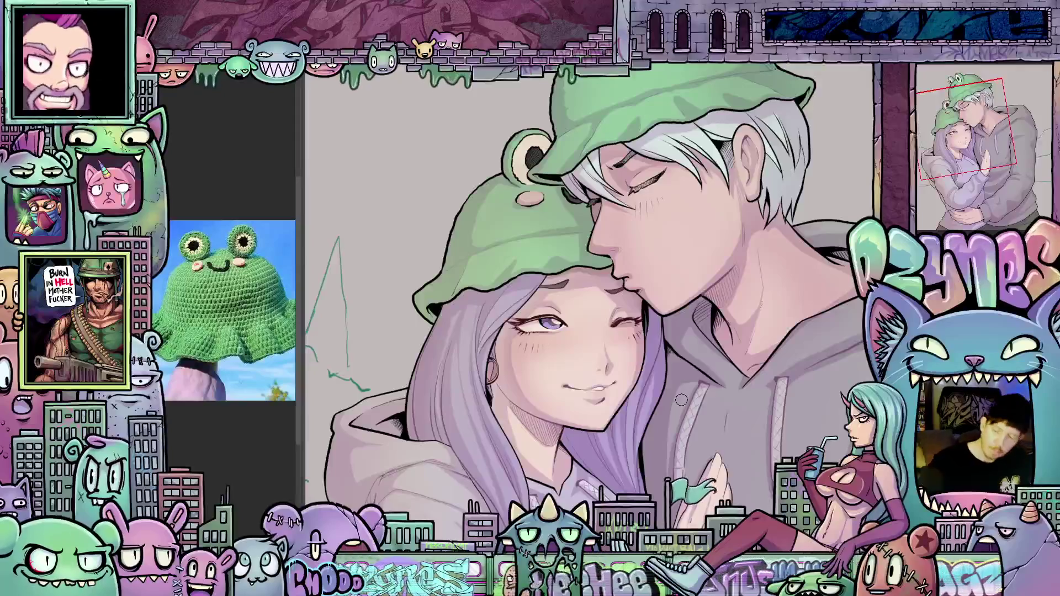
{"action": "mouse_move", "coordinate": [698, 391]}
{"action": "left_mouse_down"}
{"action": "mouse_move", "coordinate": [639, 368]}
{"action": "mouse_move", "coordinate": [732, 323]}
{"action": "mouse_move", "coordinate": [707, 376]}
{"action": "left_mouse_up"}
{"action": "scroll", "coordinate": [707, 377], "scroll_direction": "down", "scroll_amount": 3}
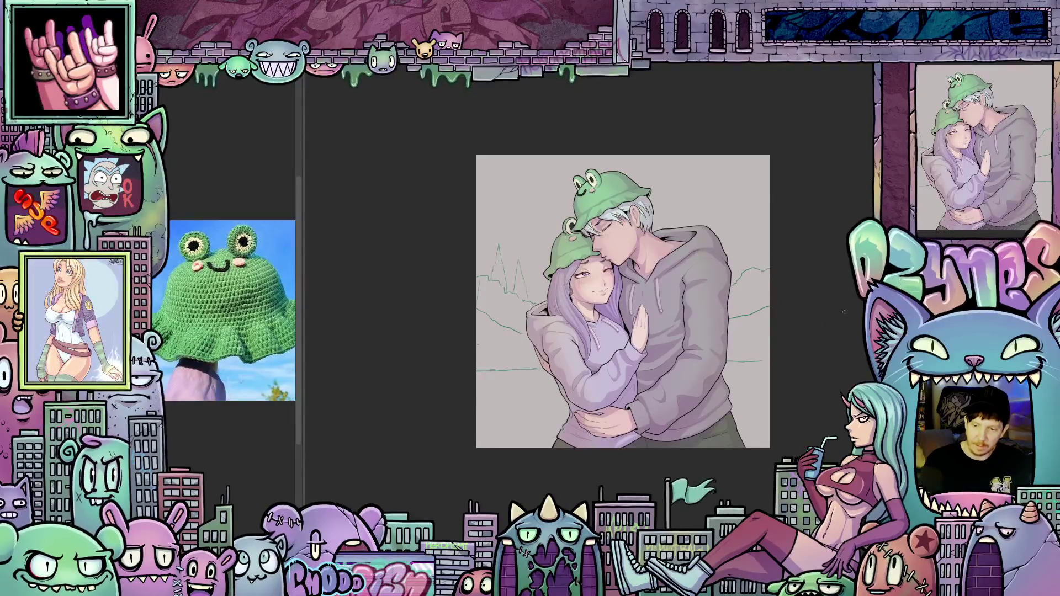
{"action": "scroll", "coordinate": [788, 306], "scroll_direction": "up", "scroll_amount": 2}
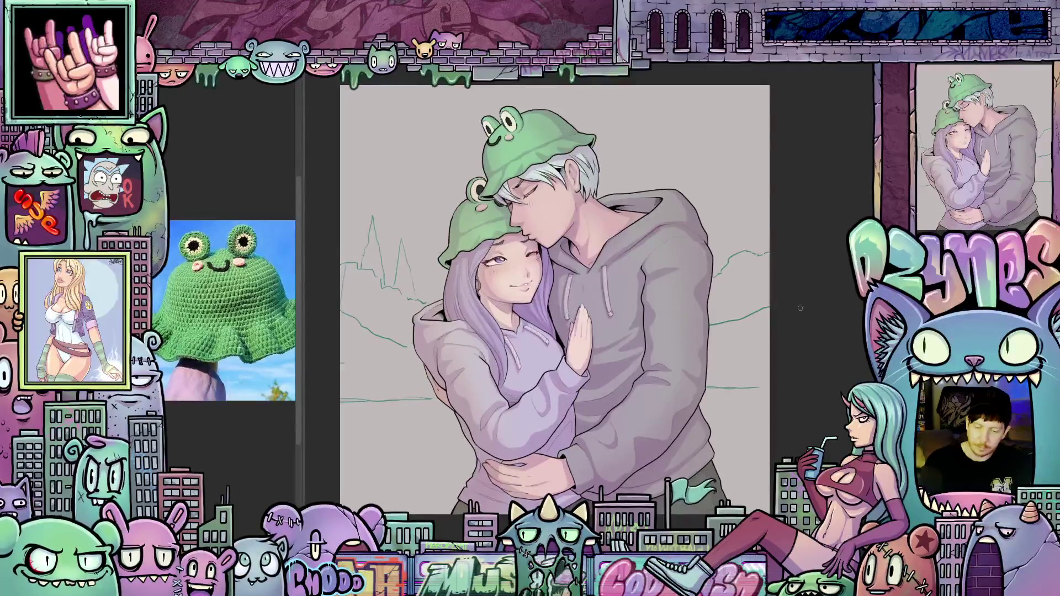
{"action": "scroll", "coordinate": [776, 301], "scroll_direction": "up", "scroll_amount": 1}
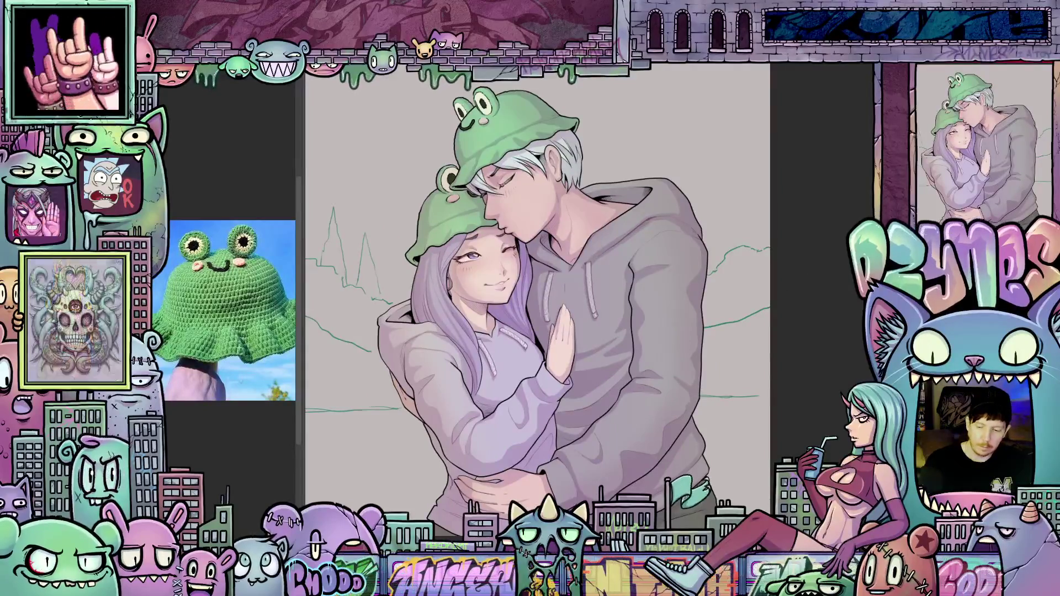
{"action": "scroll", "coordinate": [538, 284], "scroll_direction": "down", "scroll_amount": 1}
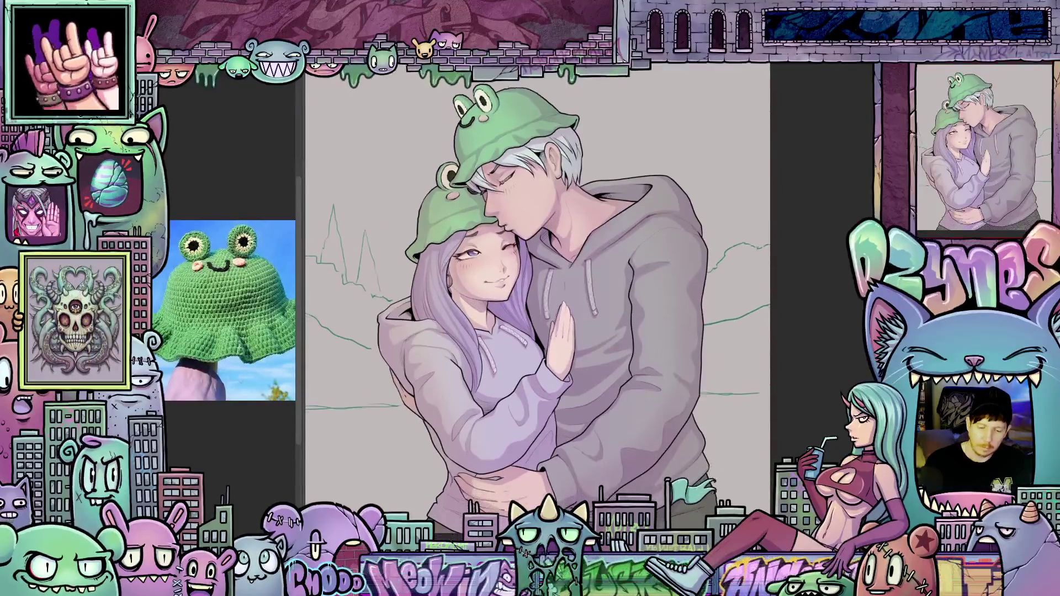
{"action": "scroll", "coordinate": [809, 386], "scroll_direction": "left", "scroll_amount": 3}
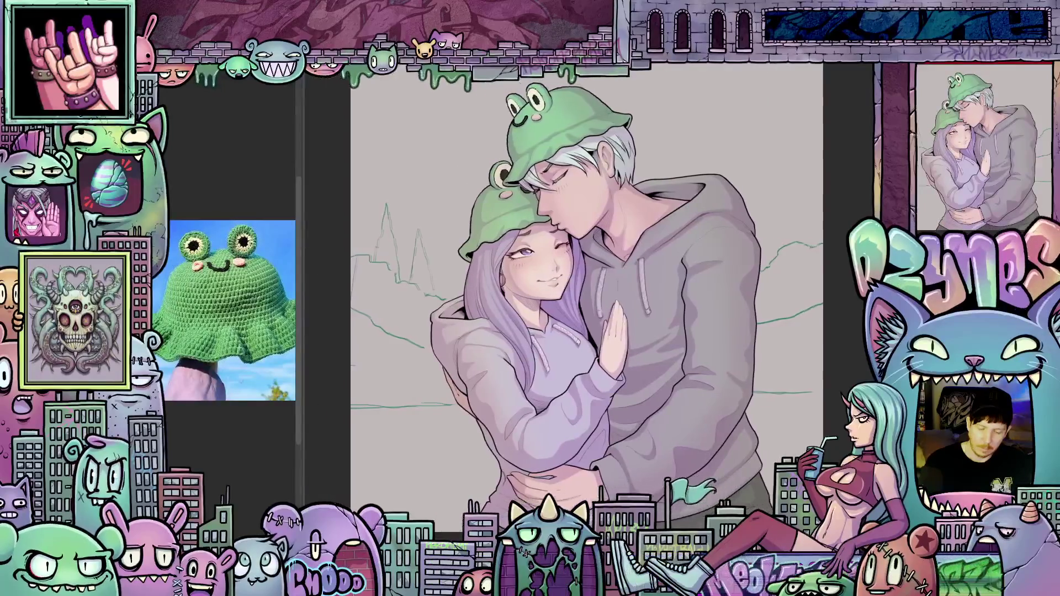
{"action": "scroll", "coordinate": [809, 386], "scroll_direction": "down", "scroll_amount": 2}
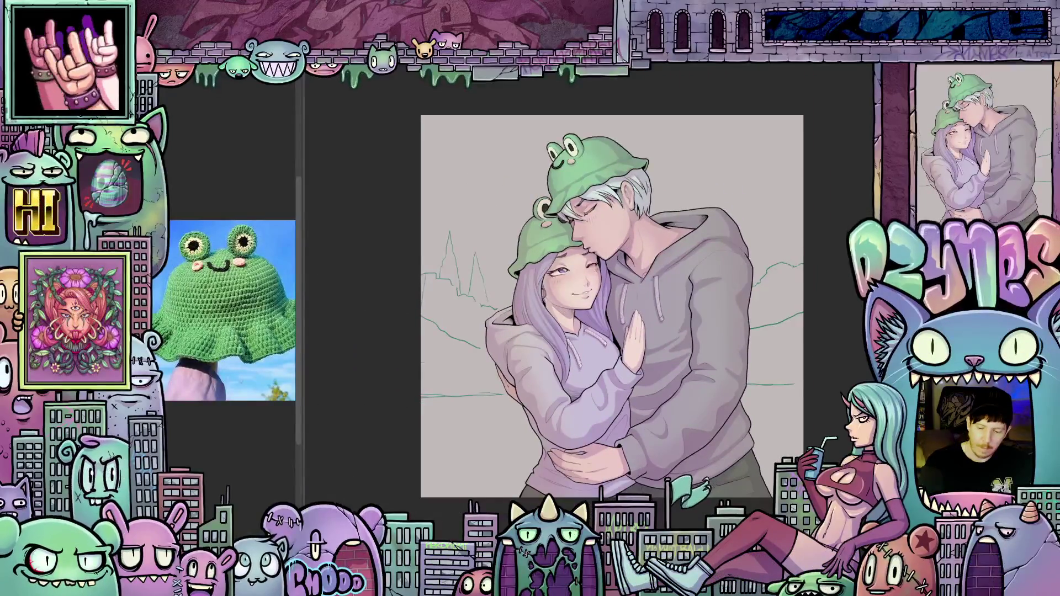
{"action": "scroll", "coordinate": [817, 396], "scroll_direction": "up", "scroll_amount": 1}
{"action": "scroll", "coordinate": [780, 410], "scroll_direction": "right", "scroll_amount": 2}
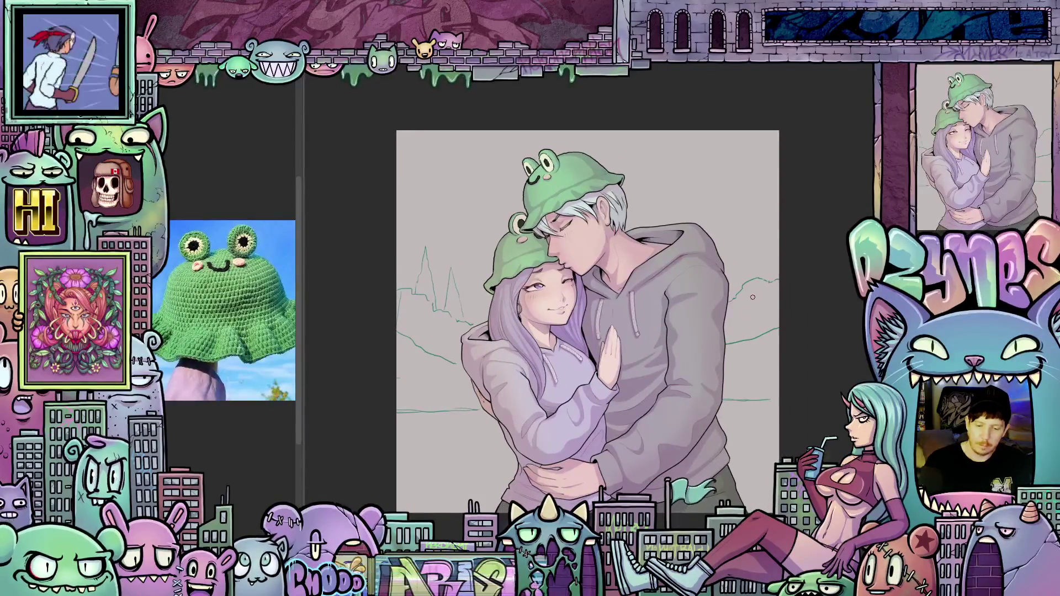
{"action": "scroll", "coordinate": [522, 312], "scroll_direction": "up", "scroll_amount": 5}
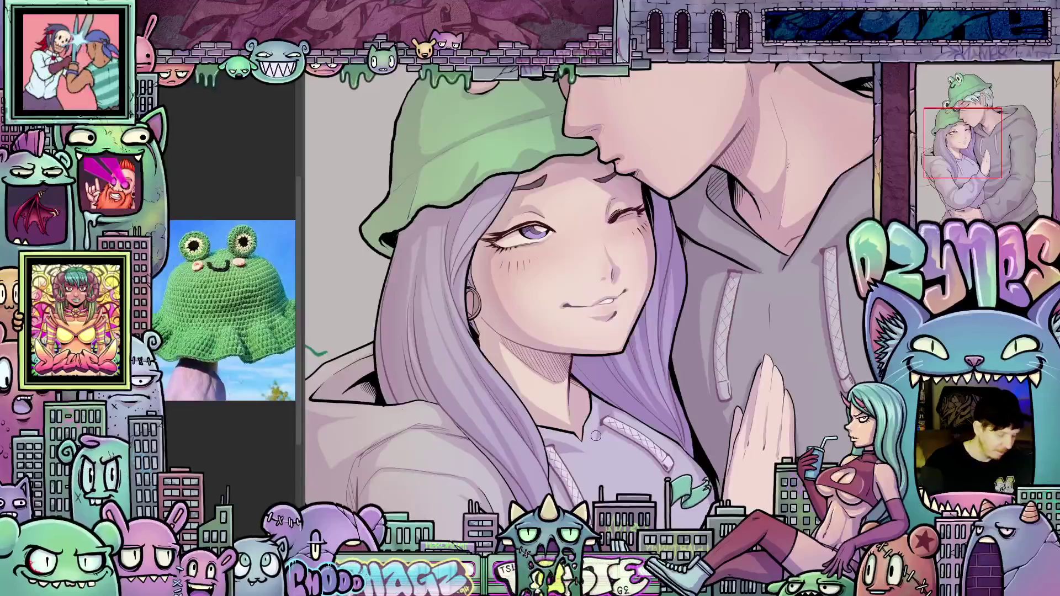
{"action": "left_click_drag", "start_coordinate": [612, 449], "coordinate": [504, 264]}
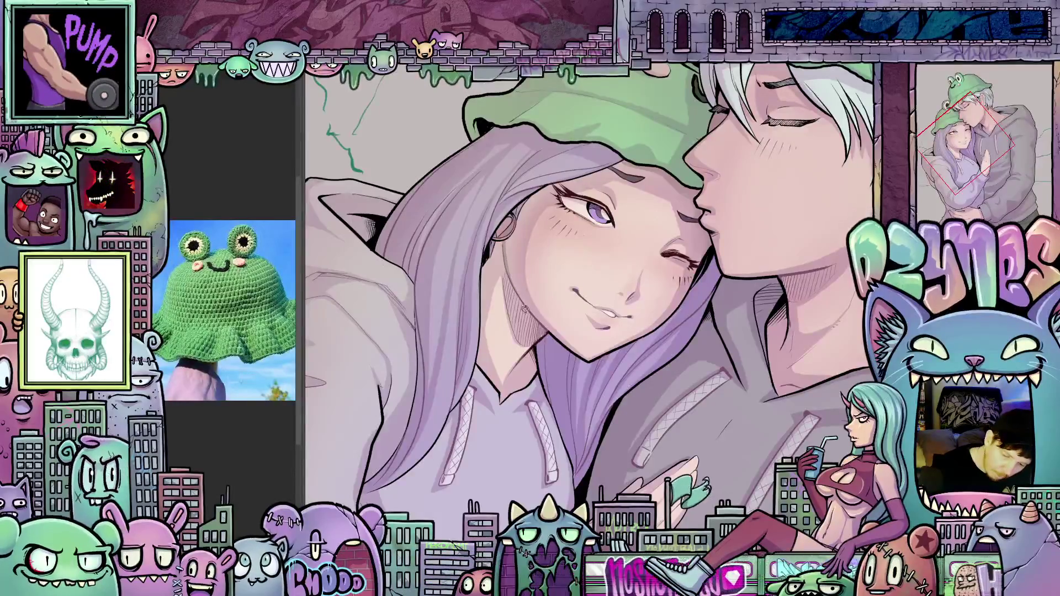
{"action": "mouse_move", "coordinate": [553, 306]}
{"action": "left_mouse_down"}
{"action": "mouse_move", "coordinate": [543, 318]}
{"action": "mouse_move", "coordinate": [729, 381]}
{"action": "mouse_move", "coordinate": [680, 293]}
{"action": "left_mouse_up"}
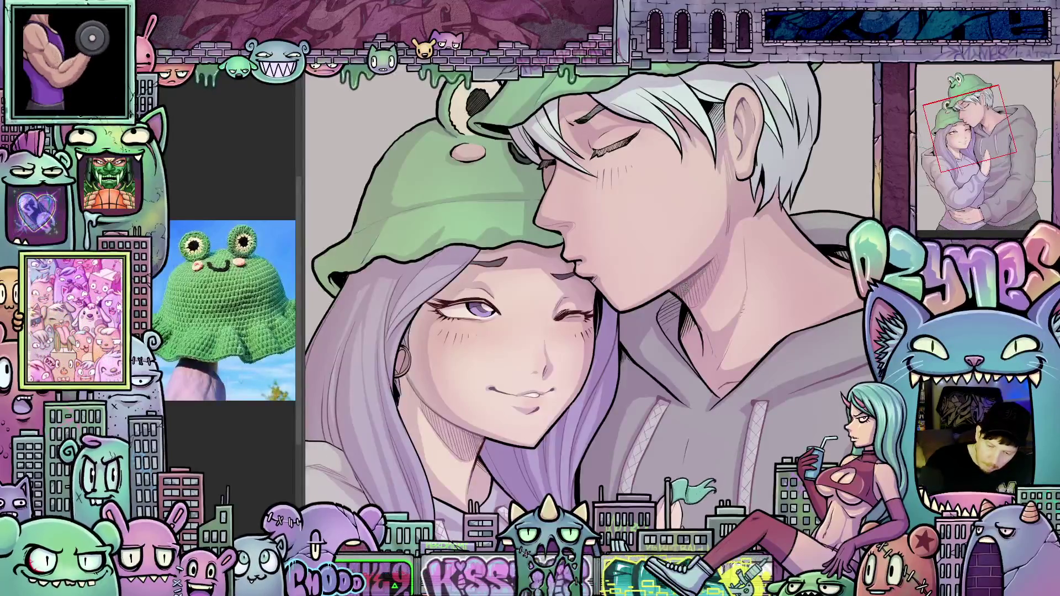
{"action": "left_click_drag", "start_coordinate": [712, 323], "coordinate": [729, 358]}
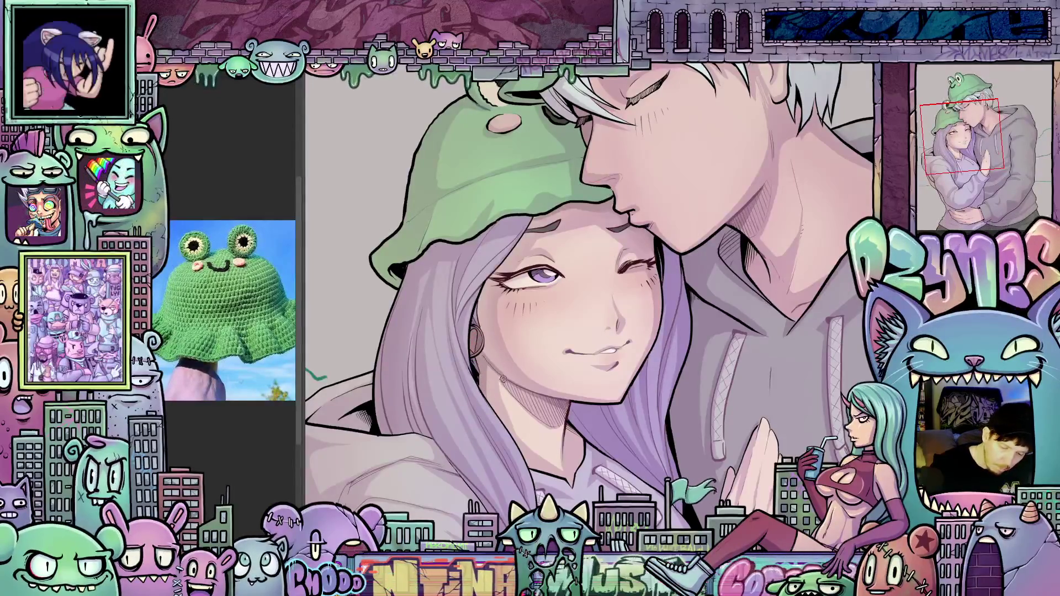
{"action": "left_click_drag", "start_coordinate": [702, 403], "coordinate": [483, 294]}
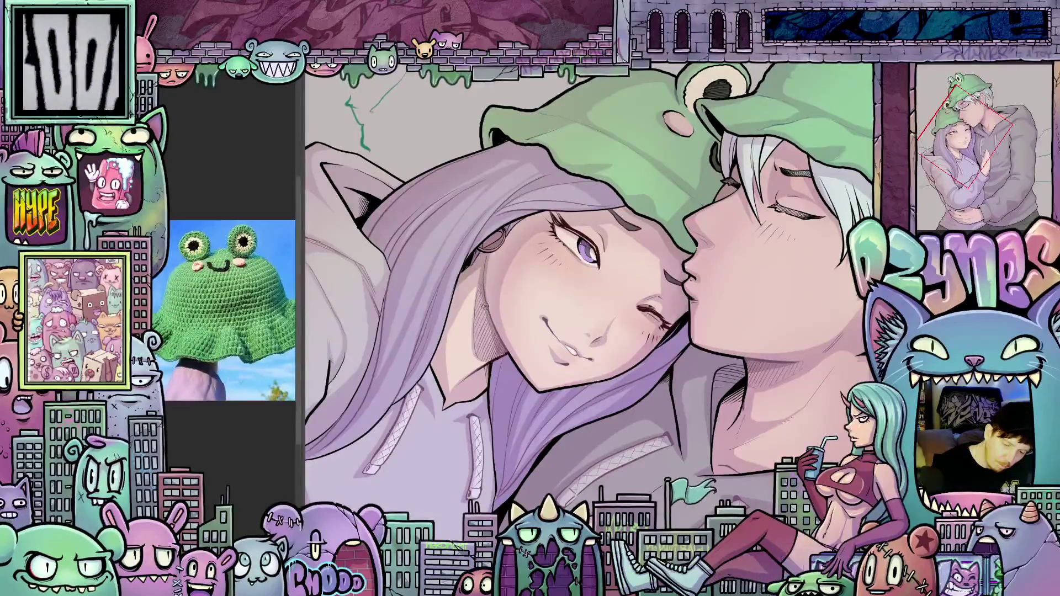
{"action": "mouse_move", "coordinate": [503, 354]}
{"action": "left_mouse_down"}
{"action": "mouse_move", "coordinate": [675, 406]}
{"action": "mouse_move", "coordinate": [676, 417]}
{"action": "mouse_move", "coordinate": [571, 413]}
{"action": "left_mouse_up"}
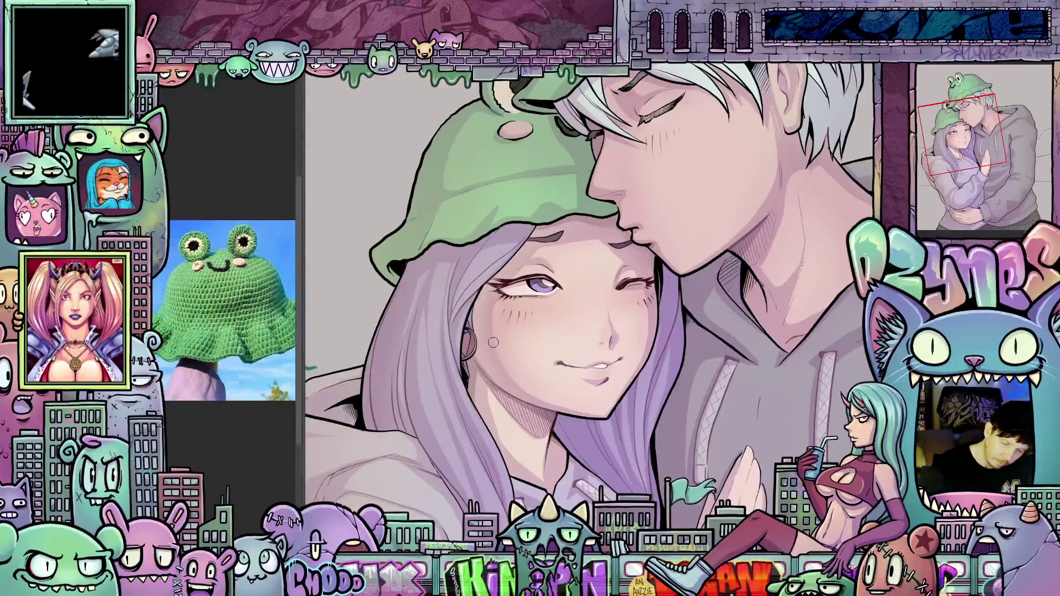
{"action": "left_click_drag", "start_coordinate": [602, 406], "coordinate": [547, 419]}
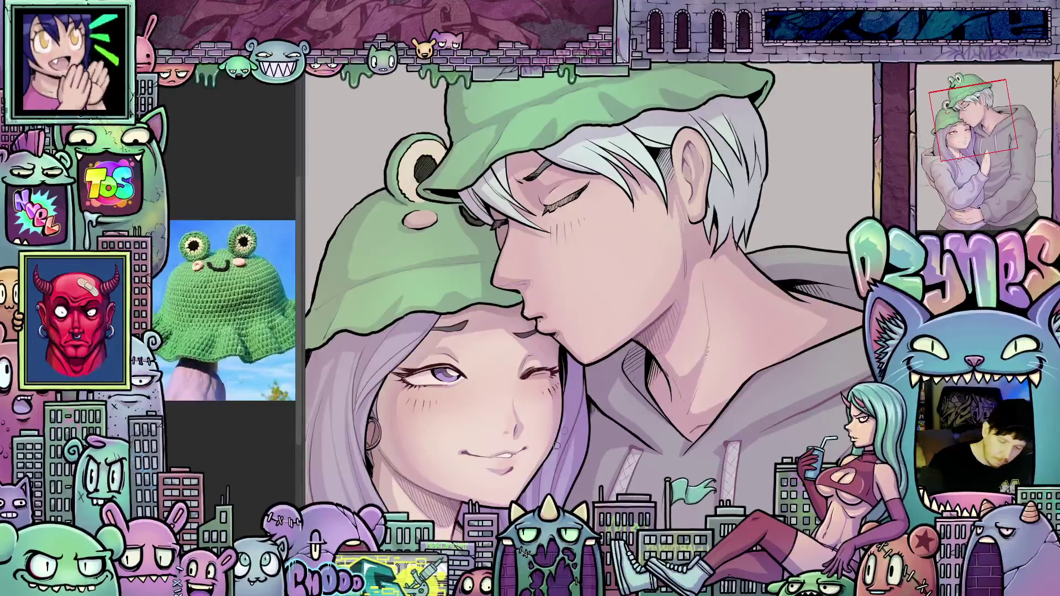
{"action": "left_click_drag", "start_coordinate": [650, 290], "coordinate": [659, 349]}
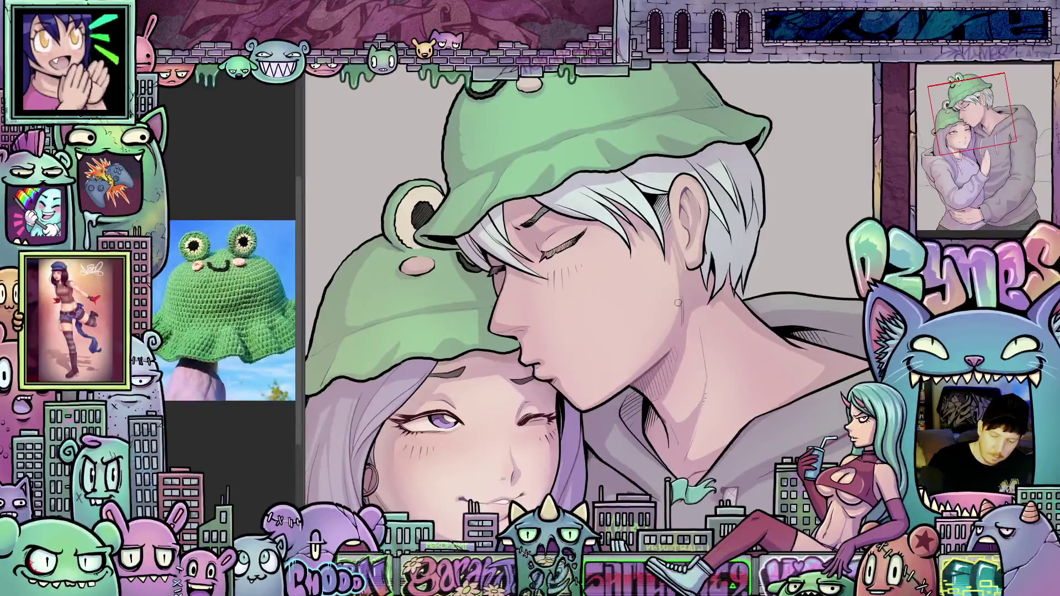
{"action": "left_click_drag", "start_coordinate": [679, 301], "coordinate": [685, 235]}
{"action": "left_click_drag", "start_coordinate": [659, 340], "coordinate": [694, 332]}
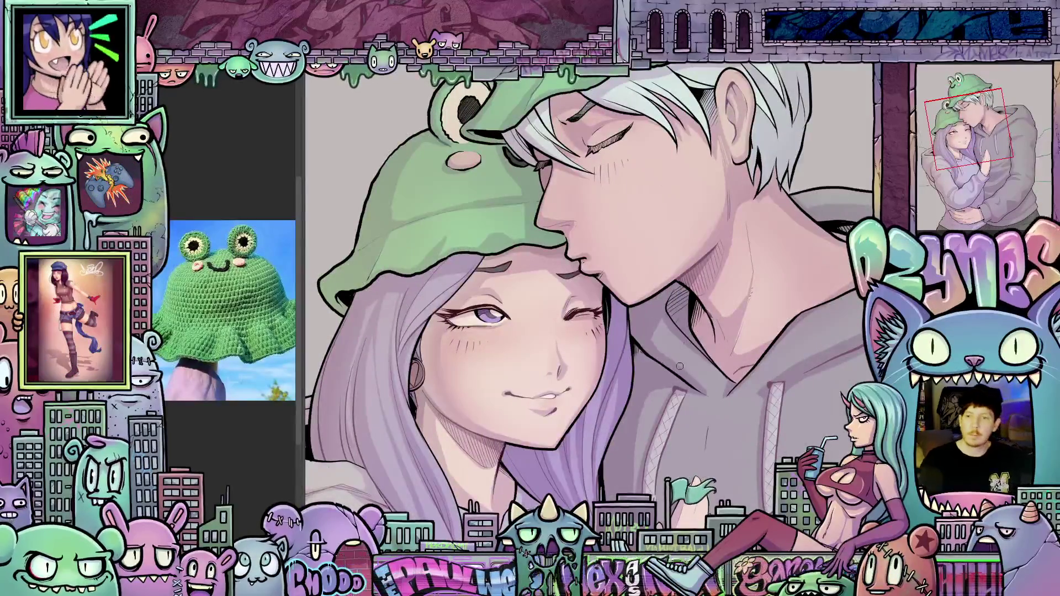
{"action": "scroll", "coordinate": [694, 332], "scroll_direction": "down", "scroll_amount": 5}
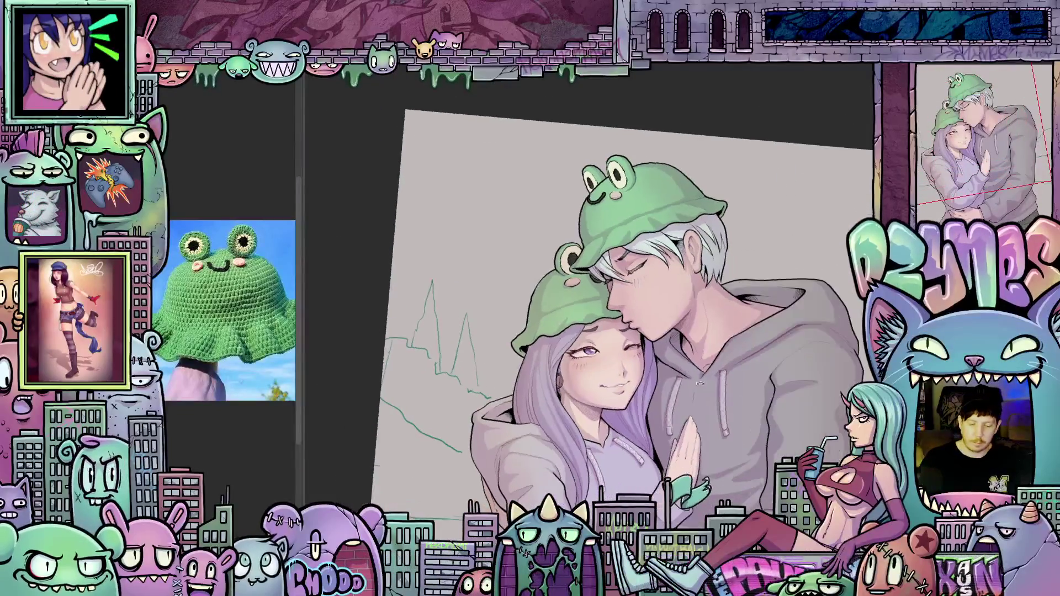
{"action": "key", "text": "5"}
{"action": "scroll", "coordinate": [639, 346], "scroll_direction": "up", "scroll_amount": 3}
{"action": "scroll", "coordinate": [639, 345], "scroll_direction": "up", "scroll_amount": 4}
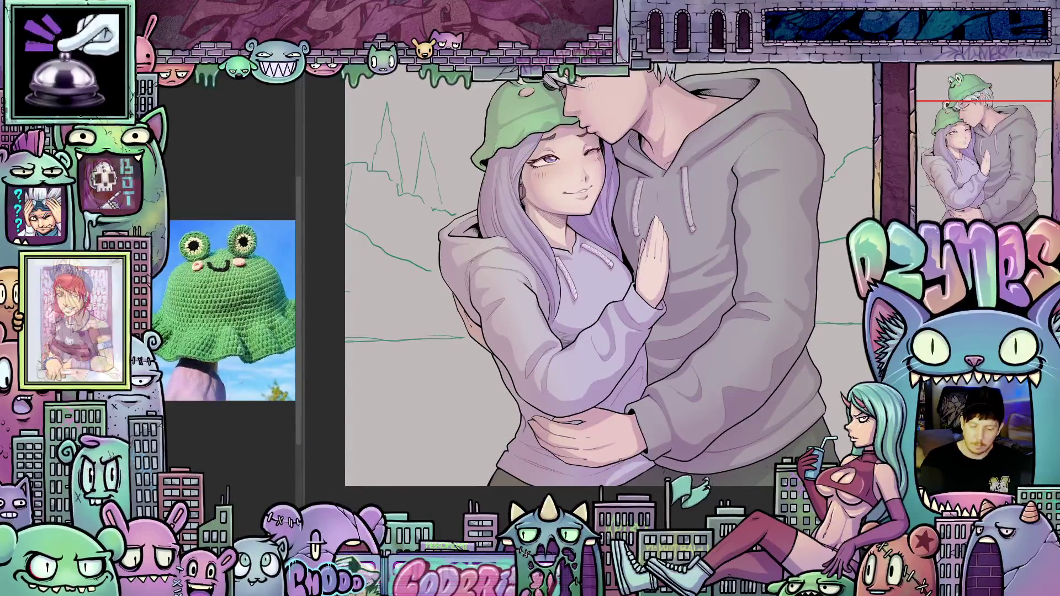
{"action": "scroll", "coordinate": [583, 458], "scroll_direction": "up", "scroll_amount": 4}
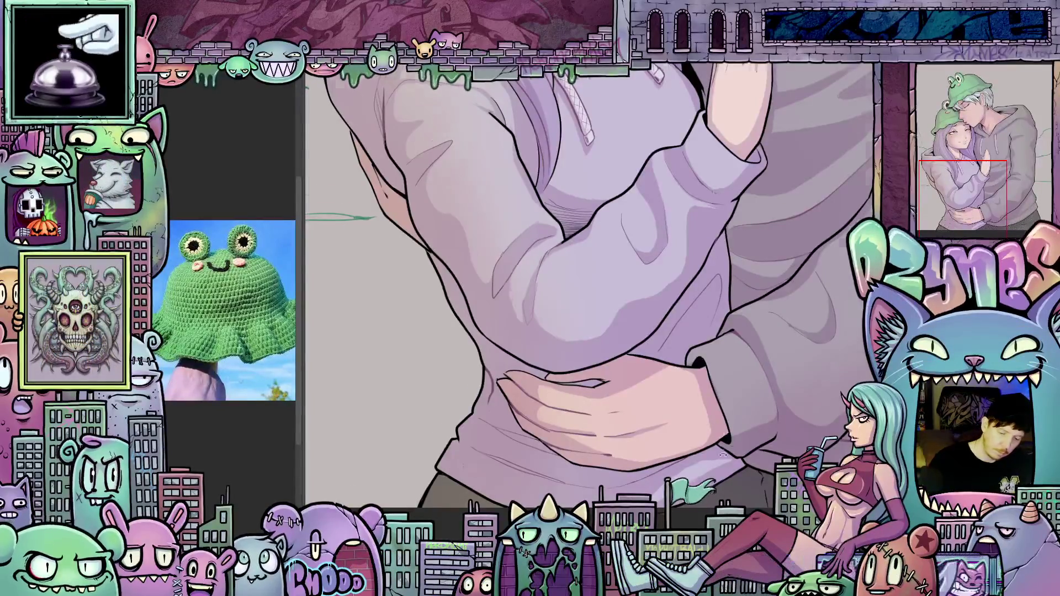
{"action": "left_click_drag", "start_coordinate": [727, 451], "coordinate": [503, 362]}
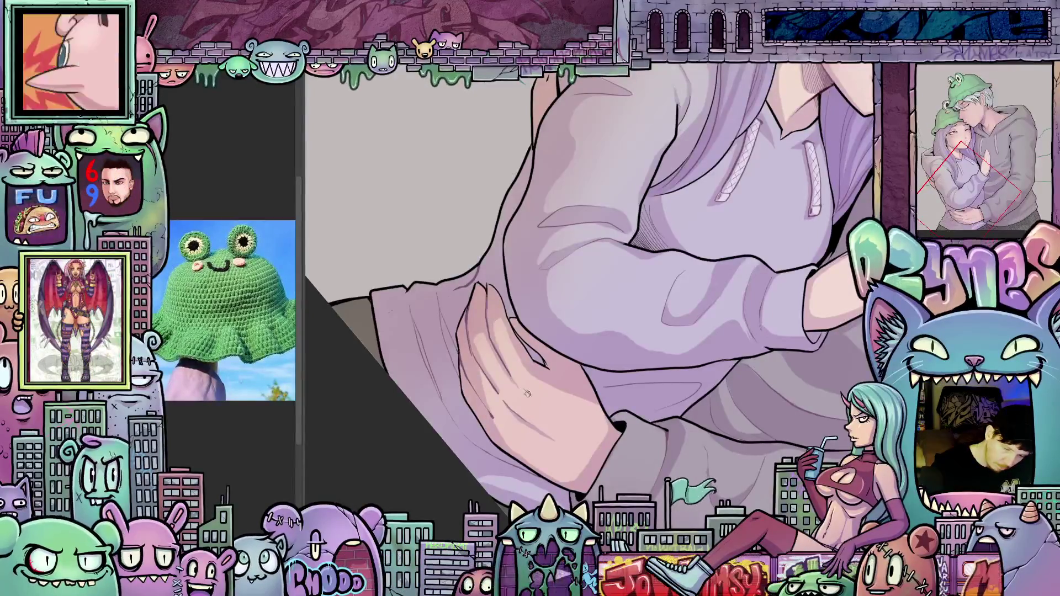
{"action": "left_click_drag", "start_coordinate": [574, 444], "coordinate": [711, 423]}
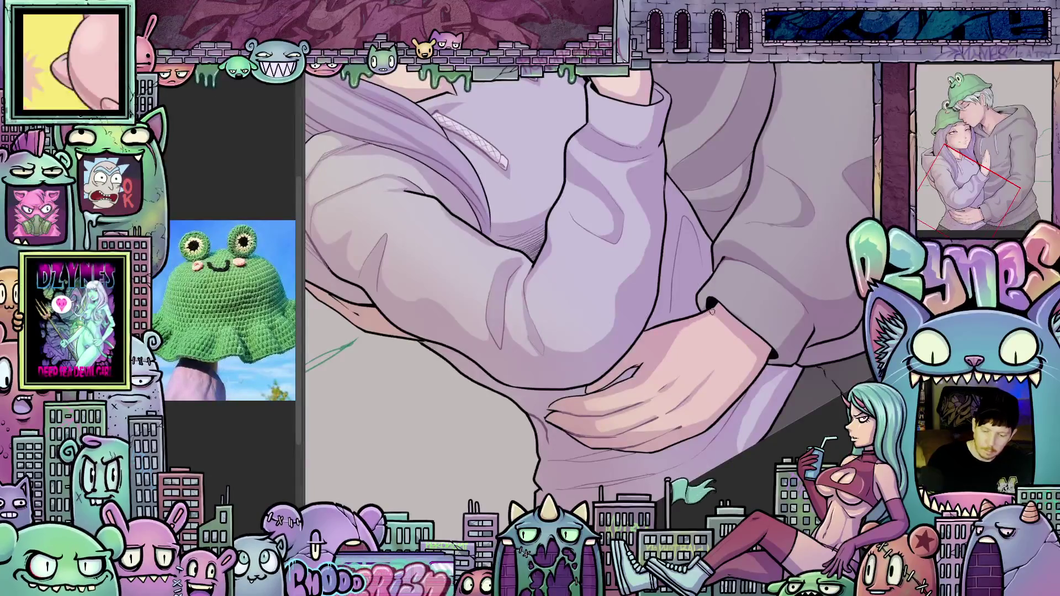
{"action": "left_click_drag", "start_coordinate": [711, 312], "coordinate": [678, 381]}
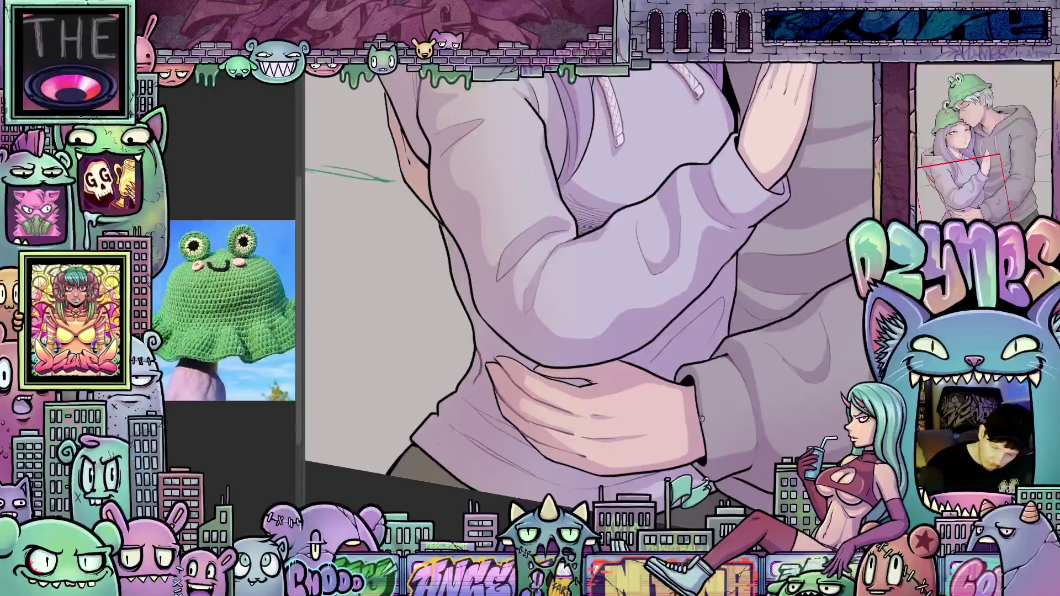
{"action": "mouse_move", "coordinate": [725, 443]}
{"action": "left_mouse_down"}
{"action": "mouse_move", "coordinate": [715, 448]}
{"action": "mouse_move", "coordinate": [741, 440]}
{"action": "mouse_move", "coordinate": [713, 446]}
{"action": "mouse_move", "coordinate": [755, 311]}
{"action": "left_mouse_up"}
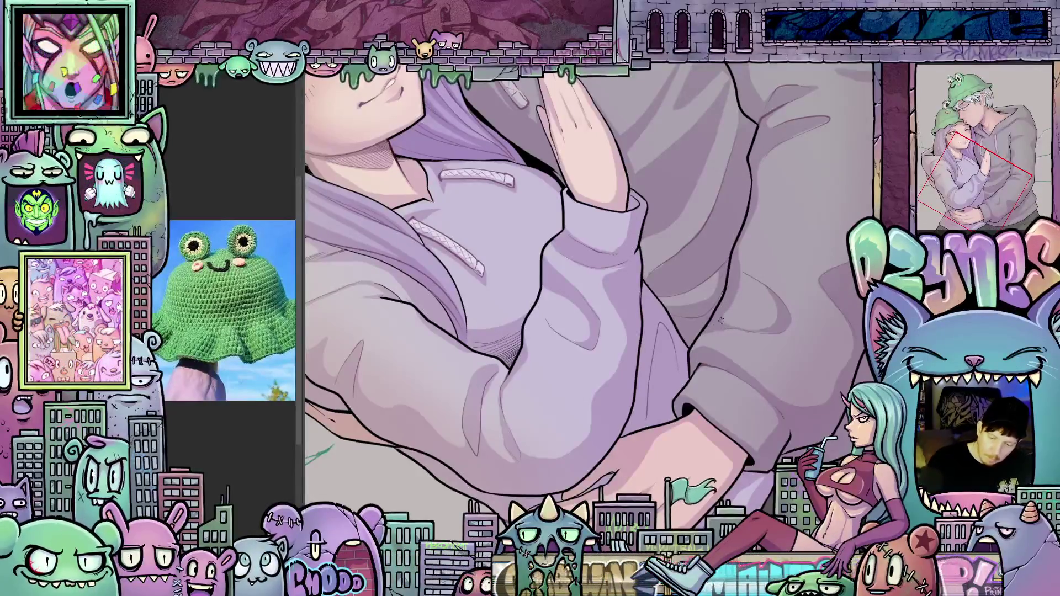
{"action": "mouse_move", "coordinate": [721, 326]}
{"action": "left_mouse_down"}
{"action": "mouse_move", "coordinate": [666, 451]}
{"action": "mouse_move", "coordinate": [619, 500]}
{"action": "mouse_move", "coordinate": [554, 406]}
{"action": "left_mouse_up"}
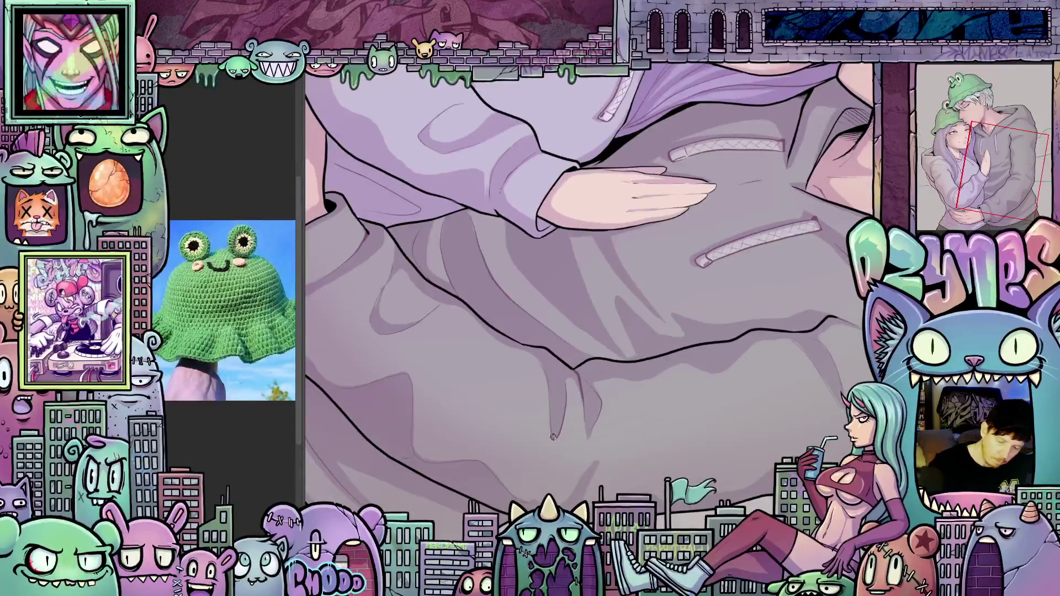
{"action": "mouse_move", "coordinate": [557, 365]}
{"action": "left_mouse_down"}
{"action": "mouse_move", "coordinate": [727, 337]}
{"action": "mouse_move", "coordinate": [749, 434]}
{"action": "left_mouse_up"}
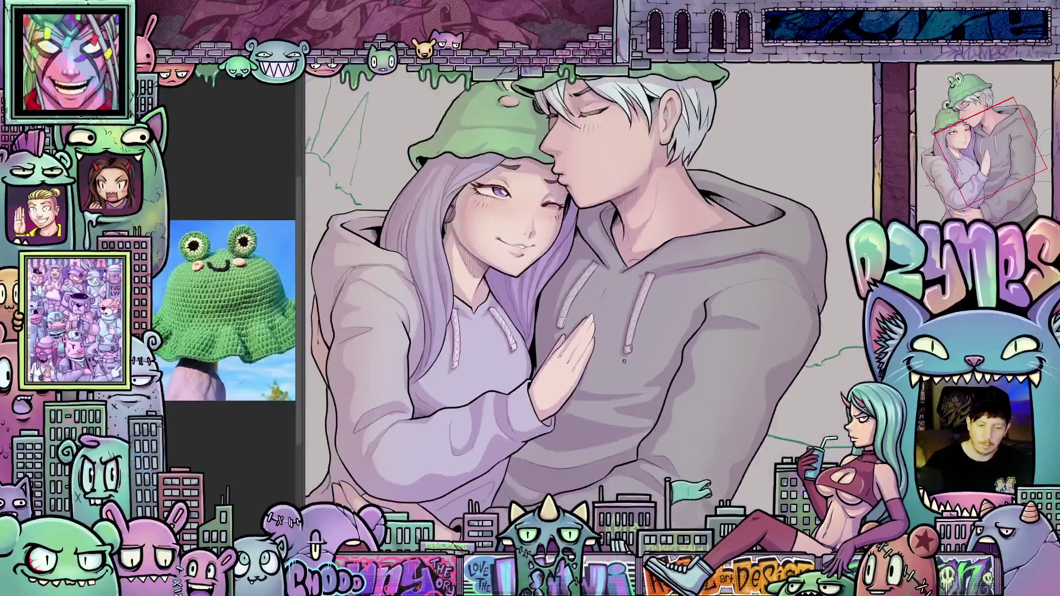
{"action": "mouse_move", "coordinate": [625, 363]}
{"action": "left_mouse_down"}
{"action": "mouse_move", "coordinate": [645, 327]}
{"action": "mouse_move", "coordinate": [544, 283]}
{"action": "left_mouse_up"}
{"action": "key", "text": "Escape"}
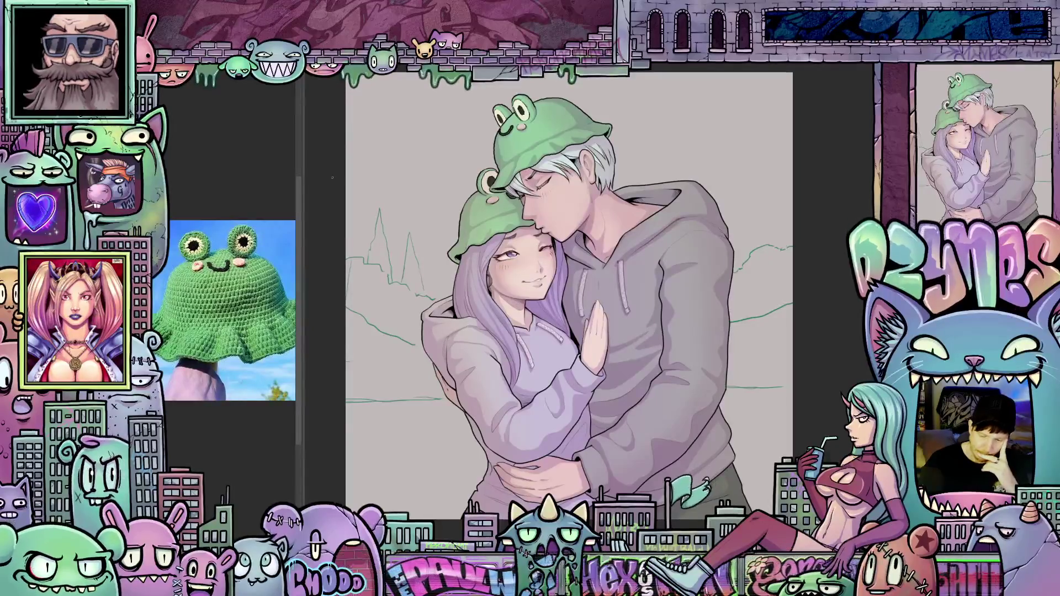
Step: Add a Color Balance correction layer and shift the shadows toward red and blue
{"action": "left_click", "coordinate": [166, 69]}
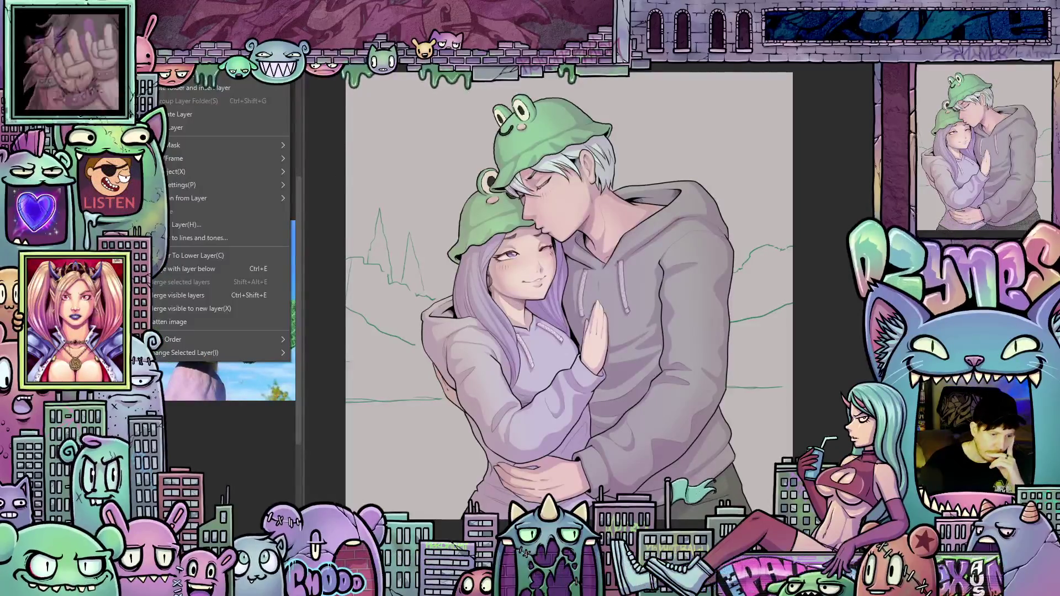
{"action": "mouse_move", "coordinate": [249, 77]}
{"action": "left_click", "coordinate": [349, 142]}
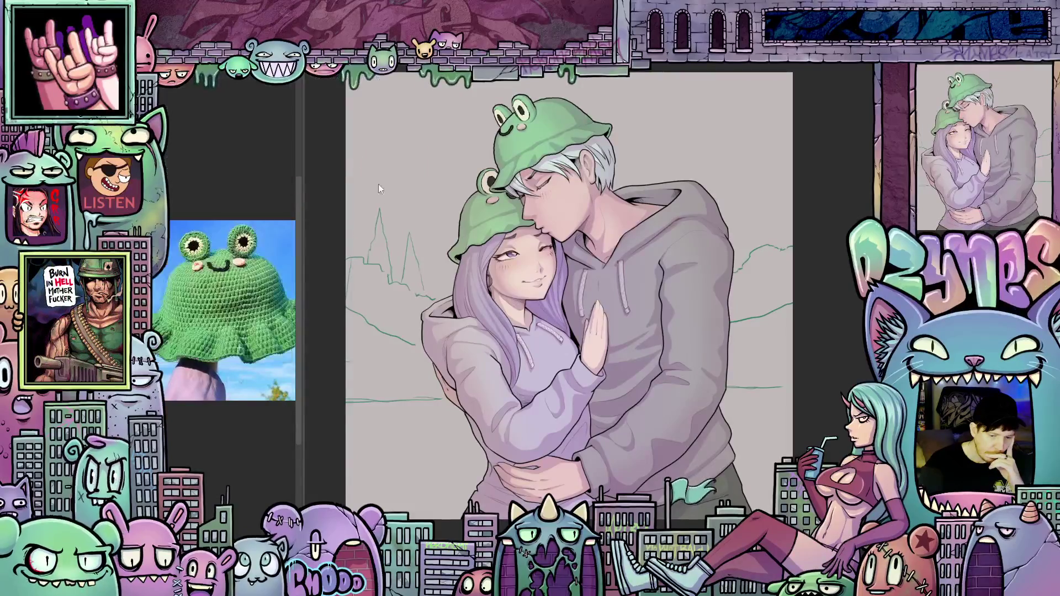
{"action": "left_click", "coordinate": [188, 271]}
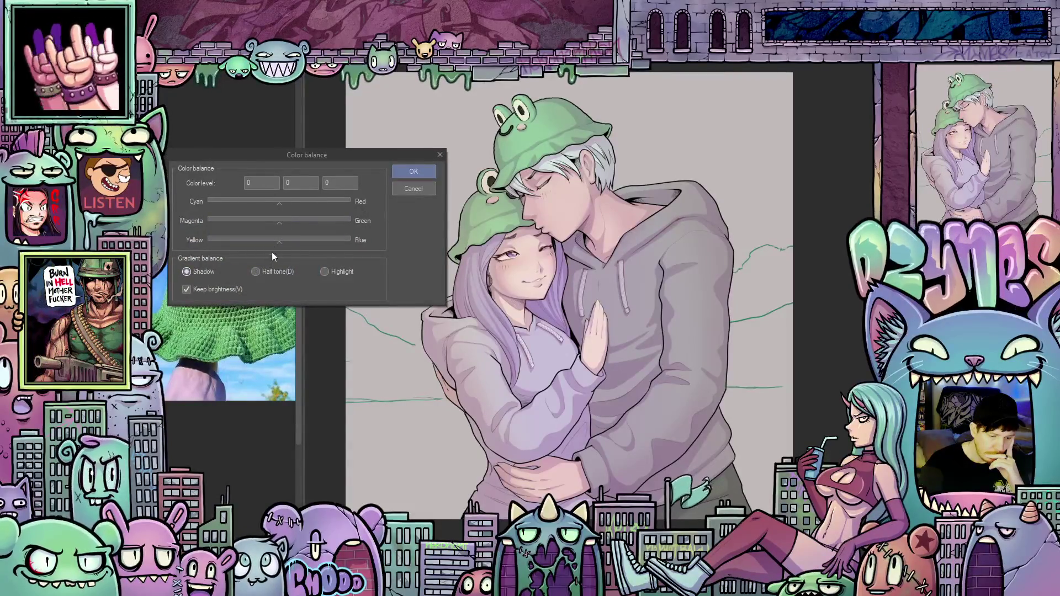
{"action": "left_click_drag", "start_coordinate": [282, 203], "coordinate": [297, 207]}
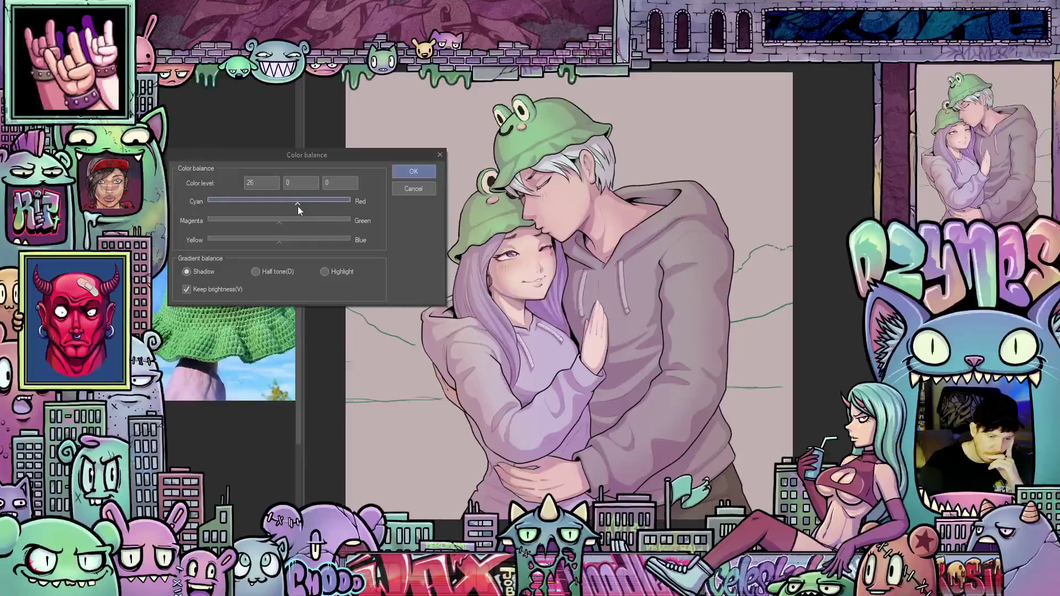
{"action": "left_click_drag", "start_coordinate": [280, 243], "coordinate": [283, 243]}
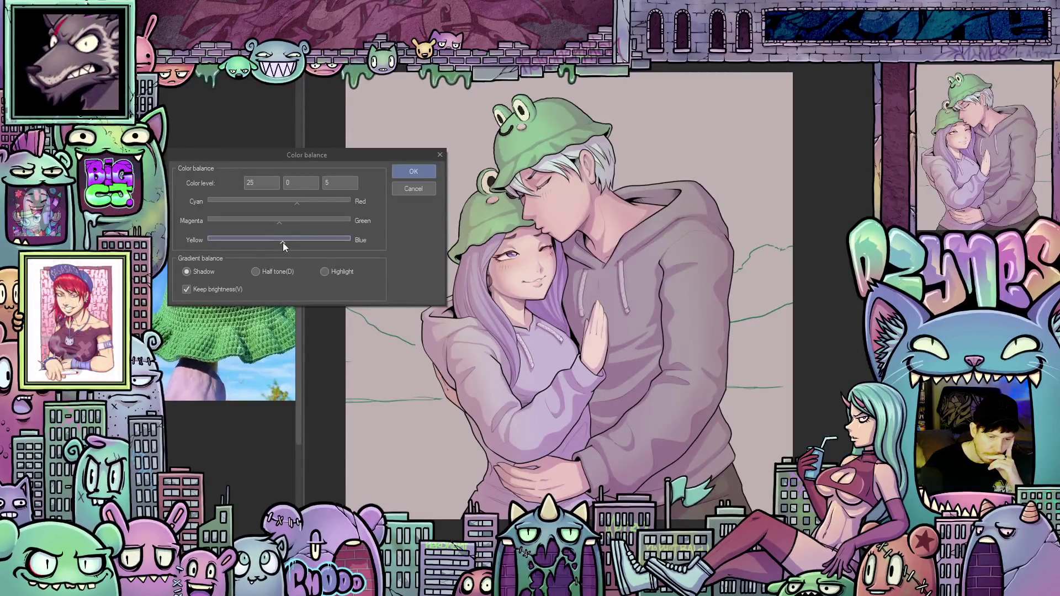
Step: Shift the midtones toward blue and slightly toward magenta
{"action": "left_click", "coordinate": [255, 271]}
{"action": "left_click_drag", "start_coordinate": [280, 243], "coordinate": [290, 244]}
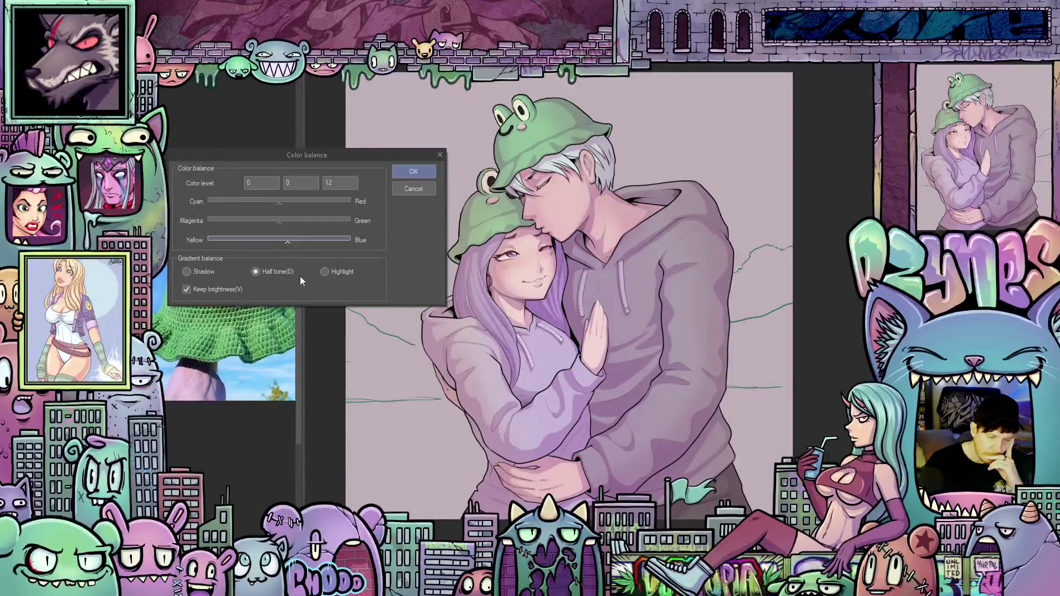
{"action": "left_click_drag", "start_coordinate": [278, 223], "coordinate": [274, 223]}
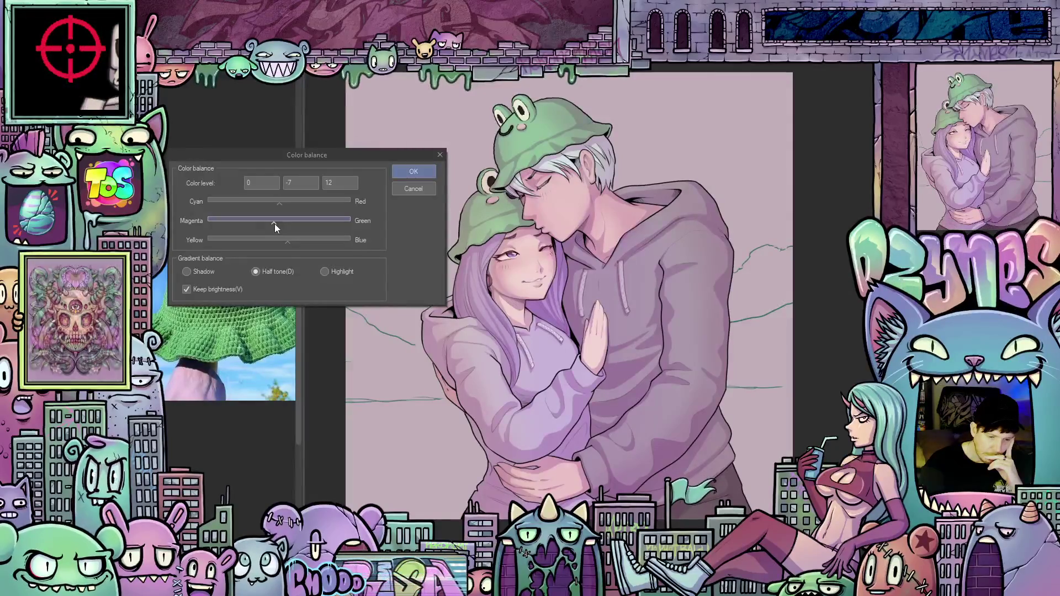
{"action": "left_click_drag", "start_coordinate": [274, 223], "coordinate": [275, 223]}
Step: Set the highlights to 4, 0, −7 and apply the color balance
{"action": "left_click", "coordinate": [325, 271]}
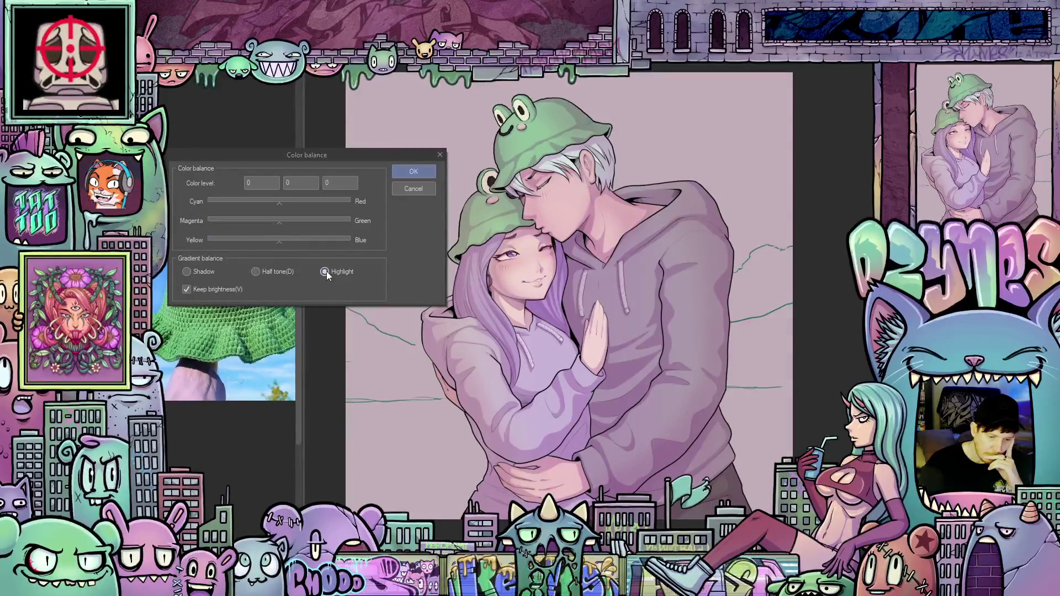
{"action": "left_click_drag", "start_coordinate": [278, 243], "coordinate": [273, 243]}
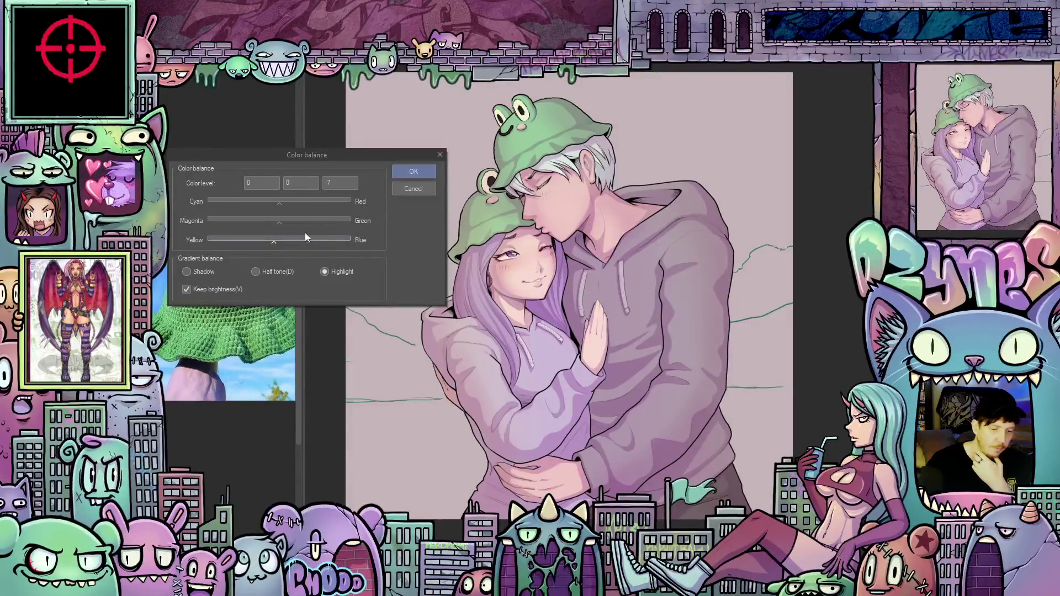
{"action": "left_click", "coordinate": [279, 203]}
{"action": "left_click_drag", "start_coordinate": [279, 203], "coordinate": [283, 204]}
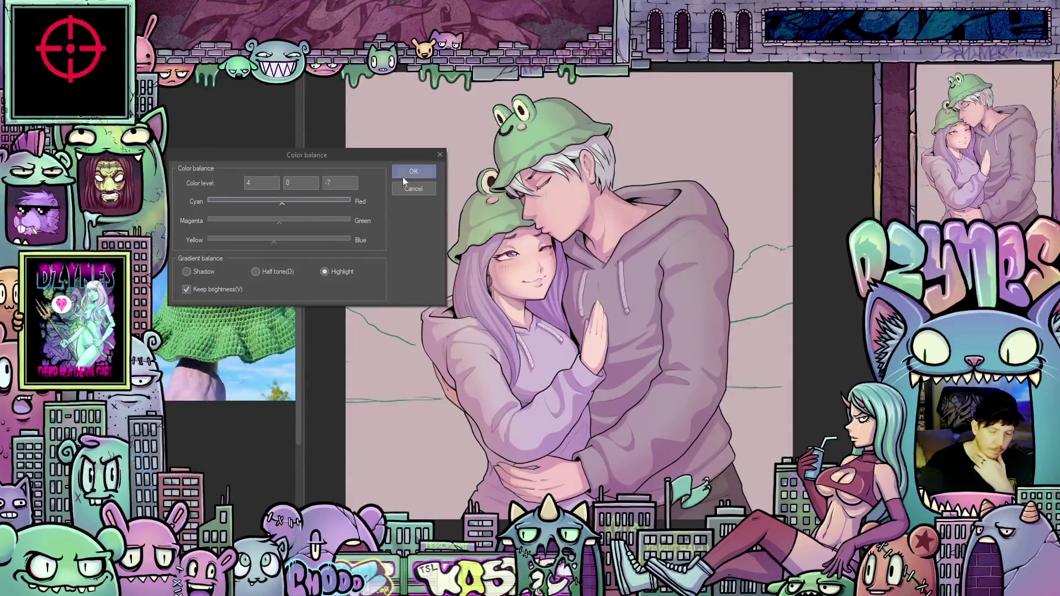
{"action": "left_click", "coordinate": [422, 172]}
{"action": "scroll", "coordinate": [481, 243], "scroll_direction": "down", "scroll_amount": 2}
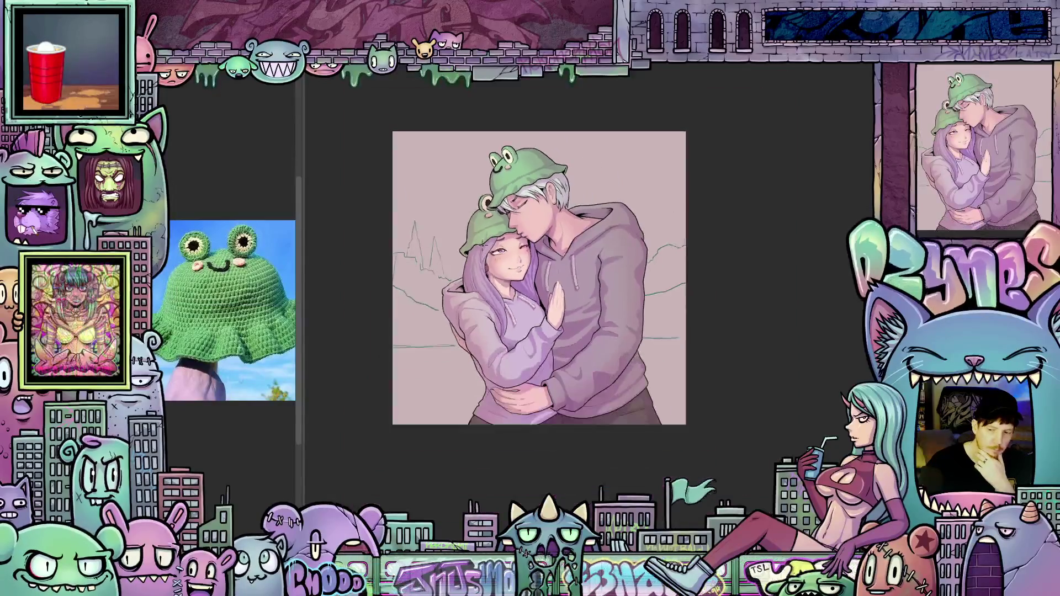
{"action": "scroll", "coordinate": [481, 243], "scroll_direction": "down", "scroll_amount": 1}
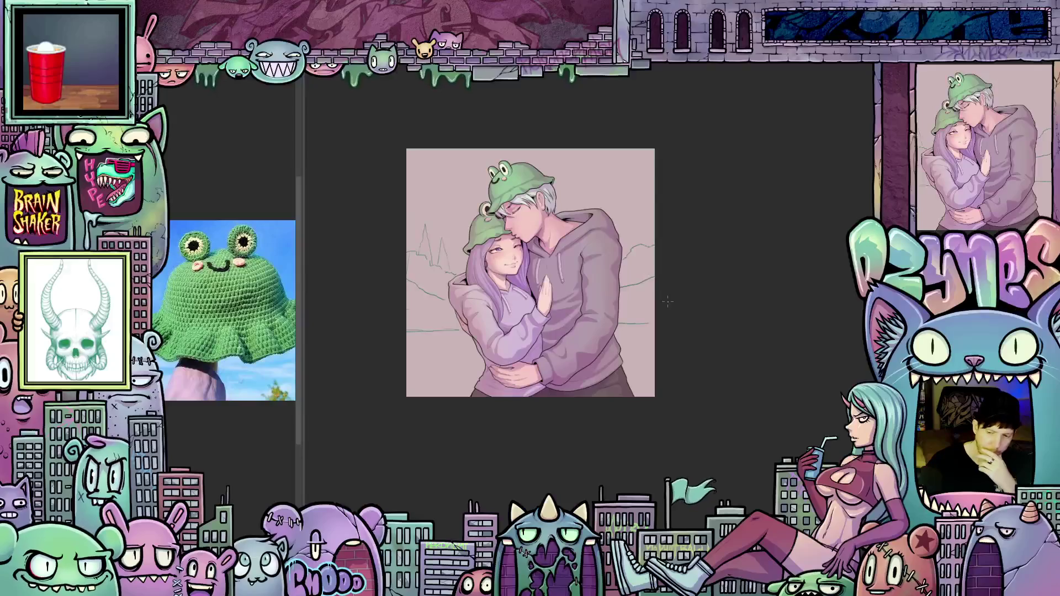
{"action": "scroll", "coordinate": [668, 311], "scroll_direction": "up", "scroll_amount": 2}
{"action": "scroll", "coordinate": [668, 312], "scroll_direction": "up", "scroll_amount": 1}
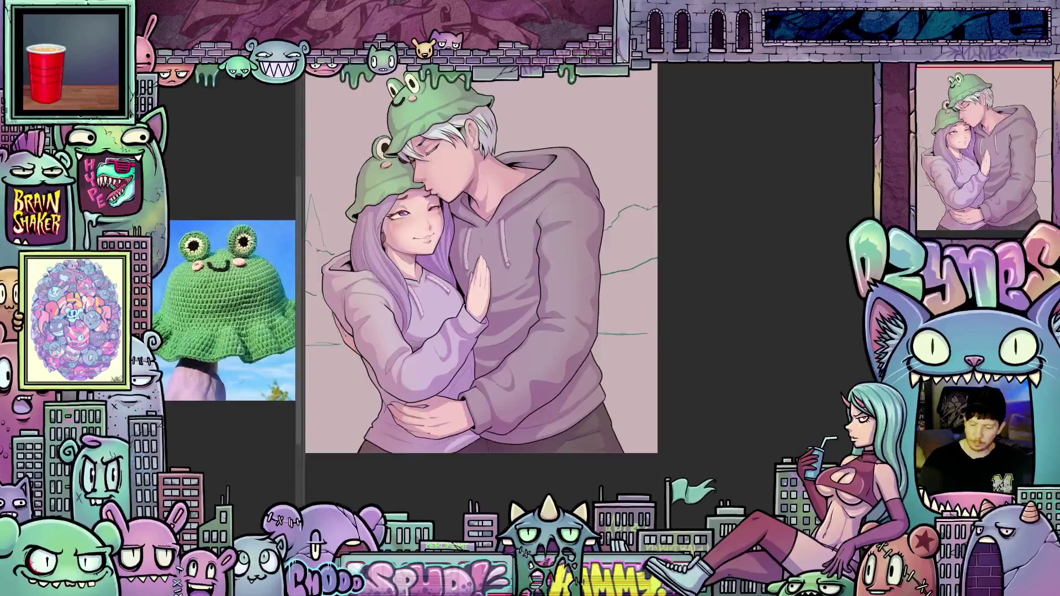
{"action": "scroll", "coordinate": [724, 359], "scroll_direction": "up", "scroll_amount": 3}
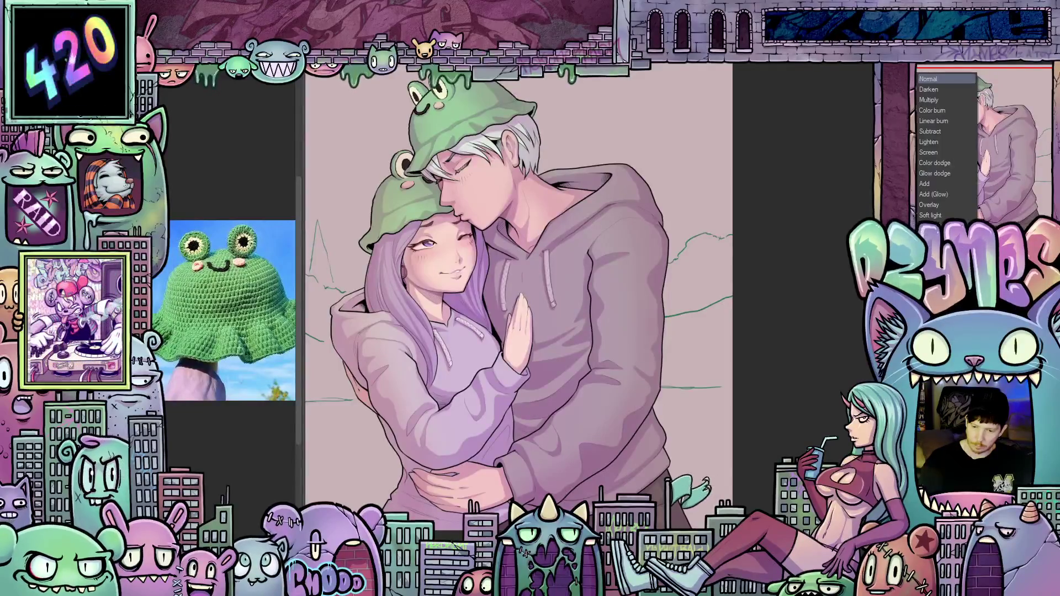
{"action": "key", "text": "Escape"}
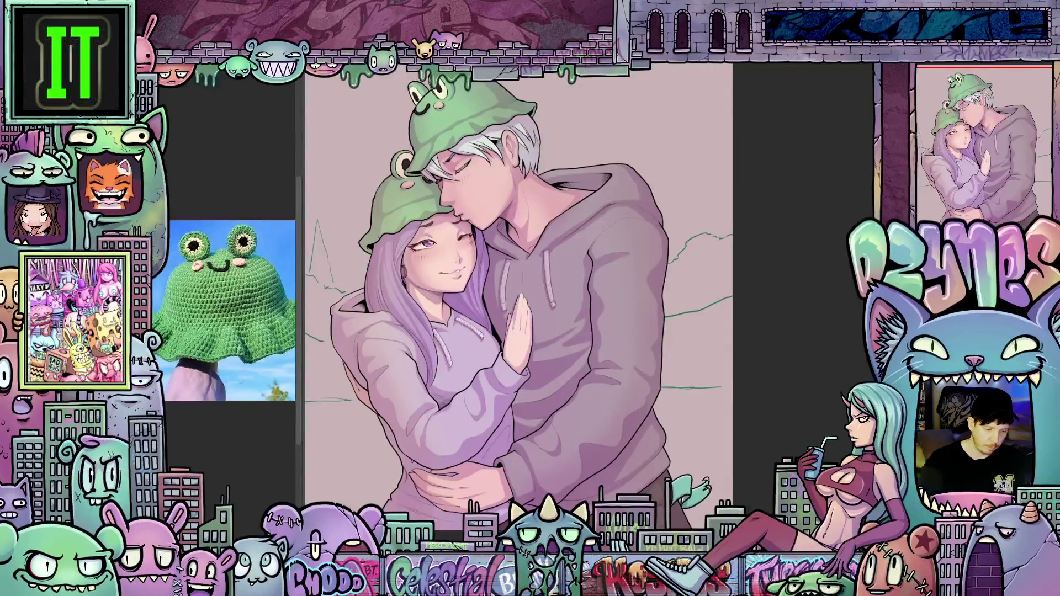
{"action": "scroll", "coordinate": [536, 222], "scroll_direction": "up", "scroll_amount": 5}
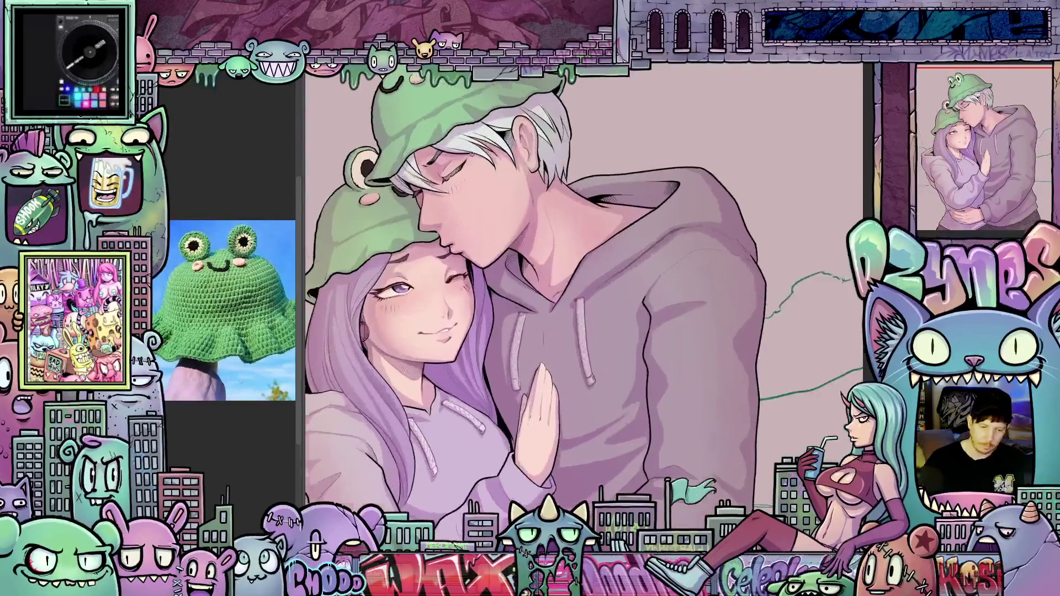
Step: Zoom and tilt the view onto the boy's frog hat, then select the hat area
{"action": "scroll", "coordinate": [629, 251], "scroll_direction": "up", "scroll_amount": 2}
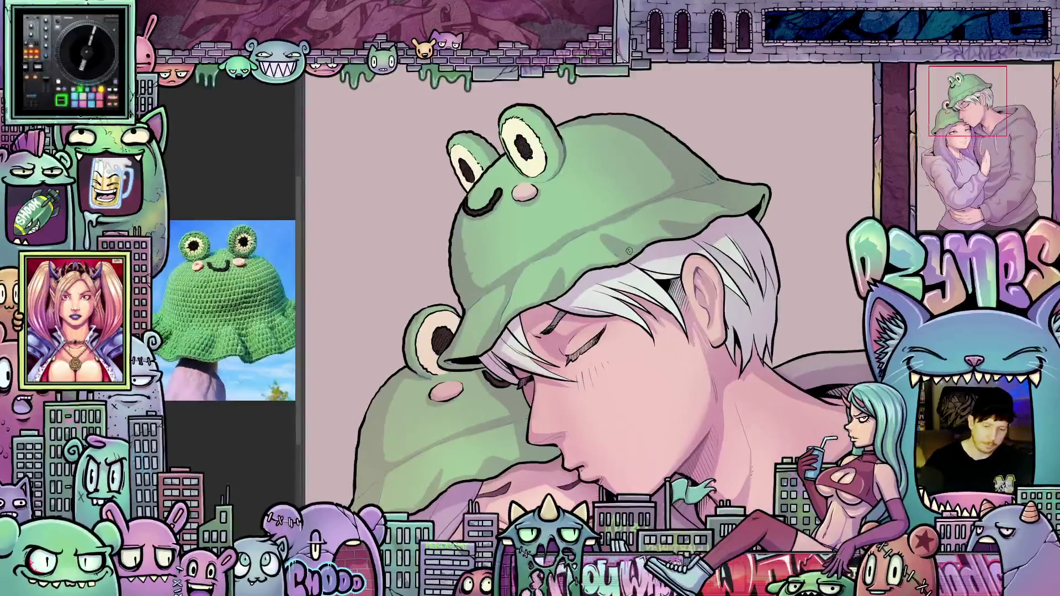
{"action": "left_click_drag", "start_coordinate": [629, 250], "coordinate": [479, 333]}
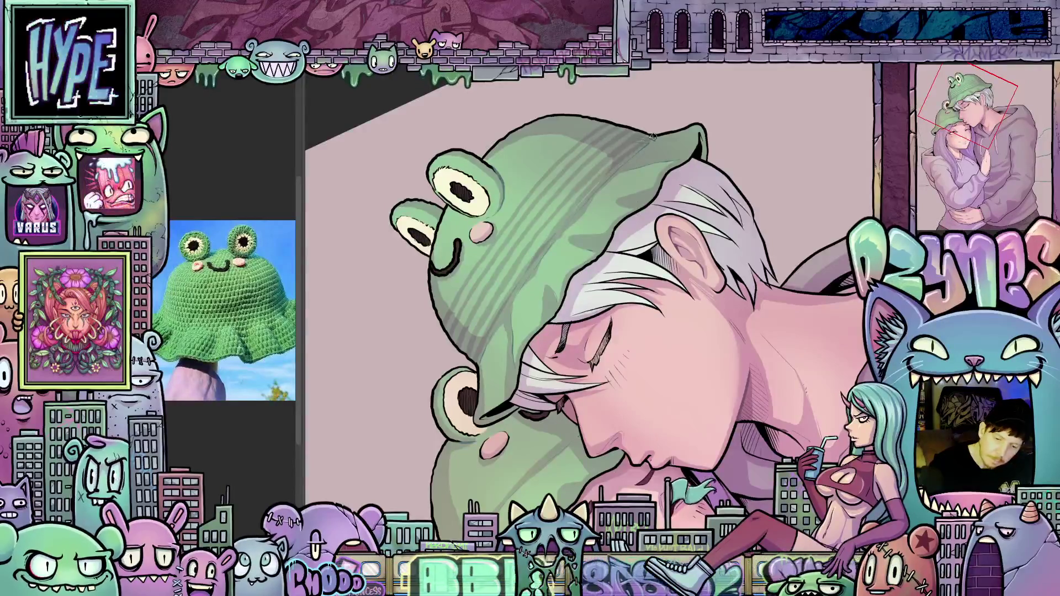
{"action": "left_click_drag", "start_coordinate": [625, 246], "coordinate": [728, 254]}
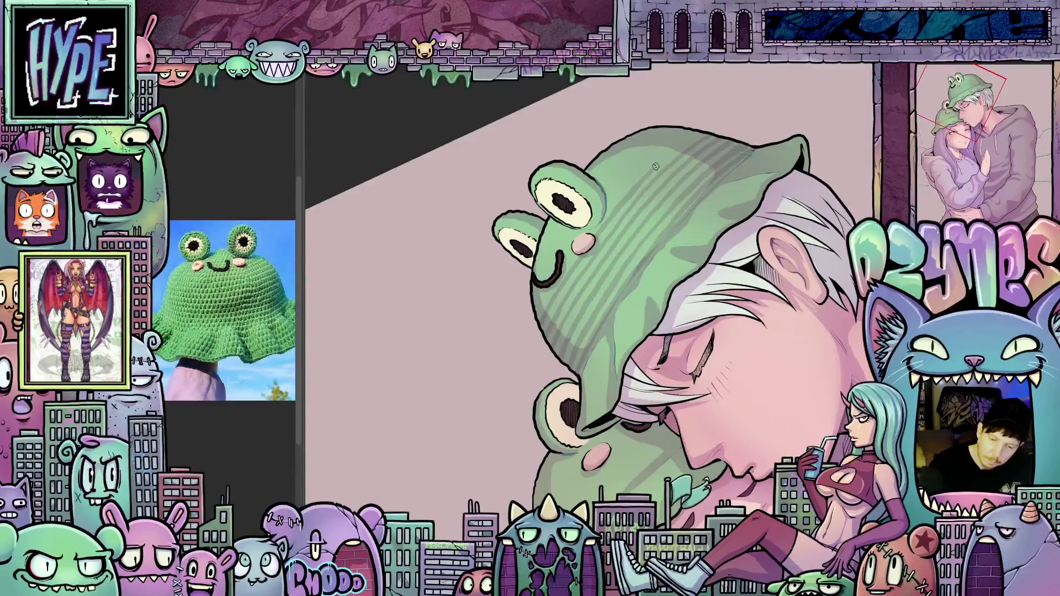
{"action": "key", "text": "asciicircum"}
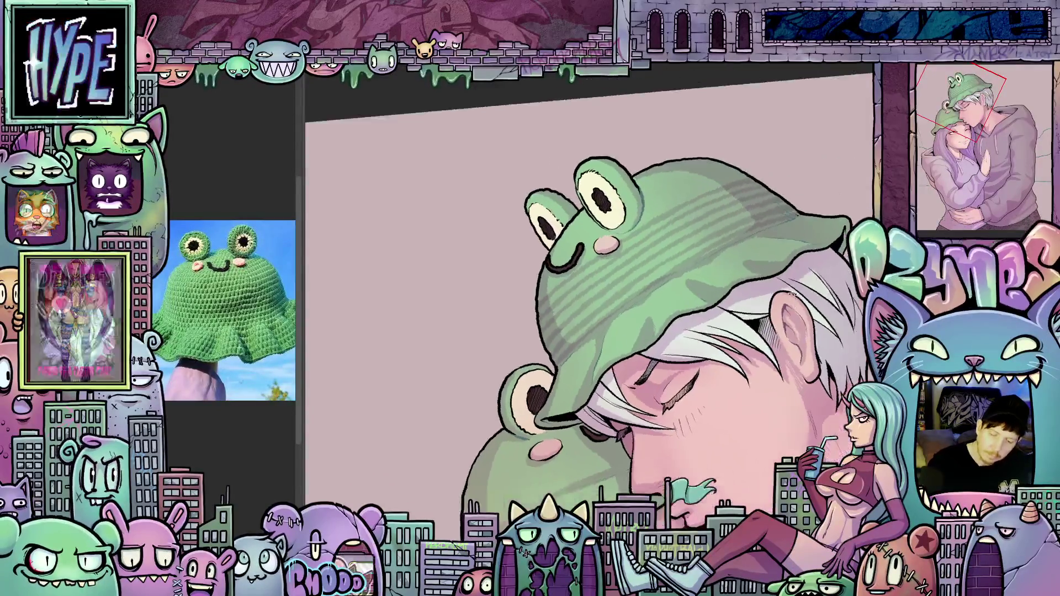
{"action": "key", "text": "minus"}
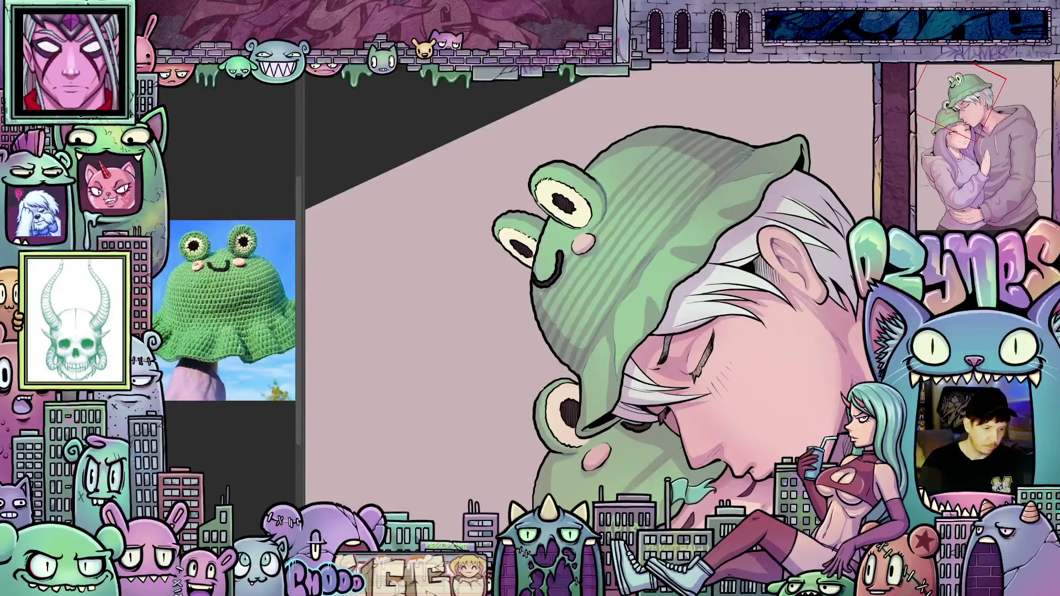
{"action": "key", "text": "ctrl+shift+d"}
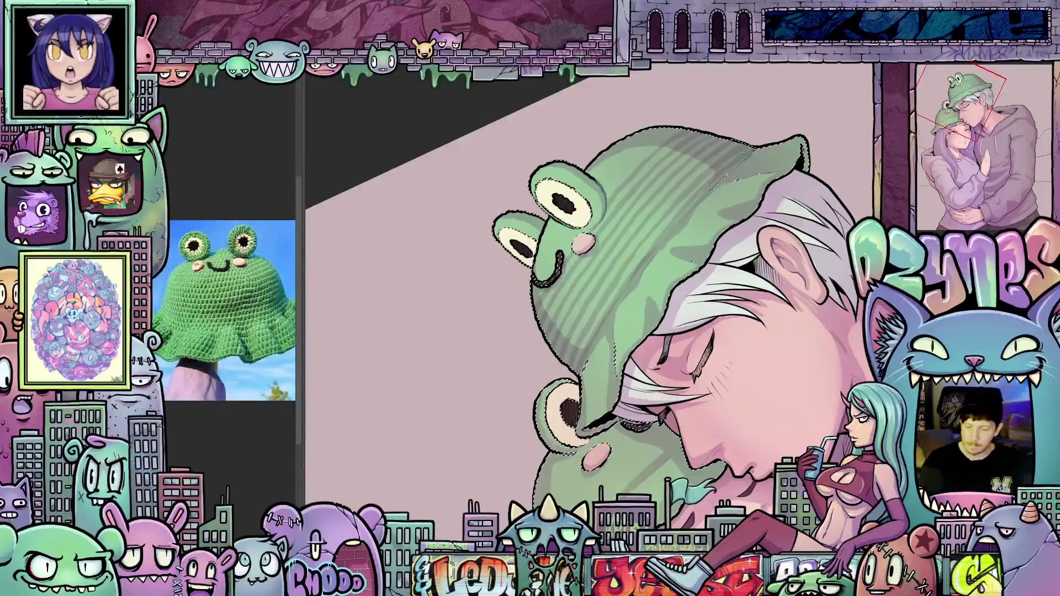
Step: Deselect, rotate the canvas upright, and paint crossing horizontal and vertical knit stripes over the boy's frog hat
{"action": "scroll", "coordinate": [586, 257], "scroll_direction": "up", "scroll_amount": 2}
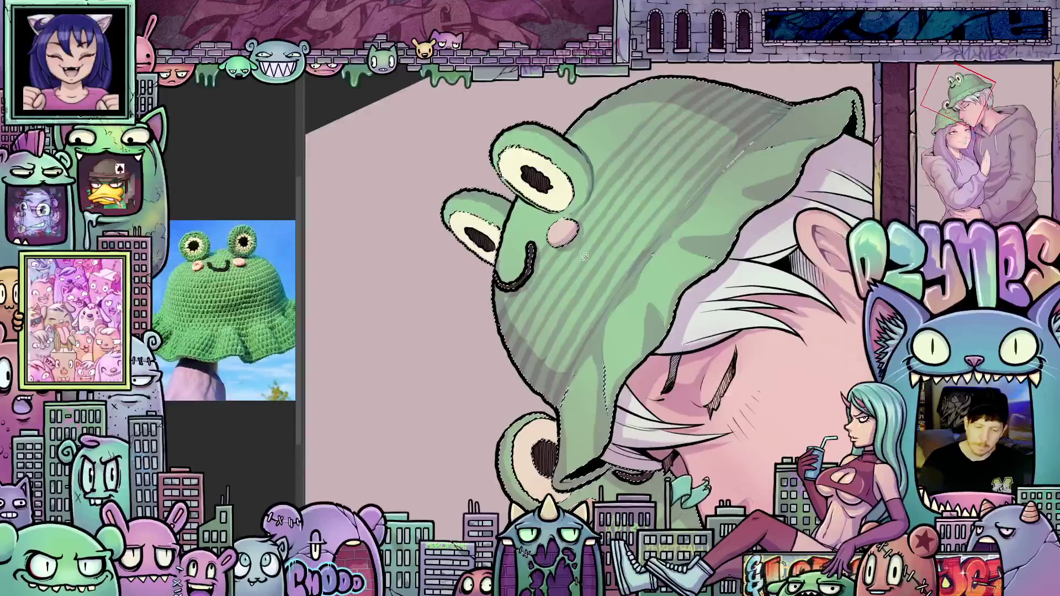
{"action": "scroll", "coordinate": [585, 257], "scroll_direction": "up", "scroll_amount": 3}
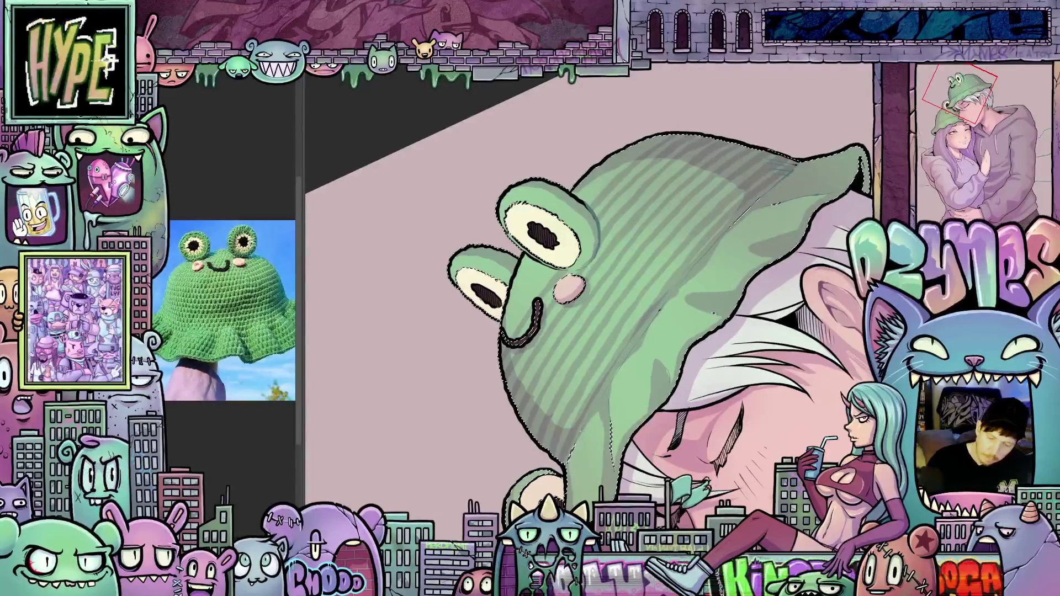
{"action": "key", "text": "ctrl+d"}
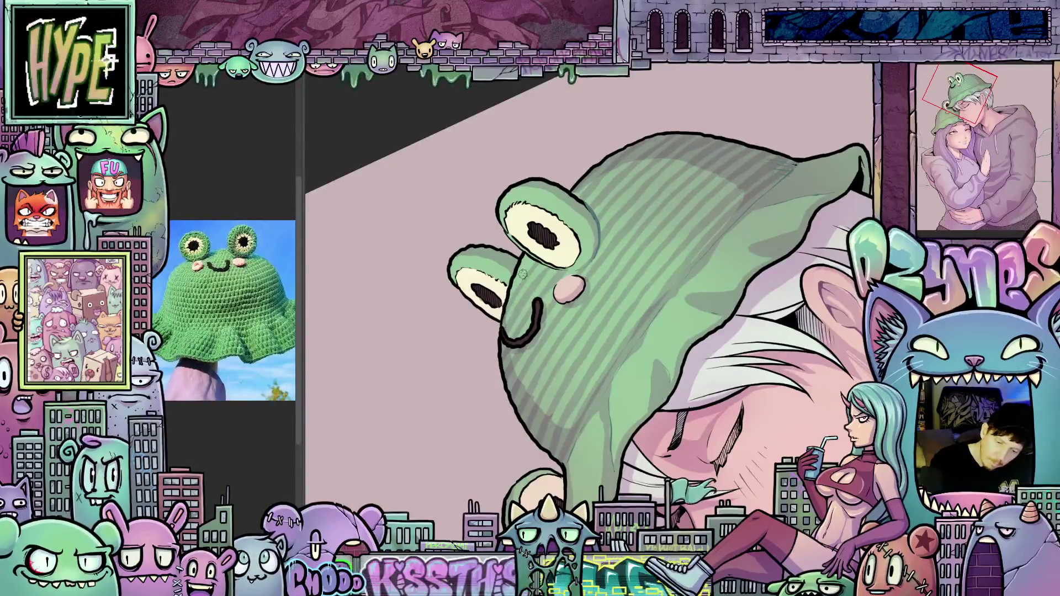
{"action": "mouse_move", "coordinate": [654, 284]}
{"action": "left_mouse_down"}
{"action": "mouse_move", "coordinate": [714, 444]}
{"action": "mouse_move", "coordinate": [636, 379]}
{"action": "left_mouse_up"}
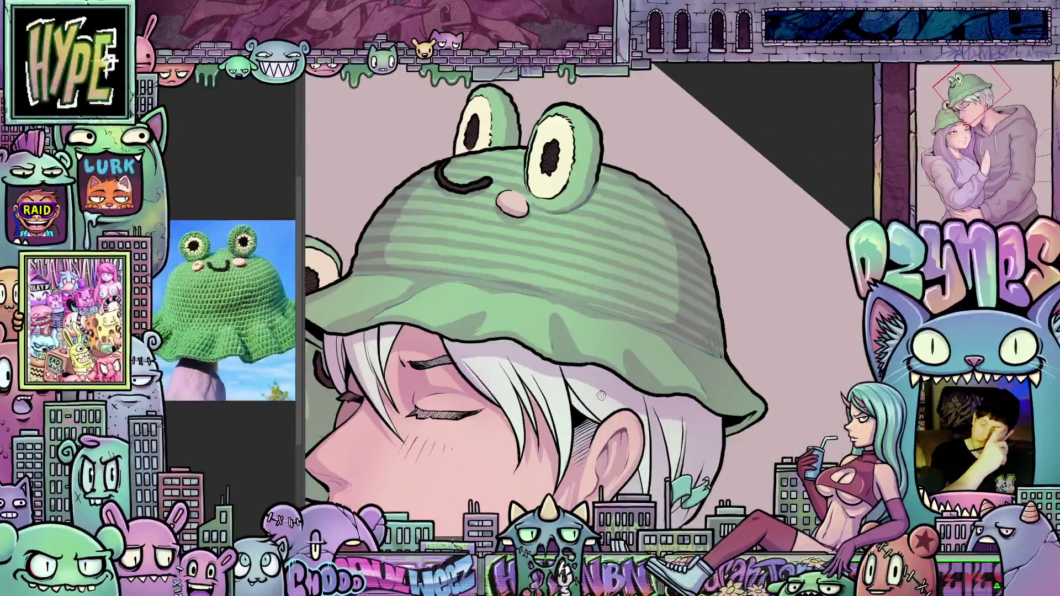
{"action": "left_click_drag", "start_coordinate": [682, 370], "coordinate": [567, 249]}
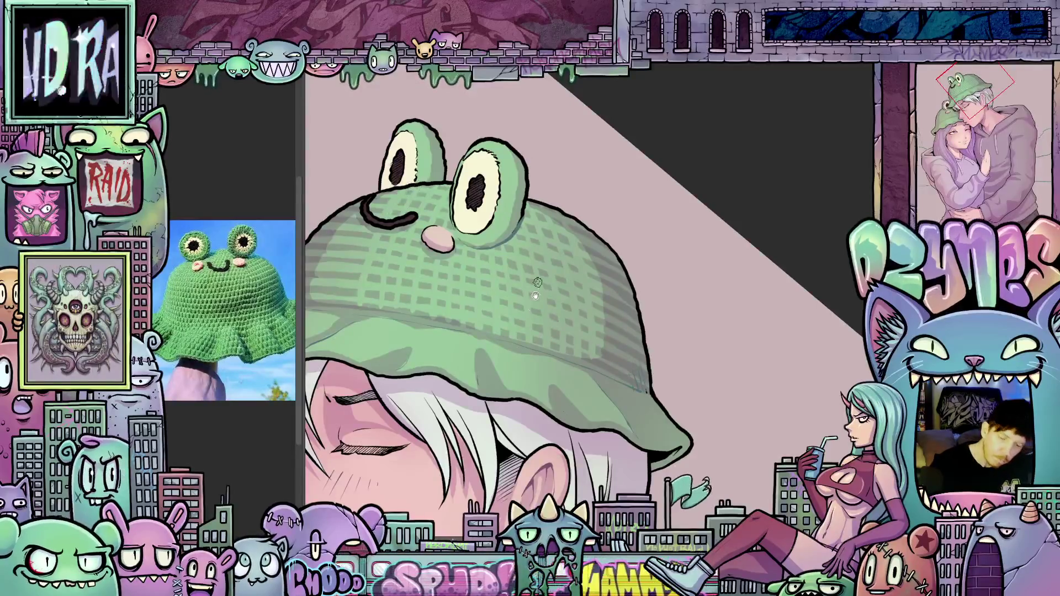
{"action": "left_click_drag", "start_coordinate": [538, 274], "coordinate": [536, 217]}
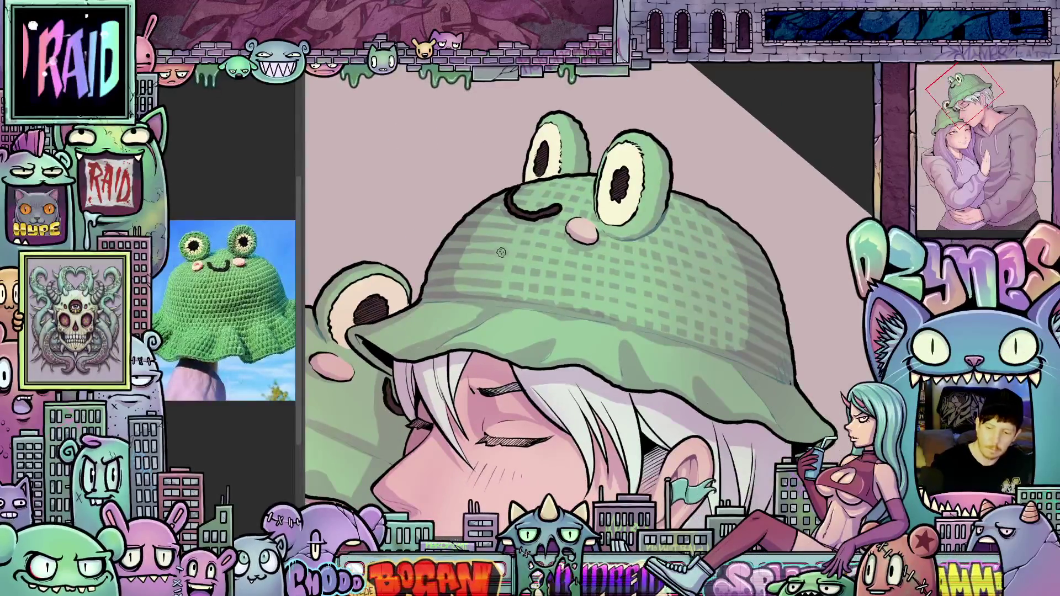